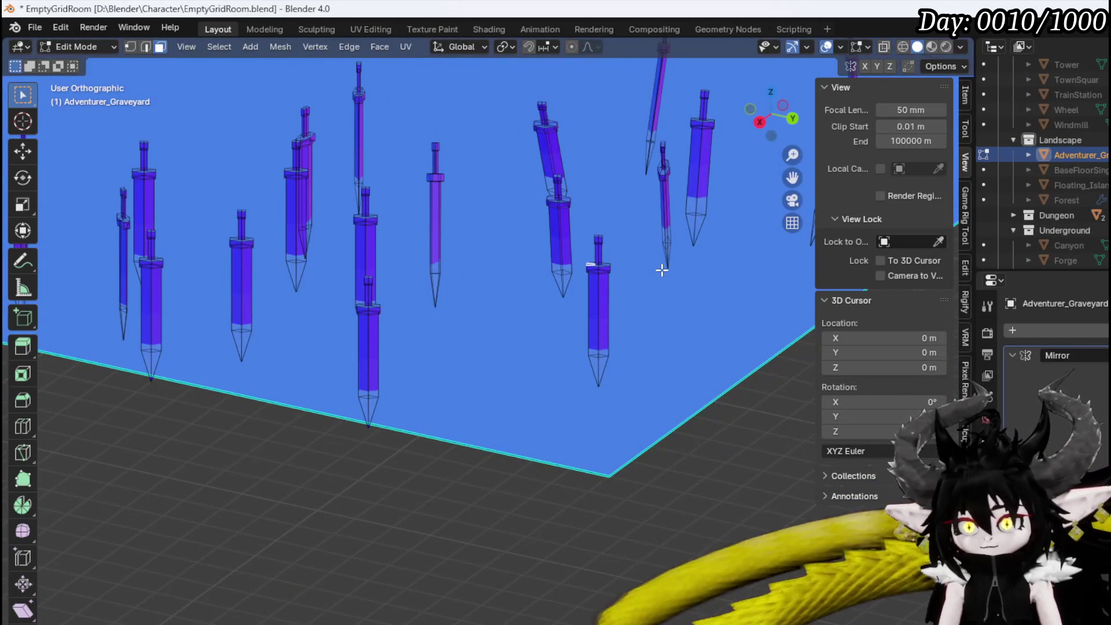
# Tilt the first sword and shift it slightly lower left
pyautogui.hotkey('ctrl', 'l')
pyautogui.press('r')
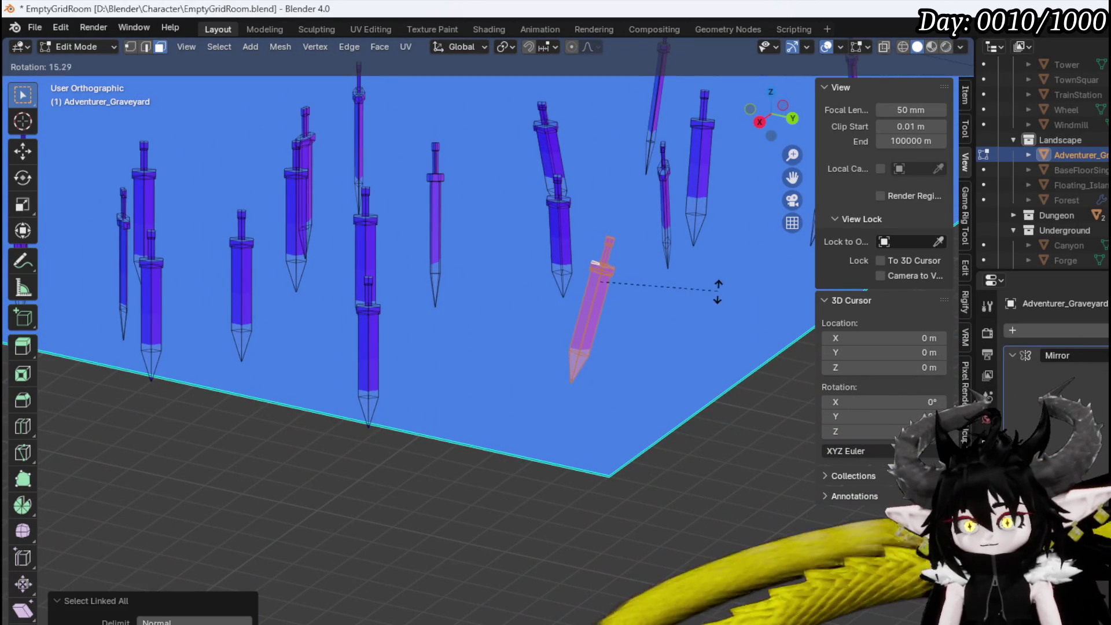
pyautogui.press('g')
pyautogui.click(695, 303)
# In vertex select mode, tilt a second sword
pyautogui.click(570, 213)
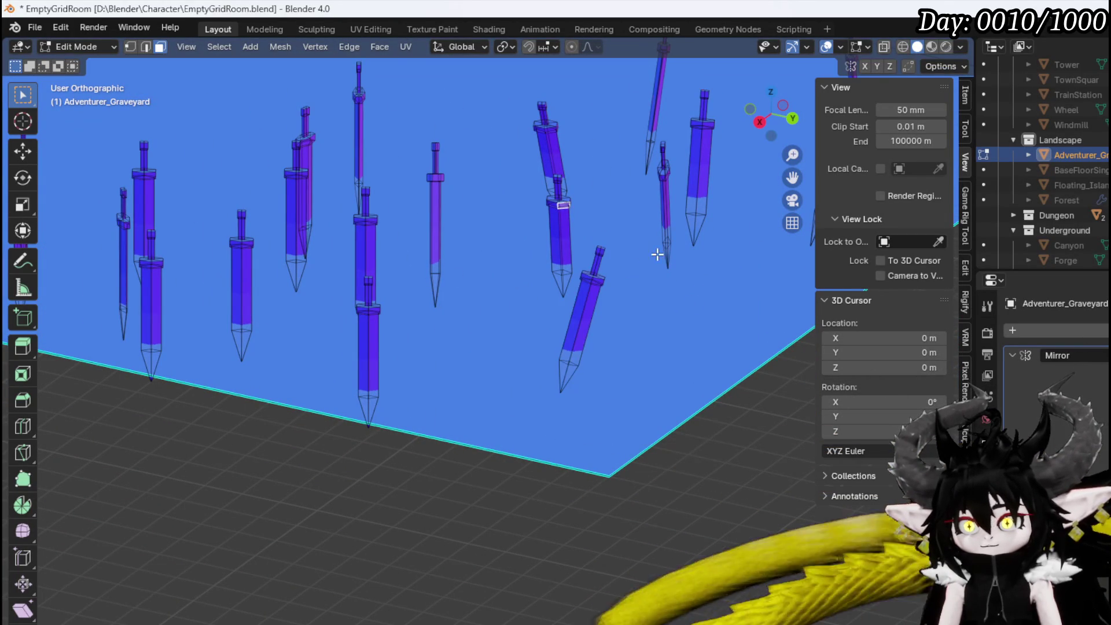
pyautogui.press('1')
pyautogui.hotkey('ctrl', 'l')
pyautogui.press('r')
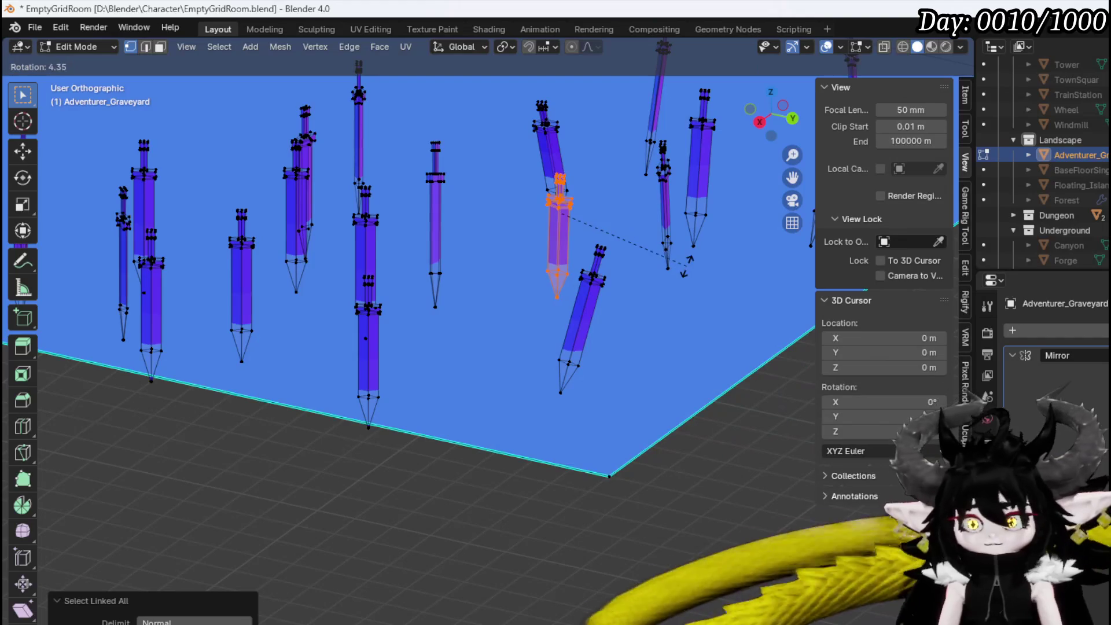
pyautogui.click(666, 297)
# Move a third sword up and to the left
pyautogui.click(443, 181)
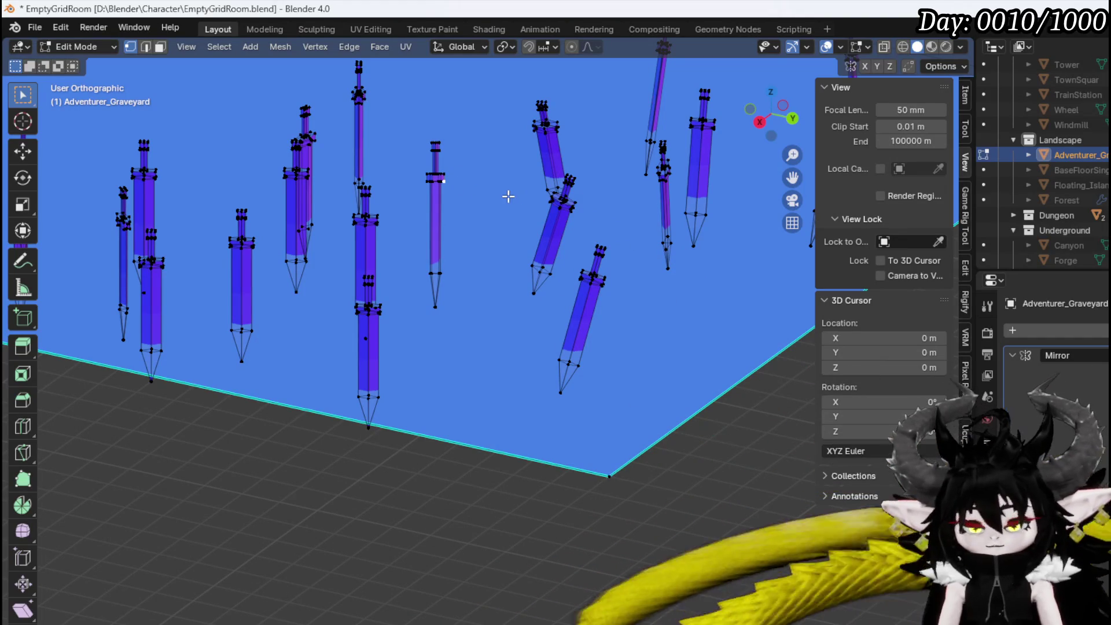
pyautogui.hotkey('ctrl', 'l')
pyautogui.press('g')
pyautogui.click(391, 219)
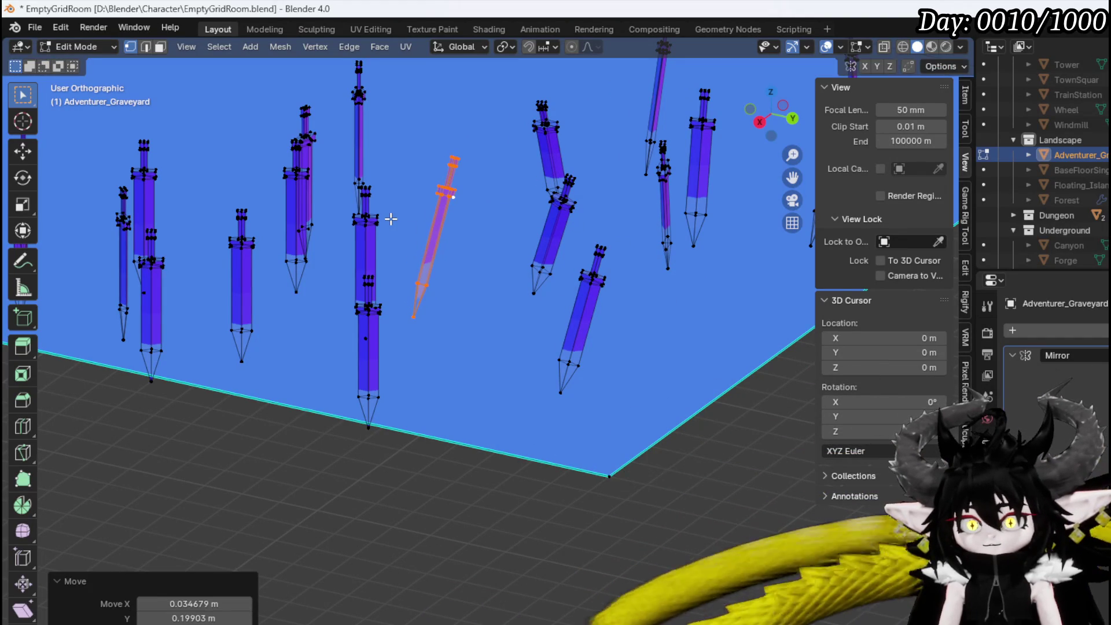
pyautogui.click(457, 225)
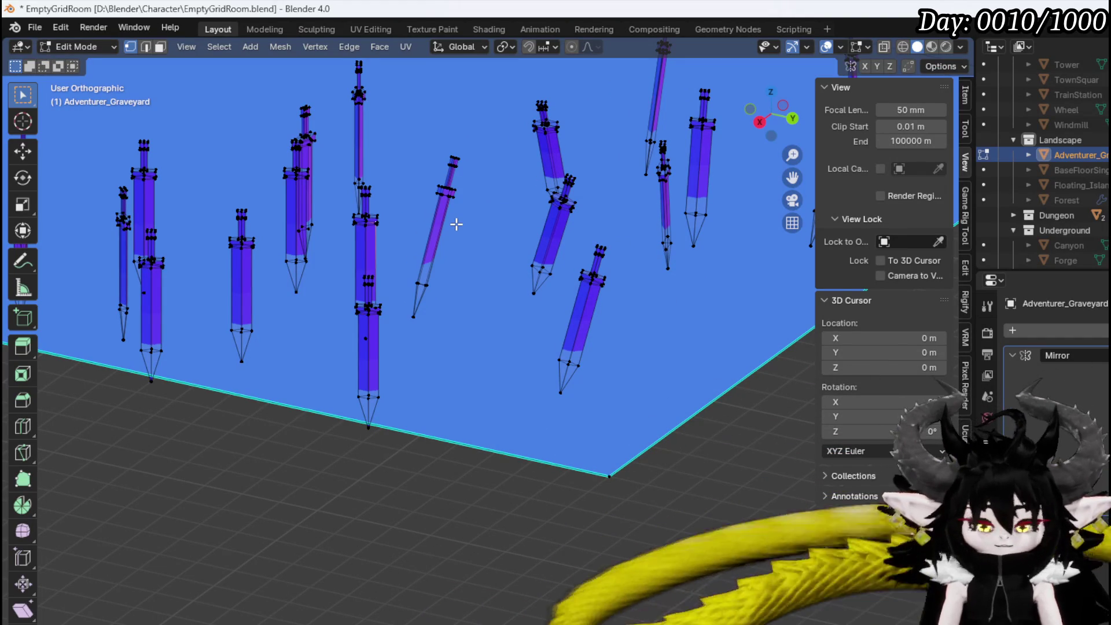
# Tilt another sword about -16°, then orbit to a new angle
pyautogui.click(366, 220)
pyautogui.hotkey('ctrl', 'l')
pyautogui.press('r')
pyautogui.click(439, 200)
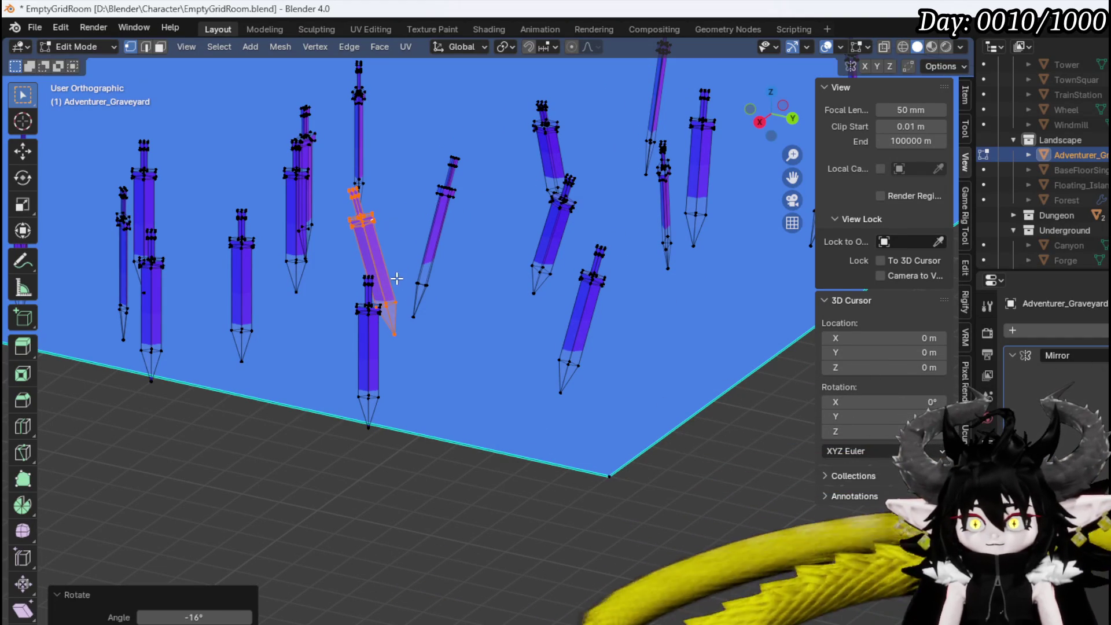
pyautogui.hotkey('alt', 'a')
pyautogui.moveTo(368, 283); pyautogui.dragTo(283, 308, button='middle')
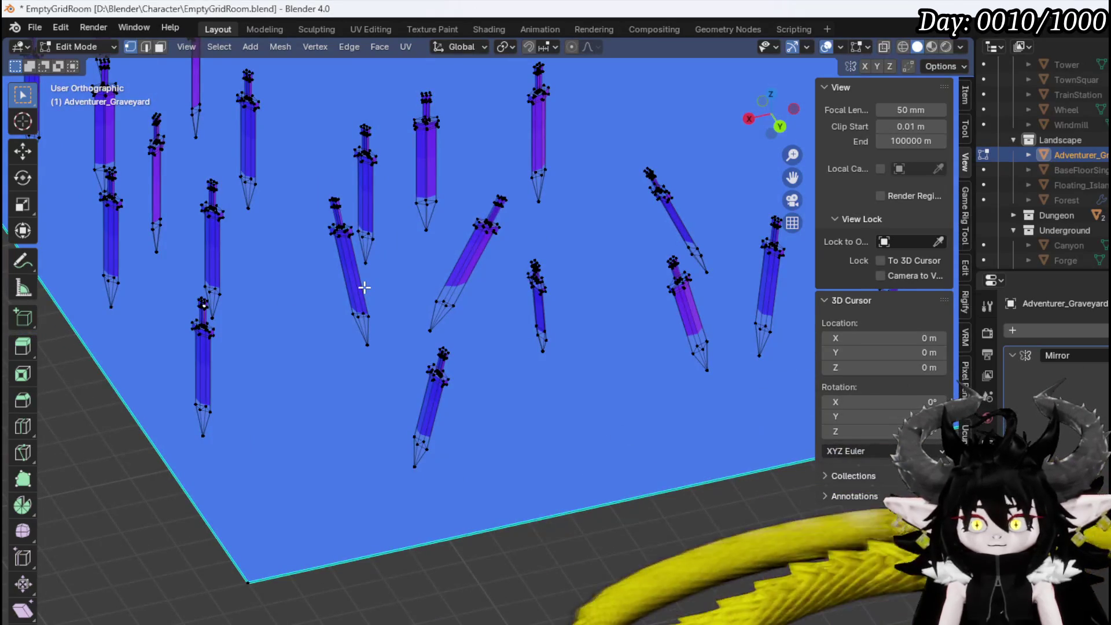
# Tilt and reposition a sword on the left side of the field
pyautogui.click(202, 347)
pyautogui.hotkey('ctrl', 'l')
pyautogui.press('r')
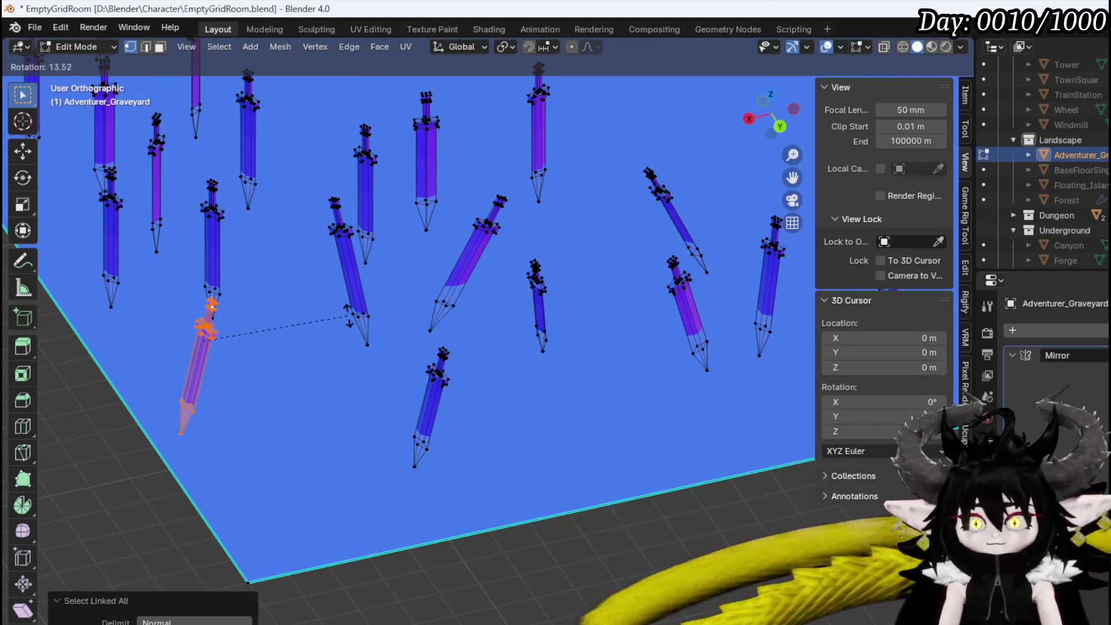
pyautogui.click(231, 260)
pyautogui.press('g')
pyautogui.click(218, 247)
pyautogui.keyDown('shift'); pyautogui.moveTo(218, 246); pyautogui.dragTo(295, 281, button='middle'); pyautogui.keyUp('shift')
pyautogui.hotkey('alt', 'a')
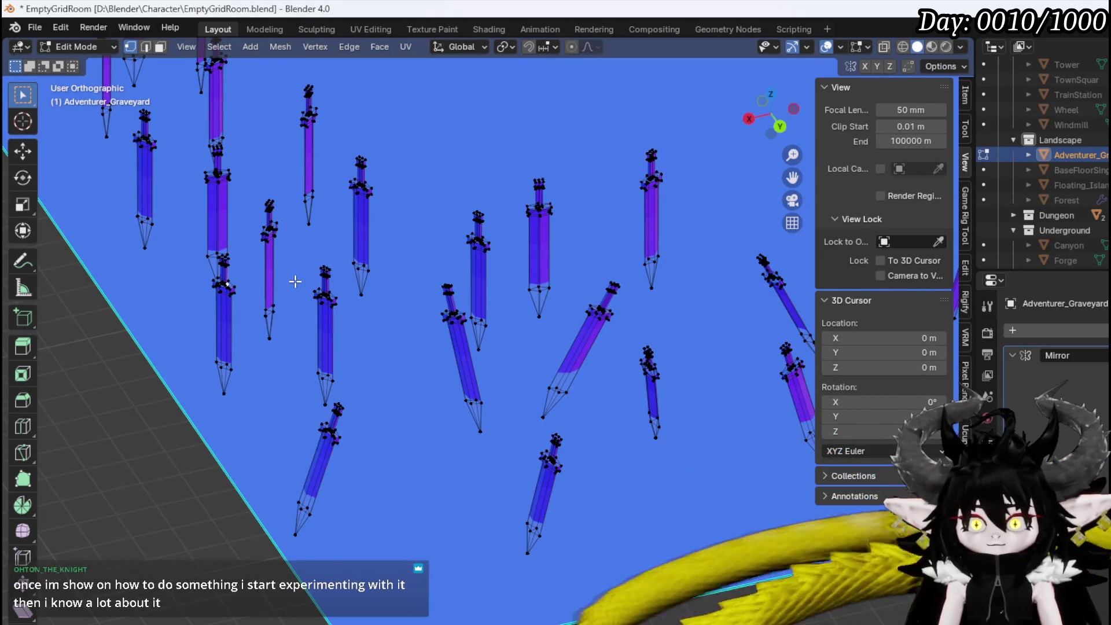
# Tilt a sword near the left edge and nudge it slightly
pyautogui.click(222, 284)
pyautogui.hotkey('ctrl', 'l')
pyautogui.press('r')
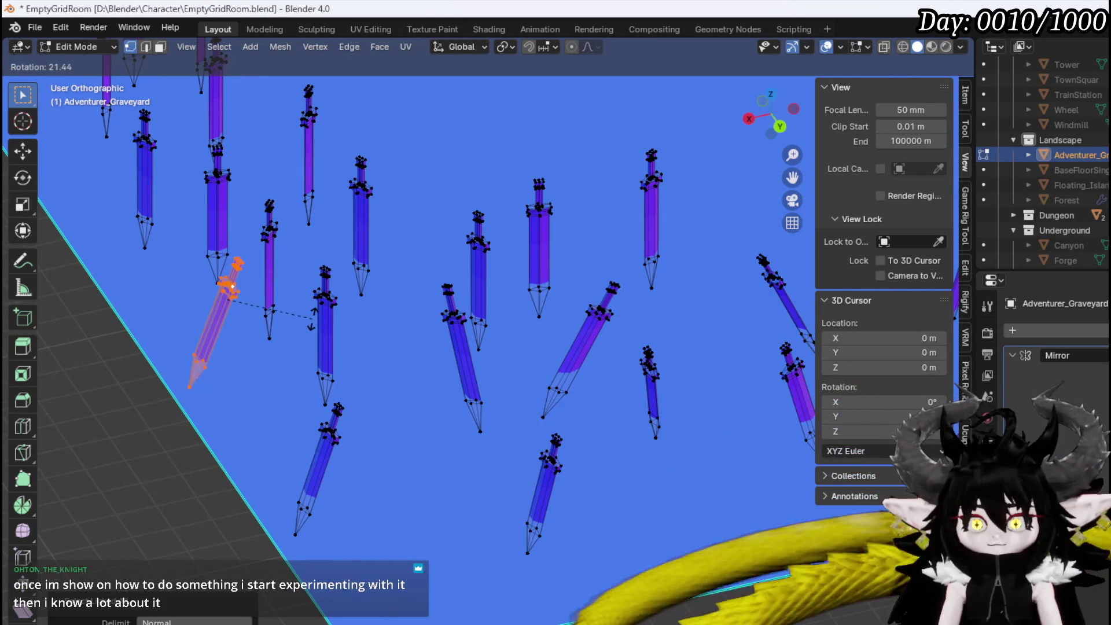
pyautogui.click(326, 309)
pyautogui.press('g')
pyautogui.click(336, 291)
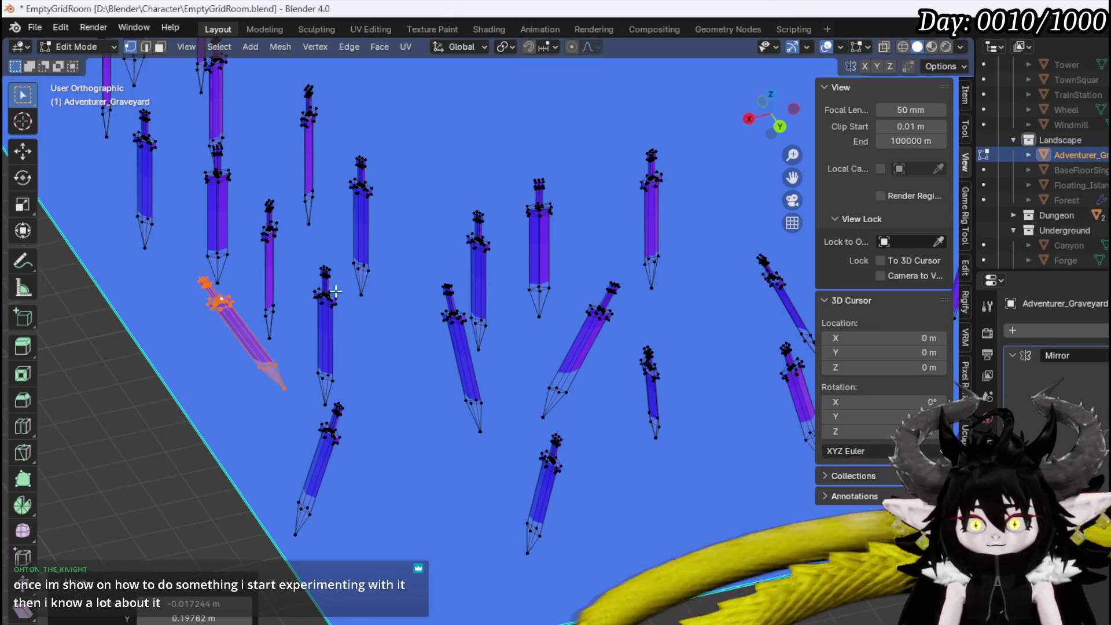
pyautogui.hotkey('alt', 'a')
pyautogui.moveTo(335, 291); pyautogui.dragTo(364, 285, button='middle')
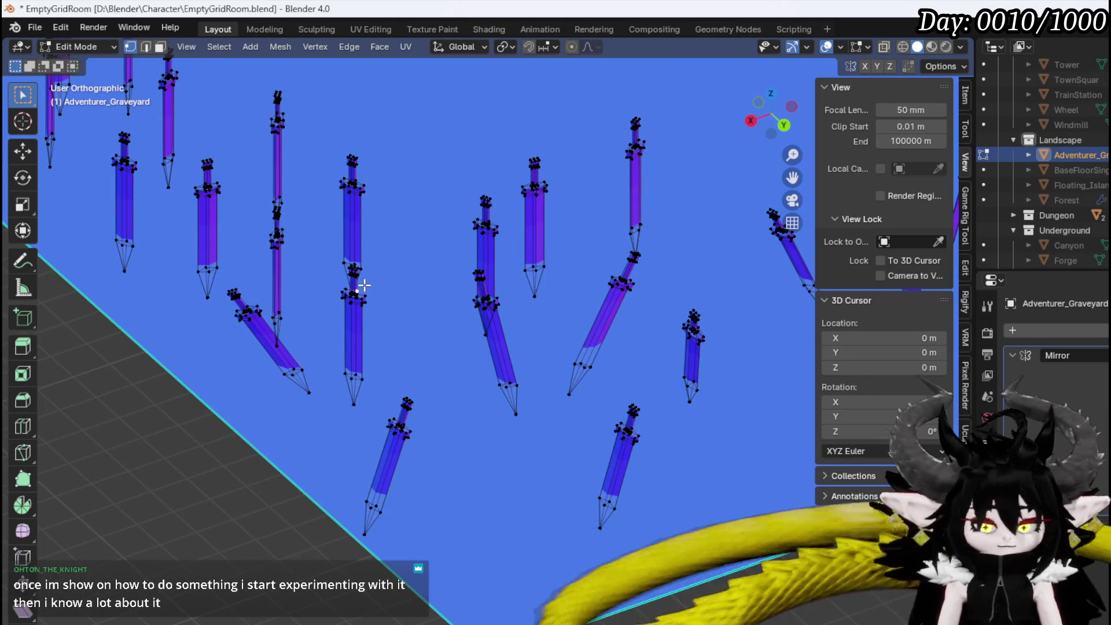
# Lean the next upright sword to 19.8°
pyautogui.click(364, 284)
pyautogui.hotkey('ctrl', 'l')
pyautogui.press('r')
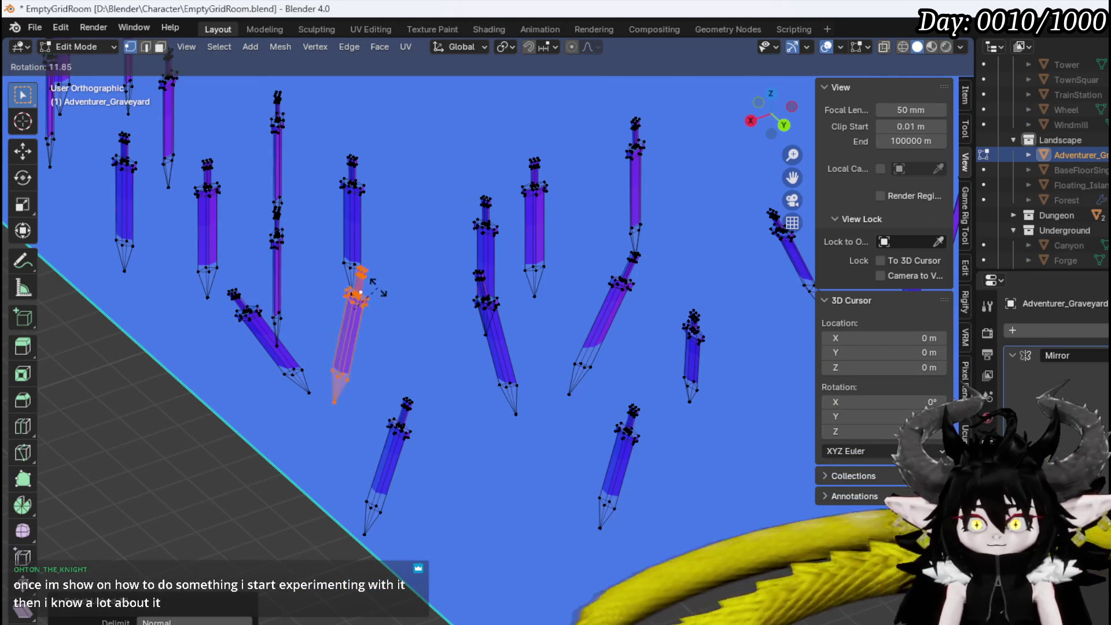
pyautogui.click(383, 290)
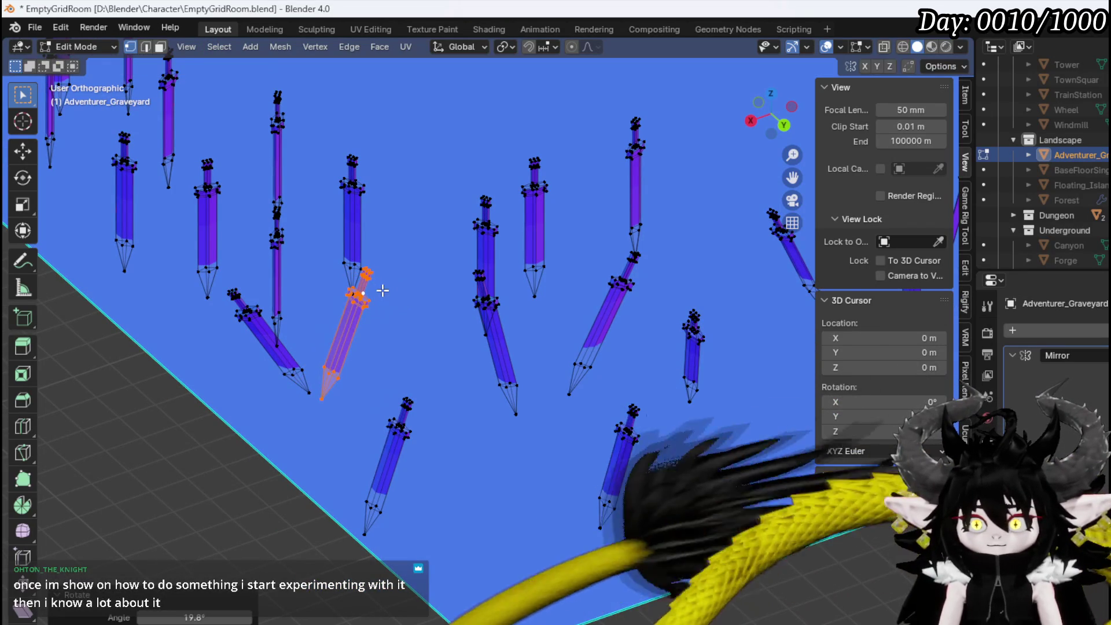
pyautogui.hotkey('alt', 'a')
# Tilt one more upright sword
pyautogui.click(353, 191)
pyautogui.hotkey('ctrl', 'l')
pyautogui.moveTo(353, 191); pyautogui.dragTo(380, 211, button='middle')
pyautogui.press('r')
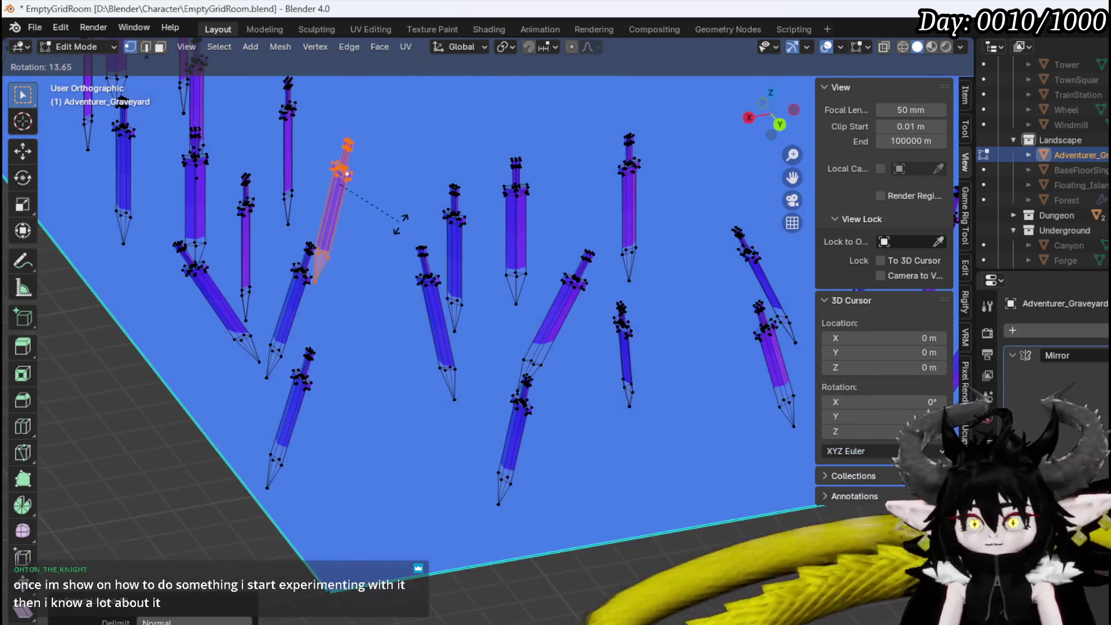
pyautogui.click(399, 223)
pyautogui.hotkey('alt', 'a')
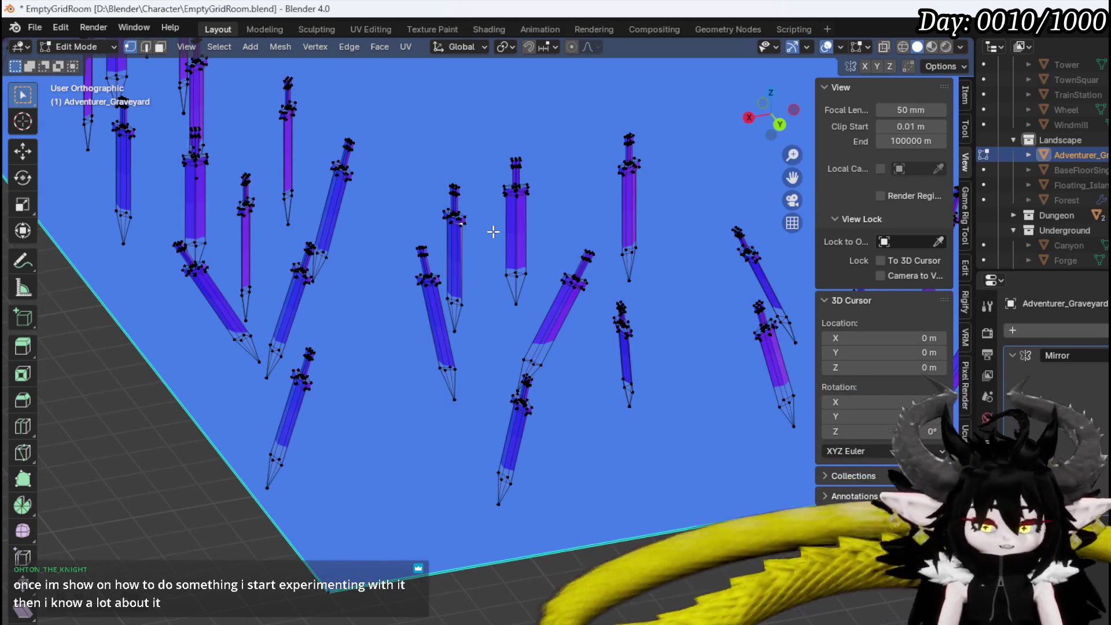
# Tilt a sword near the centre and move it up and right
pyautogui.click(458, 223)
pyautogui.hotkey('ctrl', 'l')
pyautogui.press('r')
pyautogui.click(463, 228)
pyautogui.press('g')
pyautogui.click(524, 194)
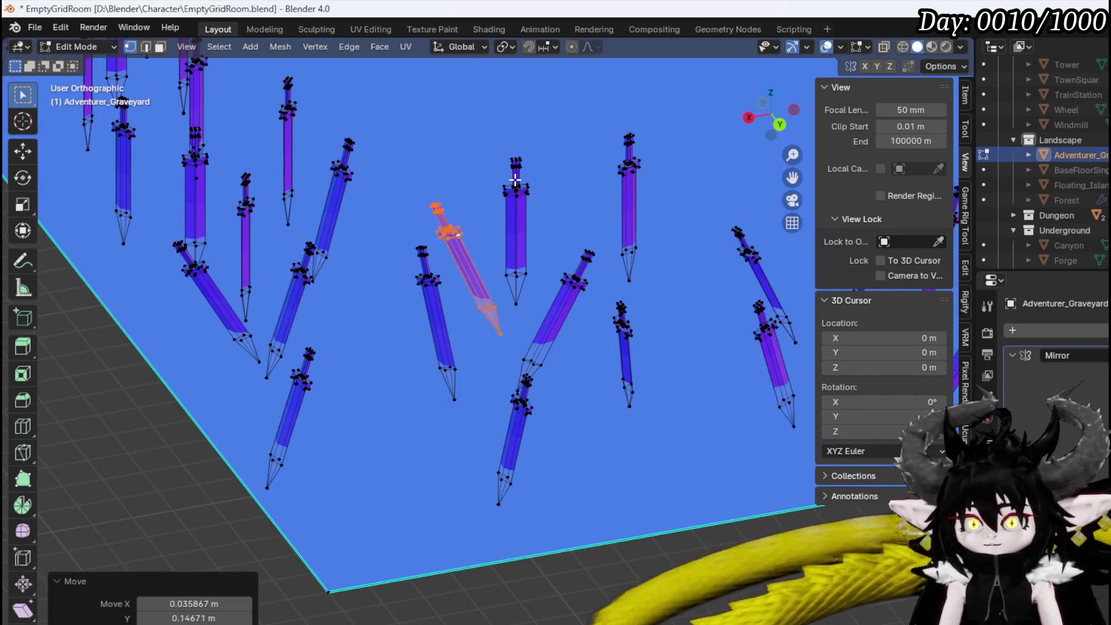
pyautogui.hotkey('alt', 'a')
# Tilt two more swords, about 8° and -9.5°
pyautogui.press('l')
pyautogui.press('r')
pyautogui.click(587, 226)
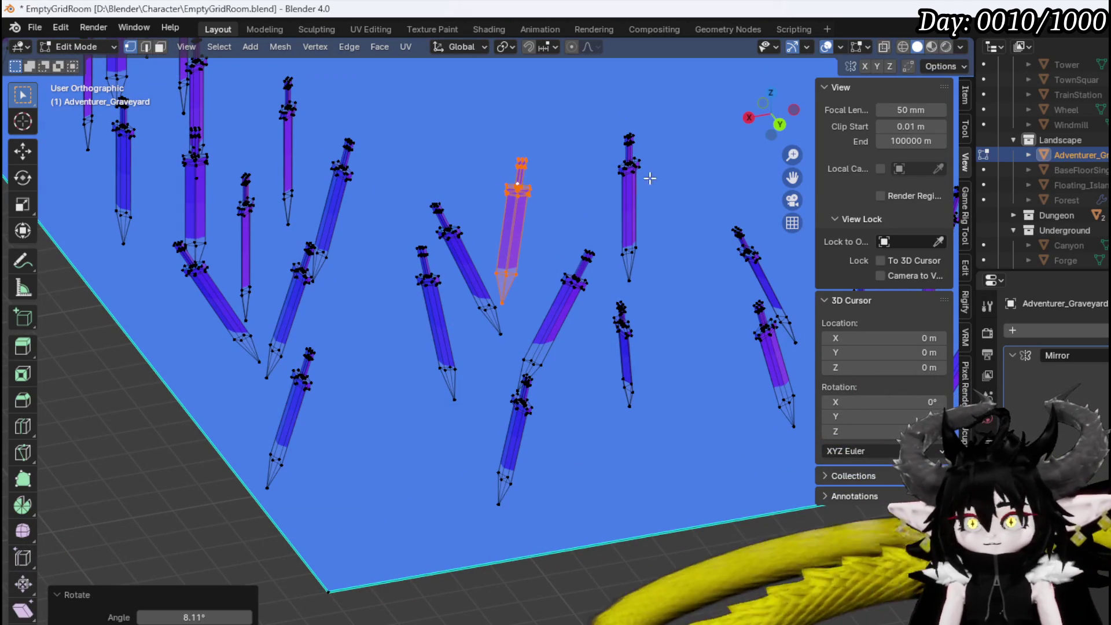
pyautogui.hotkey('alt', 'a')
pyautogui.press('l')
pyautogui.press('r')
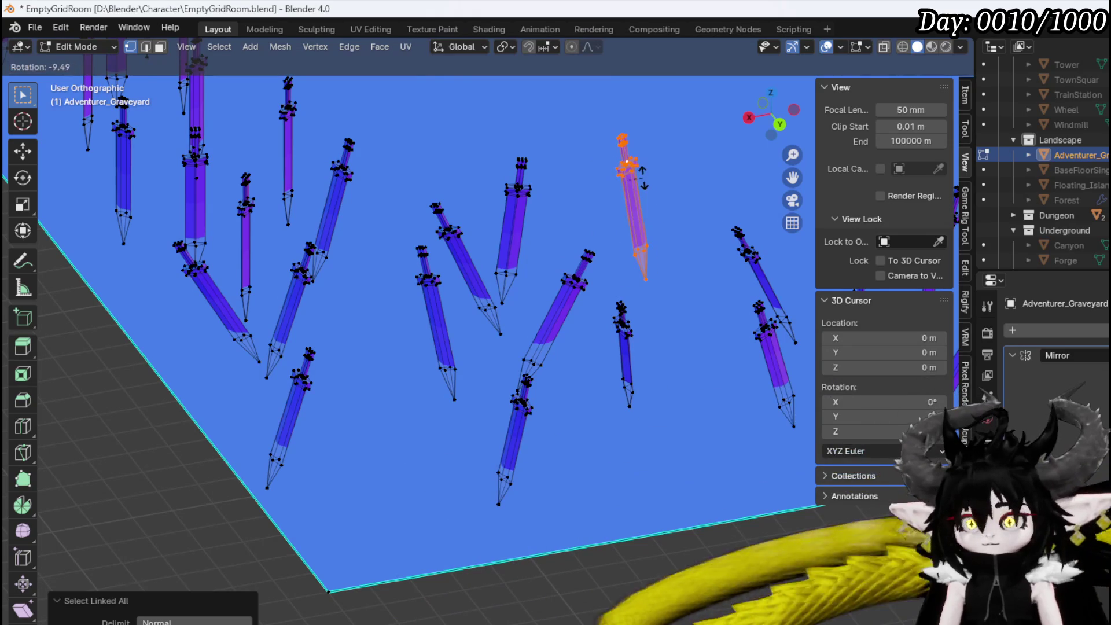
pyautogui.click(634, 266)
# Reframe the sword field and tilt a sword 11.4°
pyautogui.keyDown('shift'); pyautogui.moveTo(634, 266); pyautogui.dragTo(522, 345, button='middle'); pyautogui.keyUp('shift')
pyautogui.scroll(-2, 523, 345)
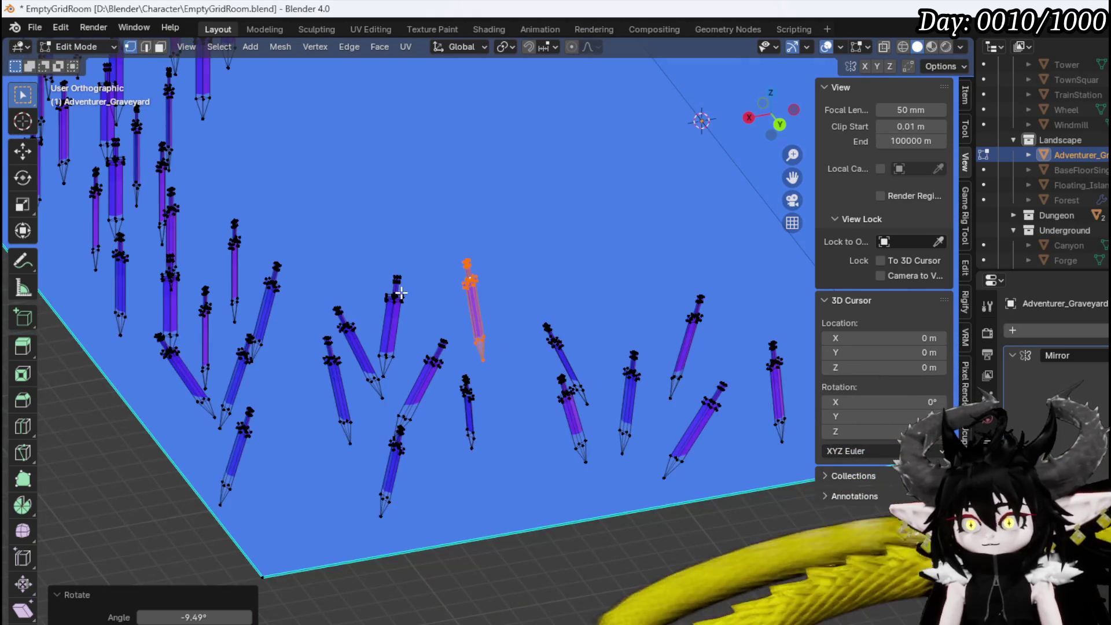
pyautogui.keyDown('shift'); pyautogui.moveTo(401, 293); pyautogui.dragTo(524, 350, button='middle'); pyautogui.keyUp('shift')
pyautogui.moveTo(283, 308); pyautogui.dragTo(434, 338, button='middle')
pyautogui.scroll(2, 498, 365)
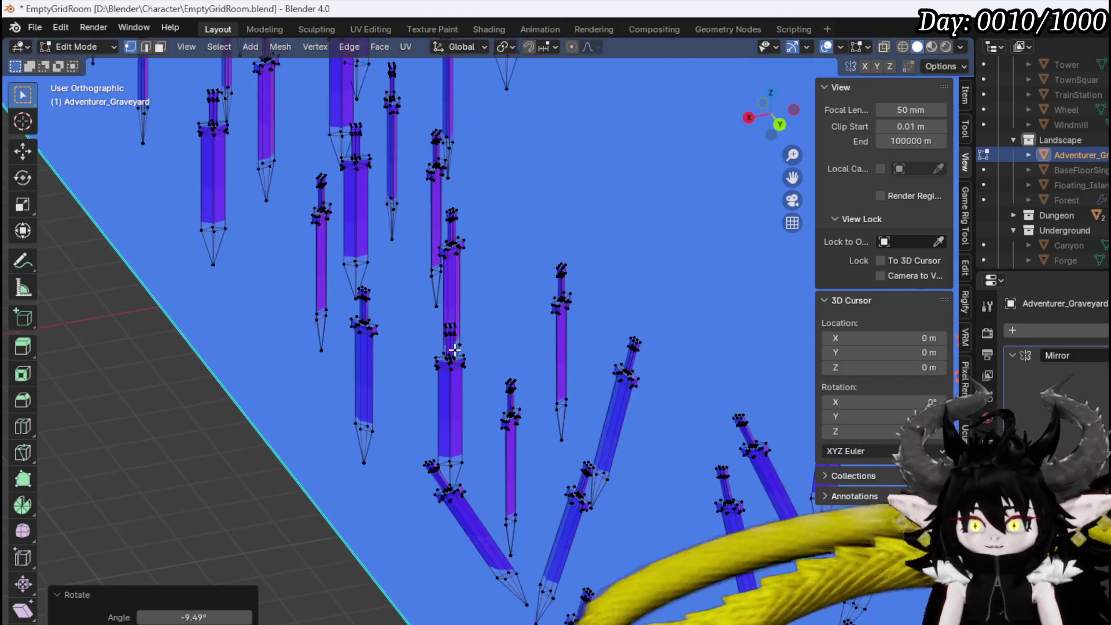
pyautogui.scroll(2, 480, 385)
pyautogui.moveTo(480, 386); pyautogui.dragTo(493, 385, button='middle')
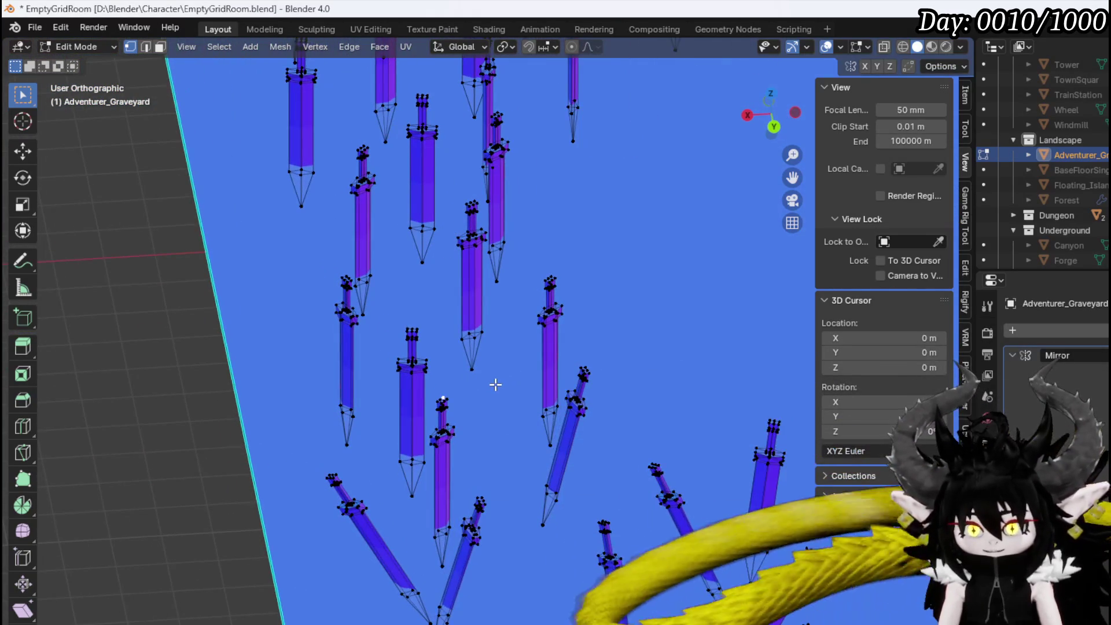
pyautogui.hotkey('ctrl', 'l')
pyautogui.press('r')
pyautogui.click(507, 367)
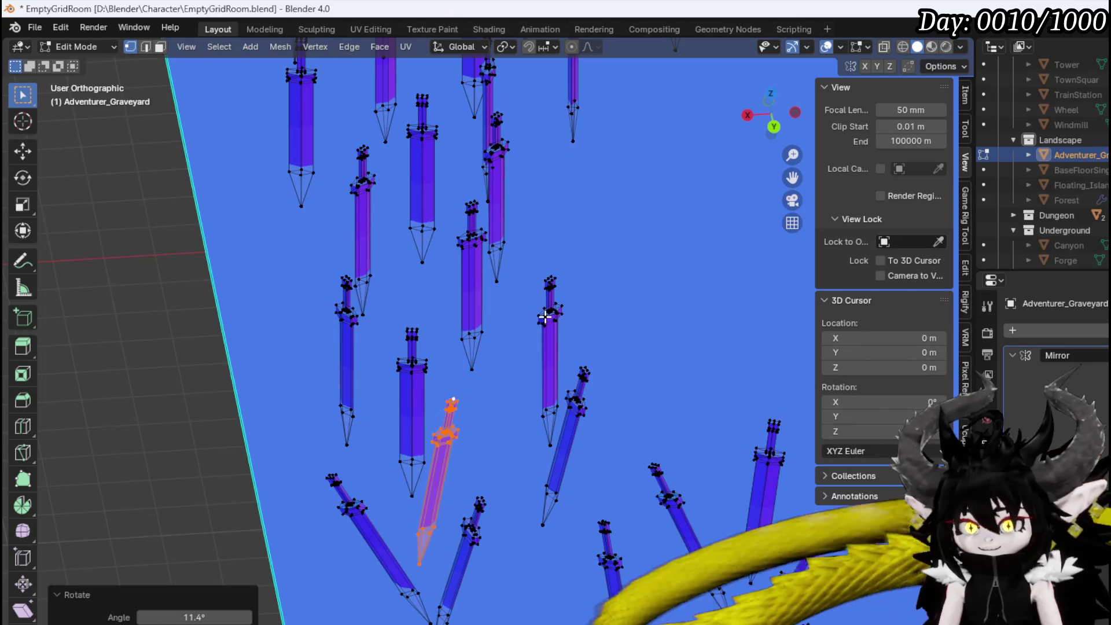
# Shift that sword and re-tilt it to -16.6°
pyautogui.press('g')
pyautogui.click(585, 318)
pyautogui.press('r')
pyautogui.click(475, 343)
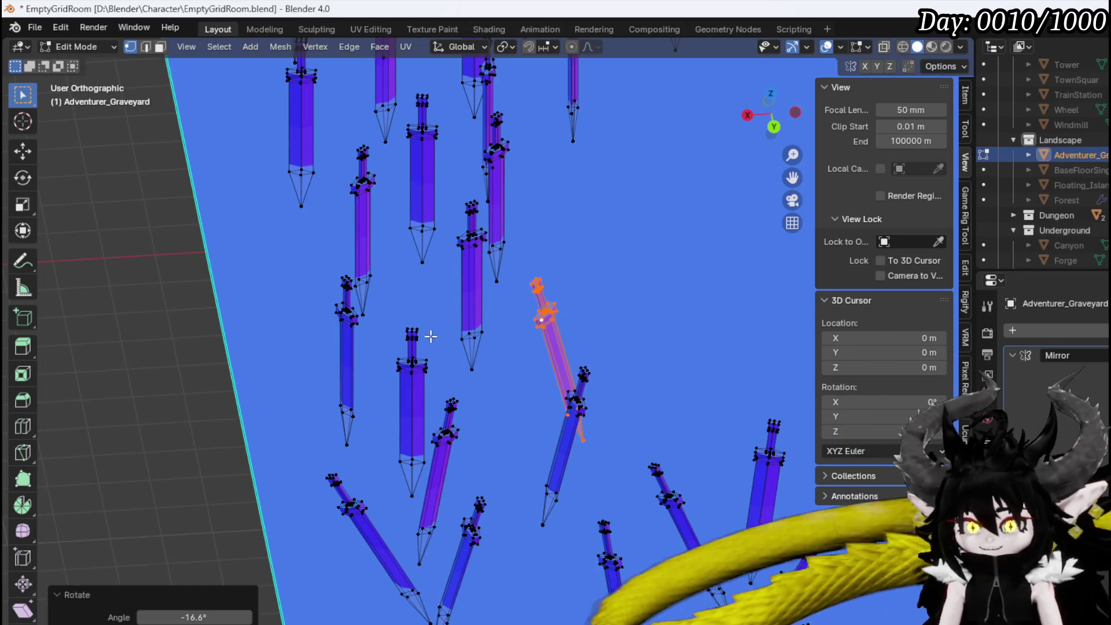
# Lean another sword to -17.7°
pyautogui.click(413, 335)
pyautogui.hotkey('ctrl', 'l')
pyautogui.press('r')
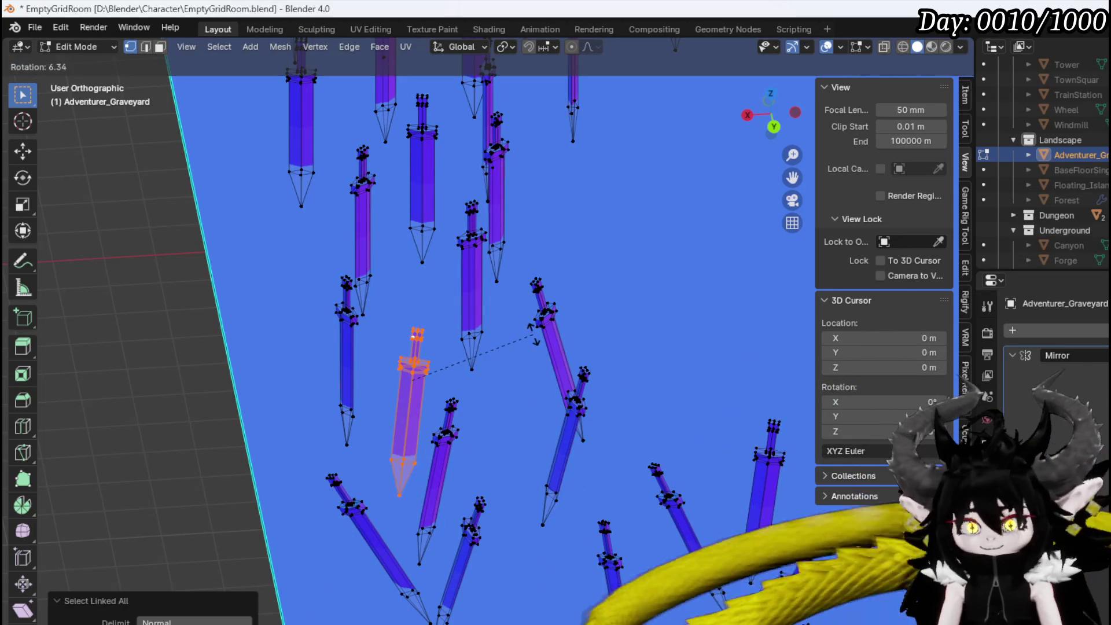
pyautogui.click(465, 329)
pyautogui.click(493, 325)
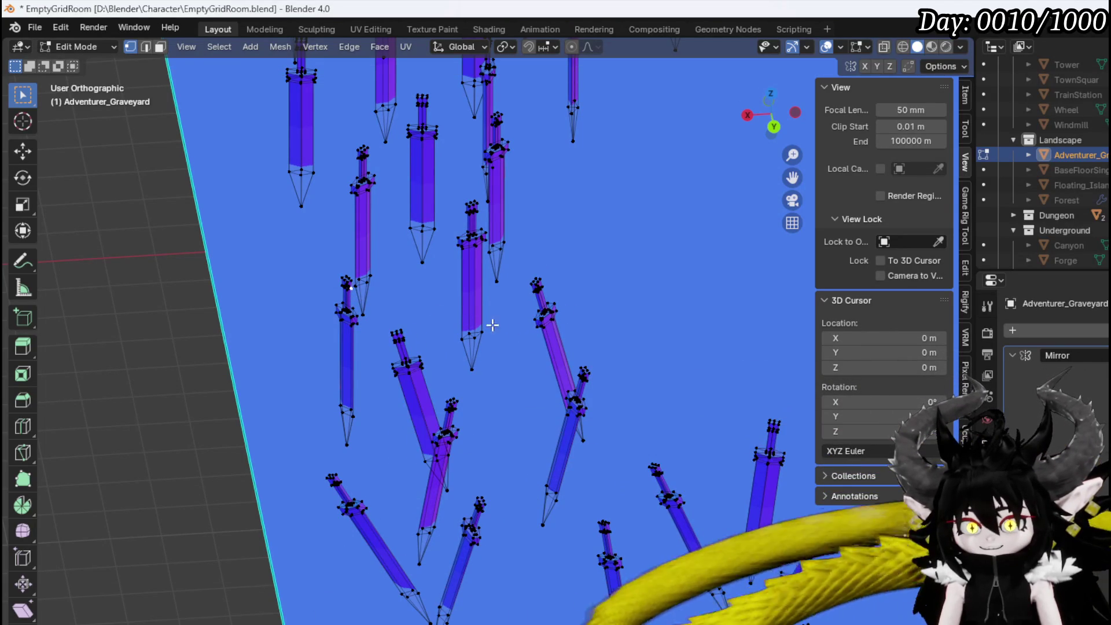
# Tilt an upright sword on the left
pyautogui.click(347, 287)
pyautogui.hotkey('ctrl', 'l')
pyautogui.press('r')
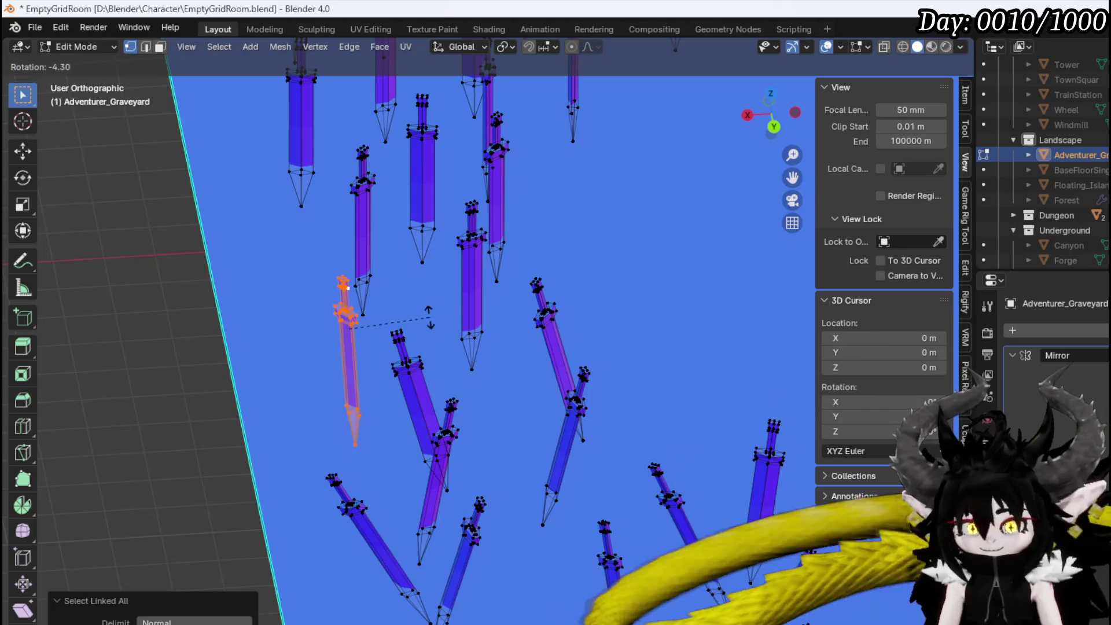
pyautogui.click(406, 312)
pyautogui.click(521, 290)
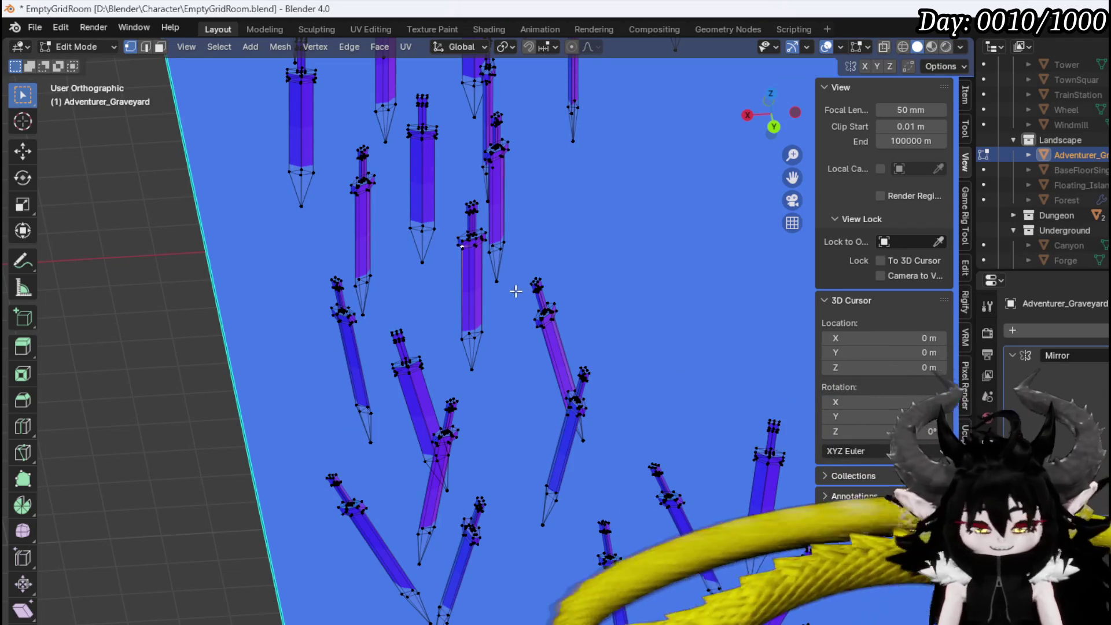
# Tilt the next sword to 16.1°
pyautogui.click(477, 278)
pyautogui.hotkey('ctrl', 'l')
pyautogui.press('r')
pyautogui.click(539, 318)
pyautogui.keyDown('shift'); pyautogui.moveTo(540, 317); pyautogui.dragTo(532, 471, button='middle'); pyautogui.keyUp('shift')
# Tilt two more upright swords at varied angles
pyautogui.click(540, 317)
pyautogui.hotkey('ctrl', 'l')
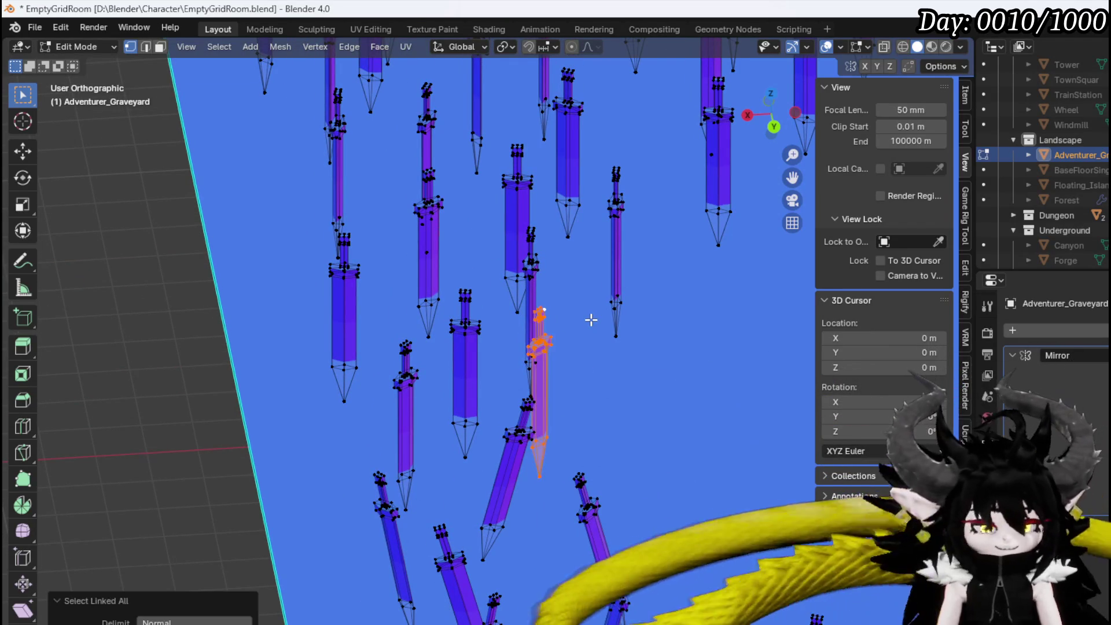
pyautogui.press('r')
pyautogui.click(503, 322)
pyautogui.click(484, 327)
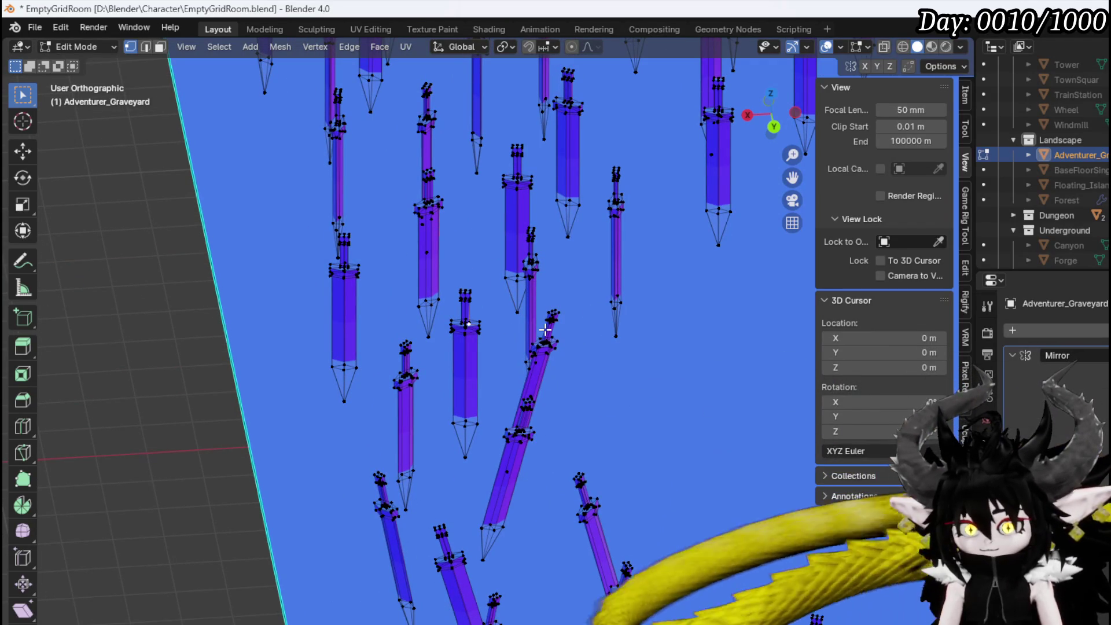
pyautogui.click(466, 359)
pyautogui.hotkey('ctrl', 'l')
pyautogui.press('r')
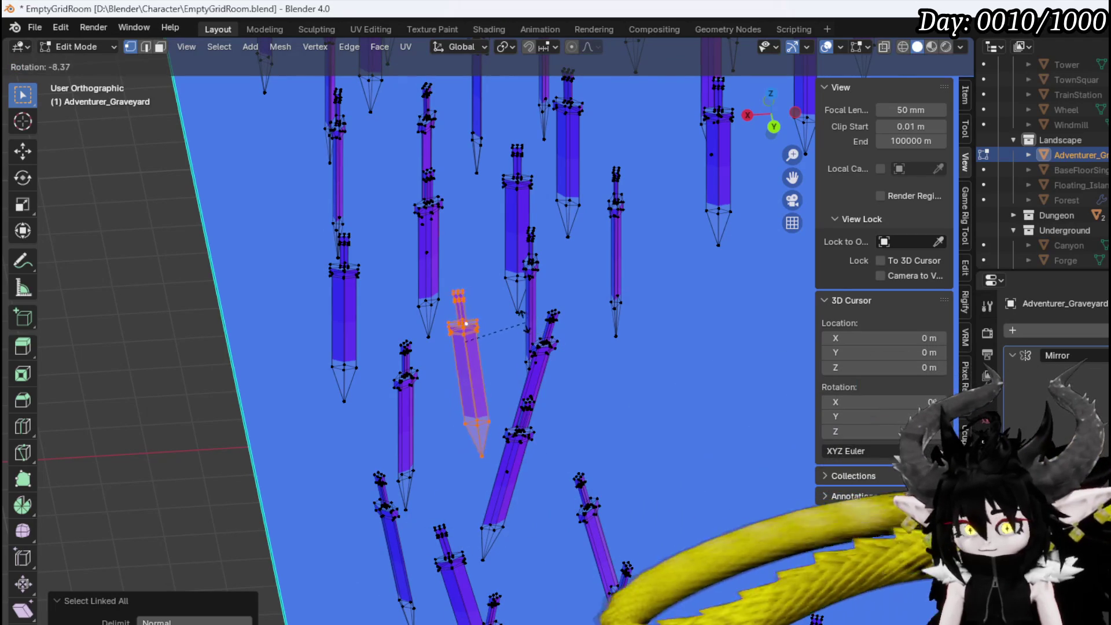
pyautogui.click(495, 328)
pyautogui.click(530, 341)
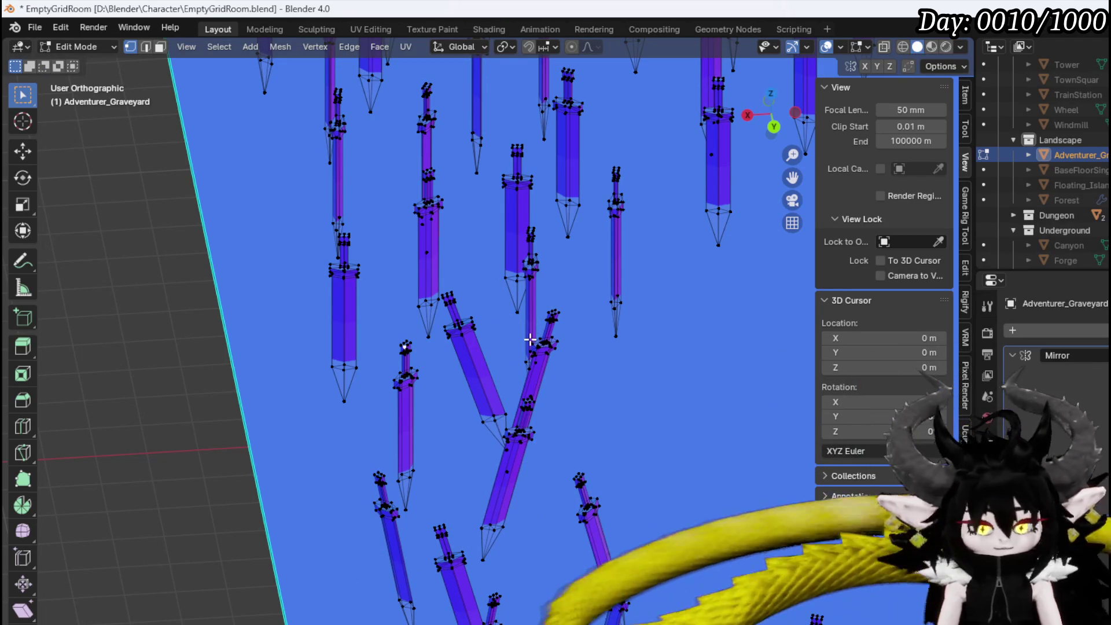
# Tilt another sword, then lean the next one to 11.7°
pyautogui.click(406, 348)
pyautogui.hotkey('ctrl', 'l')
pyautogui.press('r')
pyautogui.click(458, 315)
pyautogui.click(347, 243)
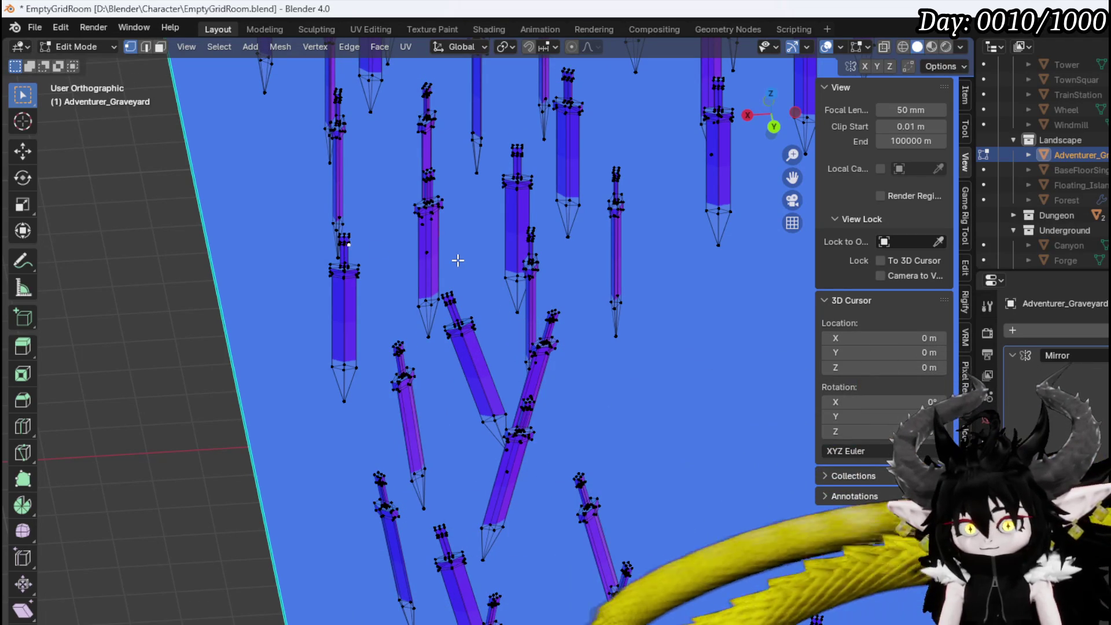
pyautogui.hotkey('ctrl', 'l')
pyautogui.press('r')
pyautogui.click(498, 297)
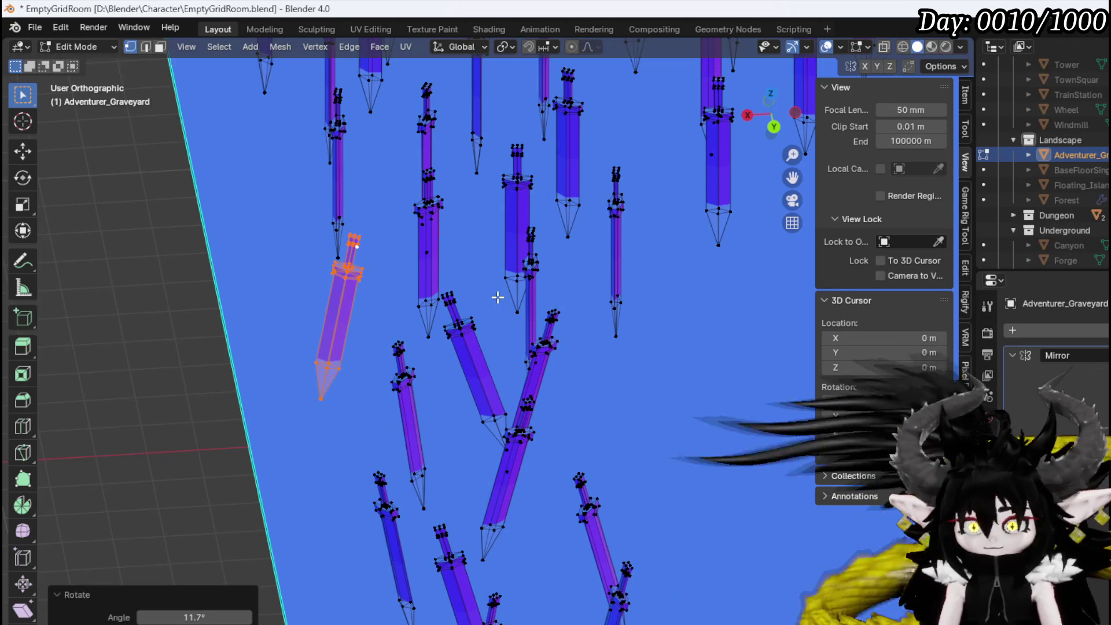
pyautogui.click(432, 204)
# Lean one more sword to -15.9°
pyautogui.hotkey('ctrl', 'l')
pyautogui.press('r')
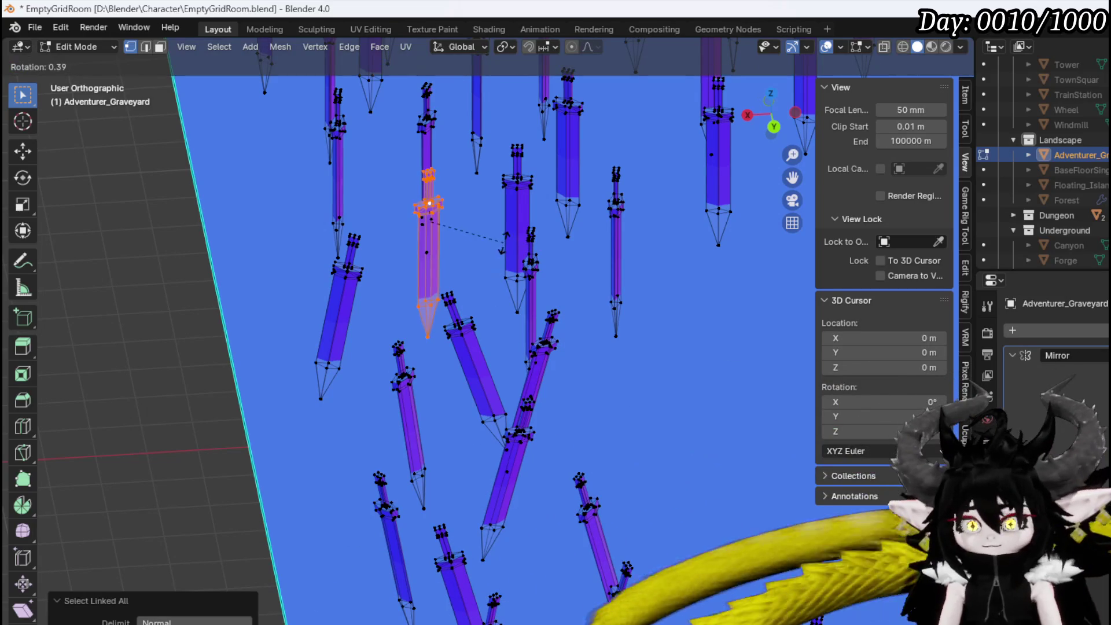
pyautogui.click(553, 217)
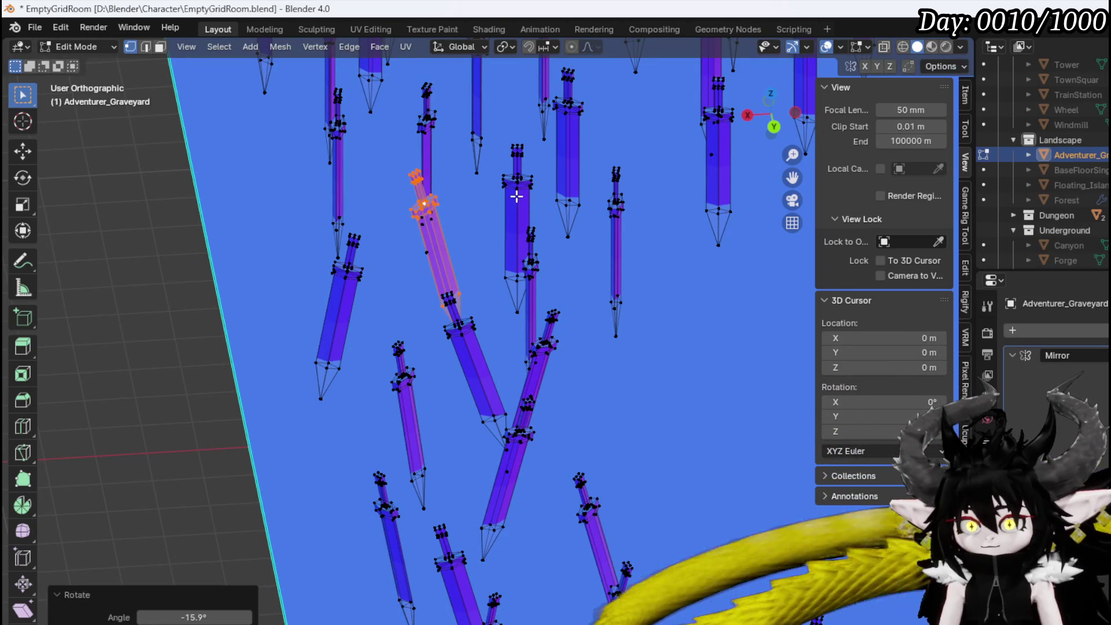
pyautogui.click(521, 181)
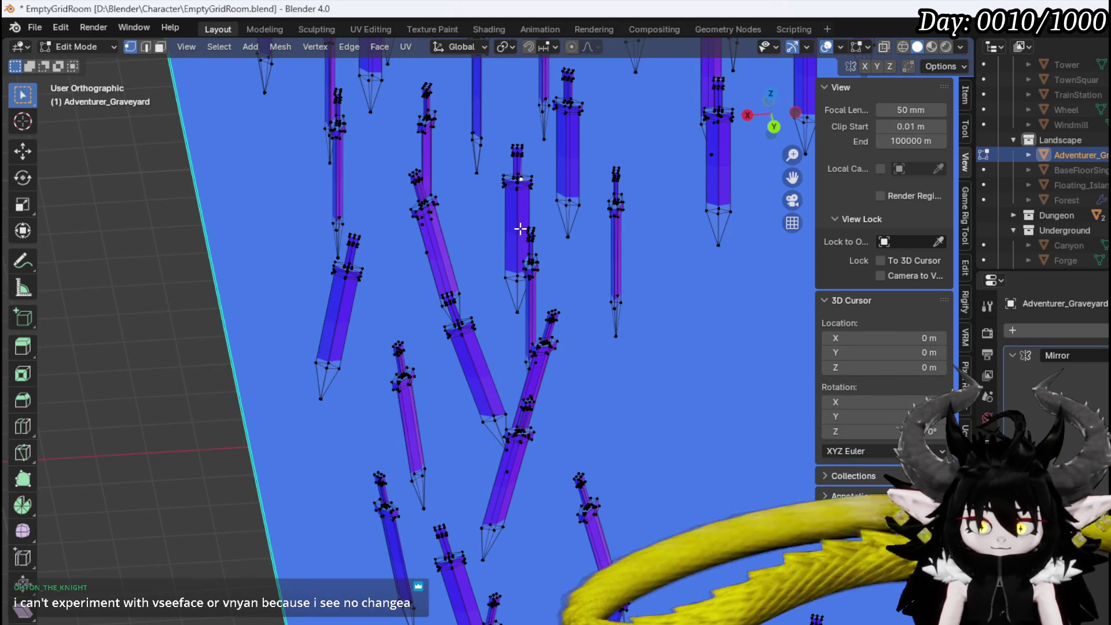
# Tilt the first sword 10° with r10, then a thin sword by 17.2°
pyautogui.moveTo(522, 230)
pyautogui.mouseDown(button='middle')
pyautogui.moveTo(449, 382)
pyautogui.moveTo(387, 402)
pyautogui.mouseUp(button='middle')
pyautogui.hotkey('ctrl', 'l')
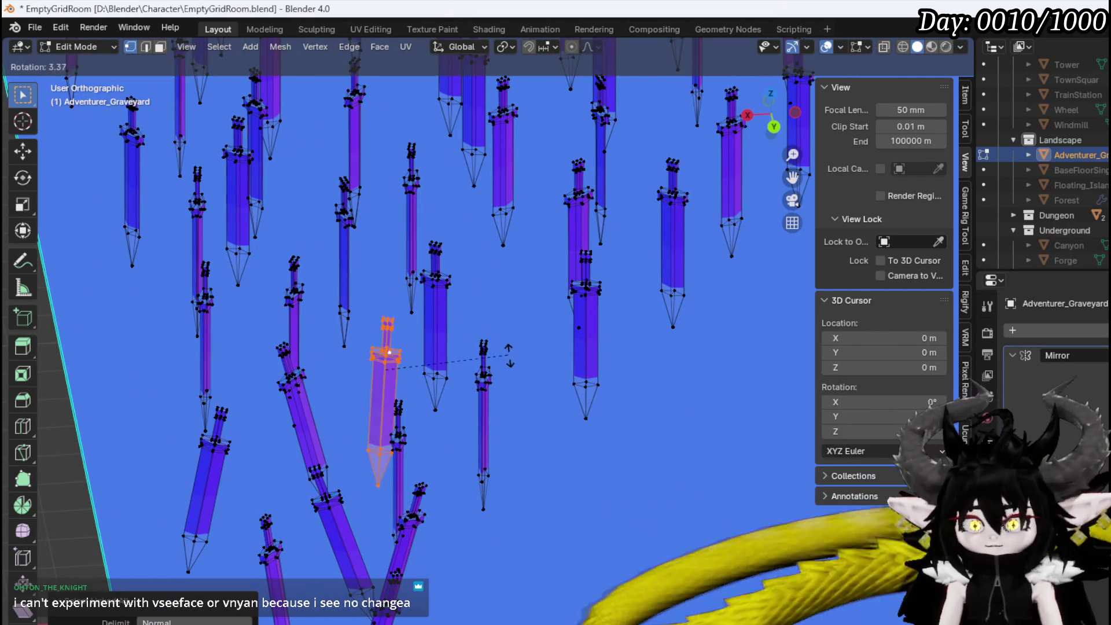
pyautogui.write('r10')
pyautogui.press('Return')
pyautogui.click(401, 406)
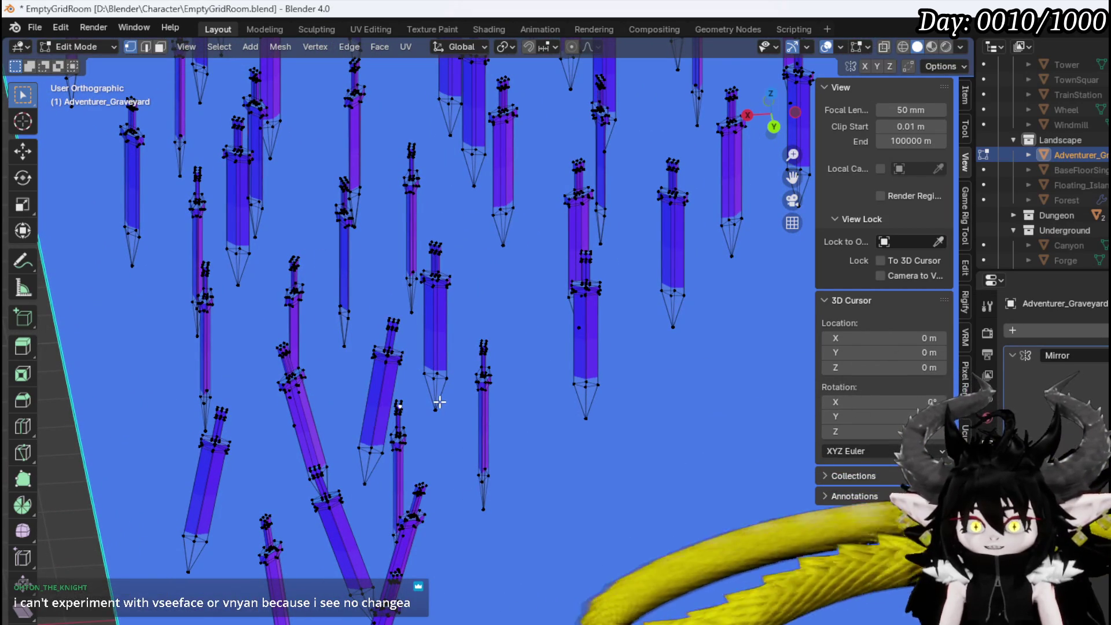
pyautogui.hotkey('ctrl', 'l')
pyautogui.press('r')
pyautogui.click(473, 400)
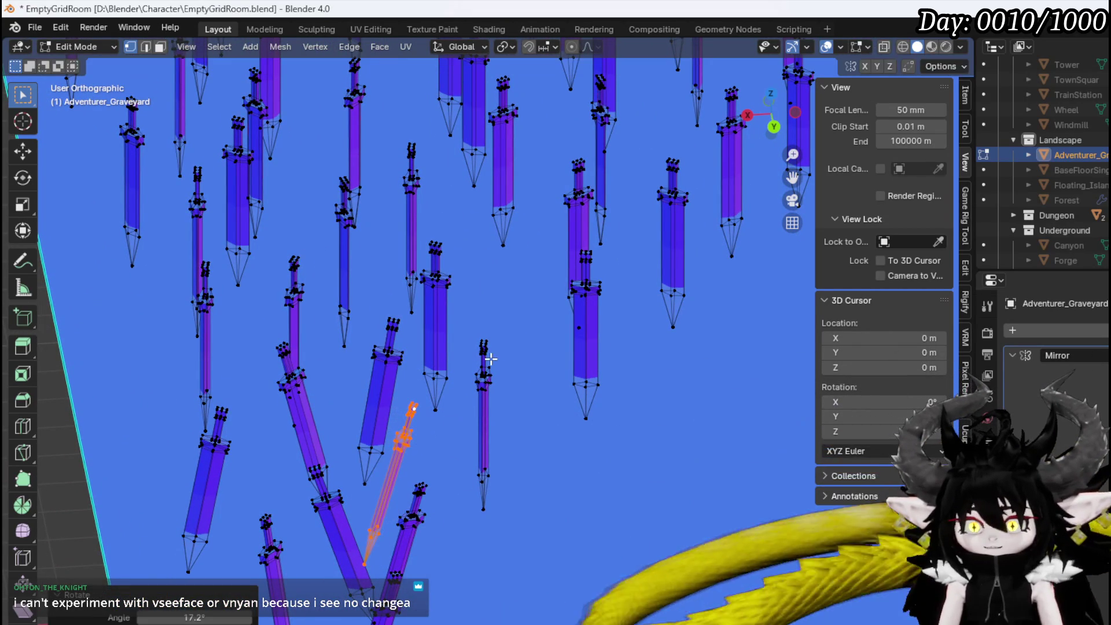
# Tilt two more thin swords at varied angles
pyautogui.click(485, 347)
pyautogui.hotkey('ctrl', 'l')
pyautogui.press('r')
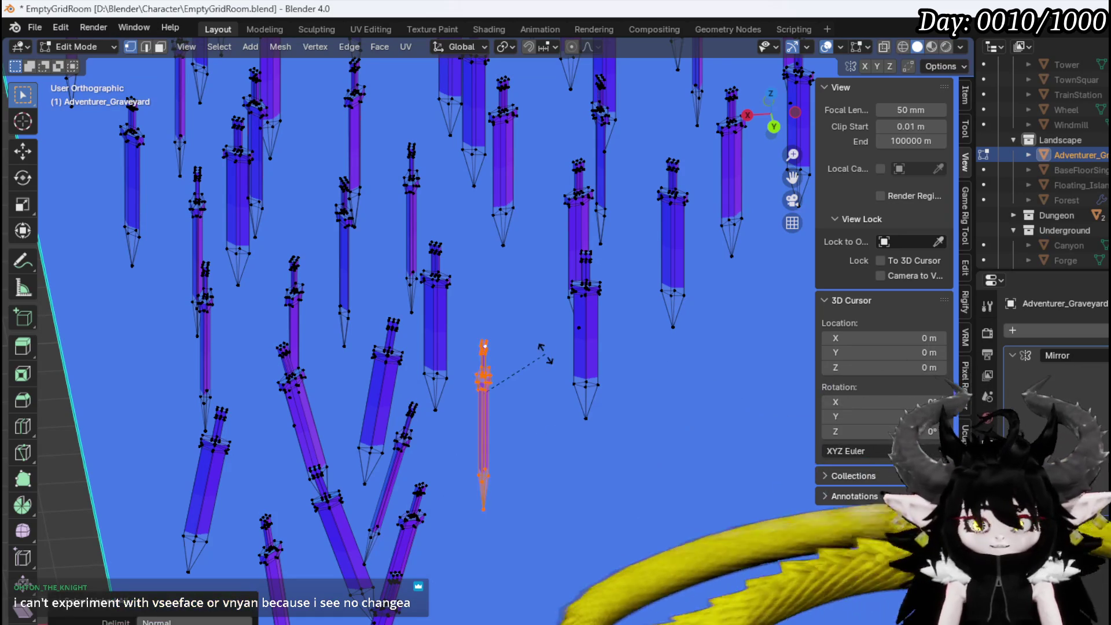
pyautogui.click(529, 384)
pyautogui.keyDown('shift'); pyautogui.scroll(3, 599, 309); pyautogui.keyUp('shift')
pyautogui.click(600, 309)
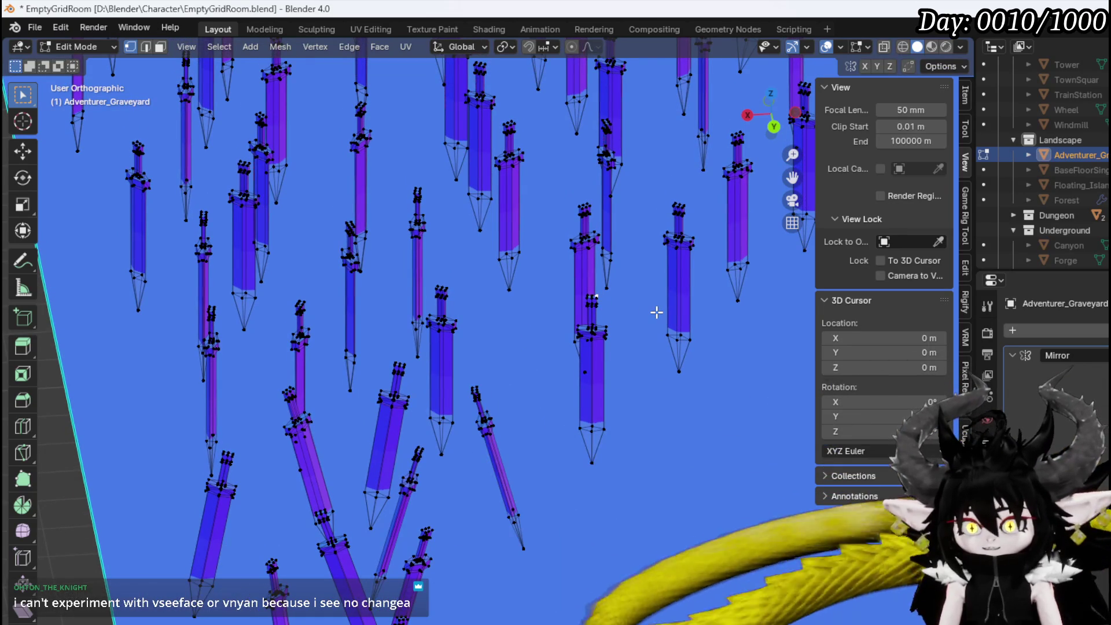
pyautogui.hotkey('ctrl', 'l')
pyautogui.press('r')
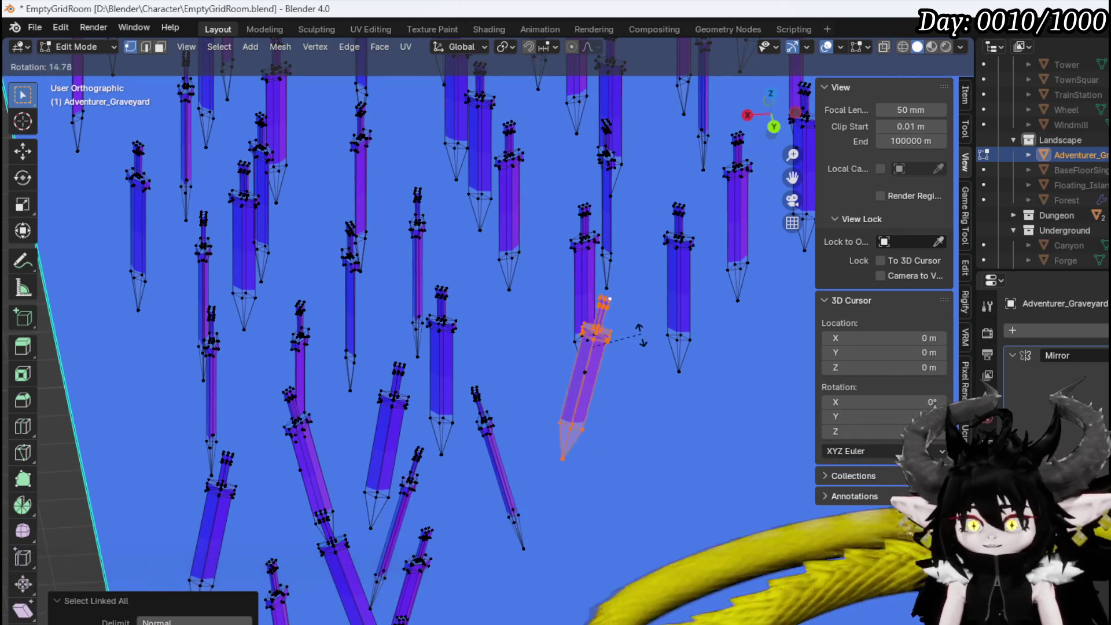
pyautogui.click(602, 332)
pyautogui.scroll(-2, 602, 332)
pyautogui.click(535, 371)
# Tilt one sword 11.6° and a nearby sword at a different angle
pyautogui.moveTo(536, 371); pyautogui.dragTo(494, 388, button='middle')
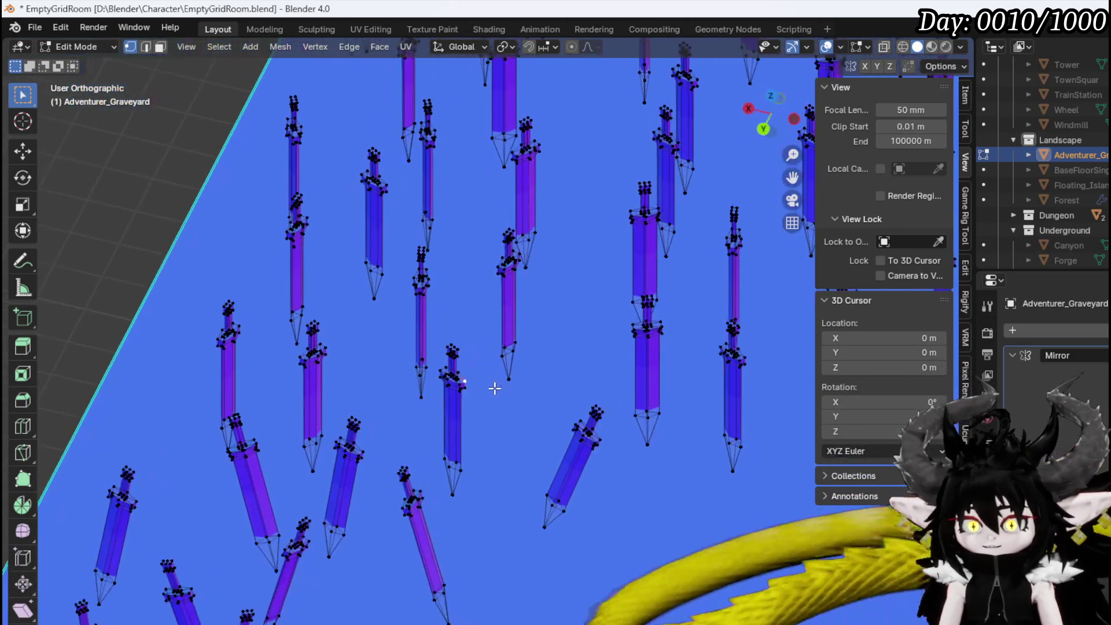
pyautogui.hotkey('ctrl', 'l')
pyautogui.press('r')
pyautogui.click(464, 339)
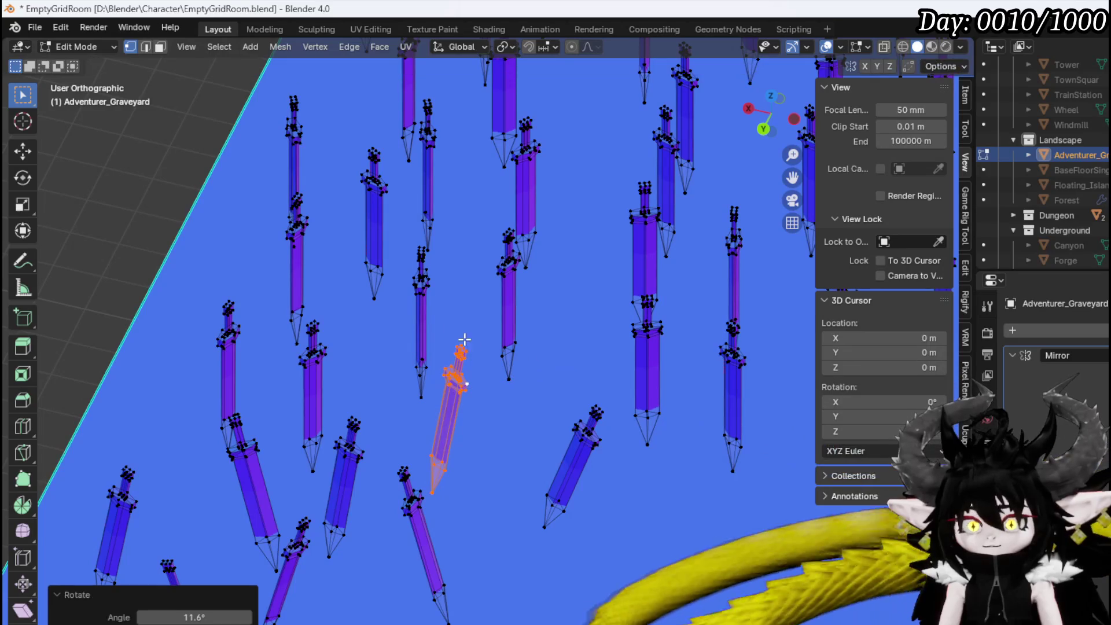
pyautogui.click(428, 282)
pyautogui.hotkey('ctrl', 'l')
pyautogui.press('r')
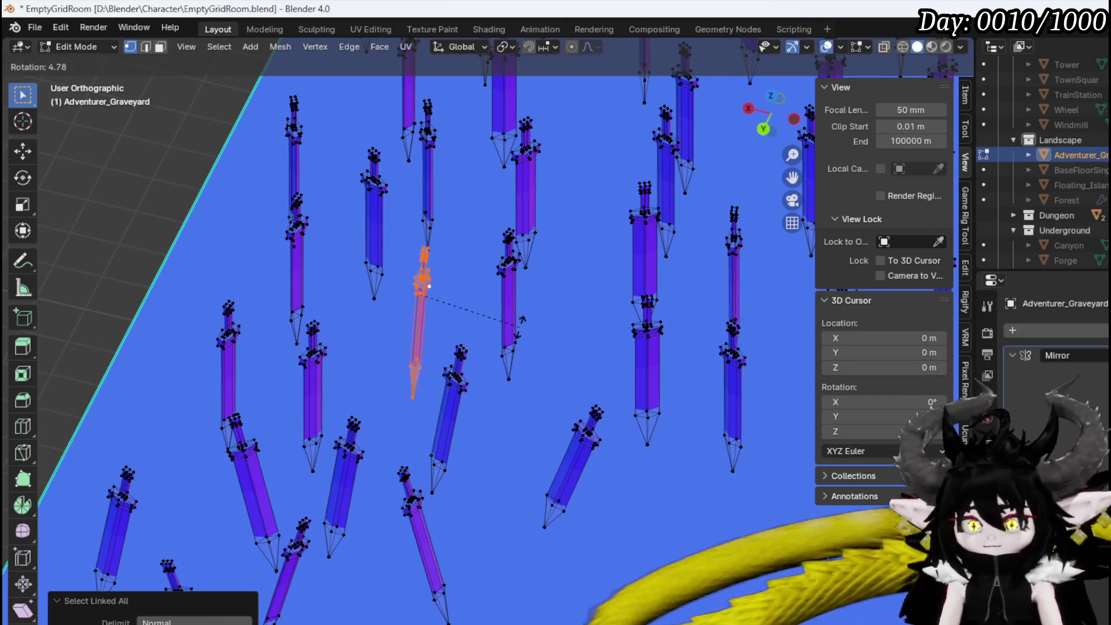
pyautogui.click(516, 285)
pyautogui.click(516, 284)
# Tilt a sword -10.4° and another sword beside it
pyautogui.moveTo(581, 301)
pyautogui.mouseDown(button='middle')
pyautogui.moveTo(513, 301)
pyautogui.moveTo(533, 253)
pyautogui.mouseUp(button='middle')
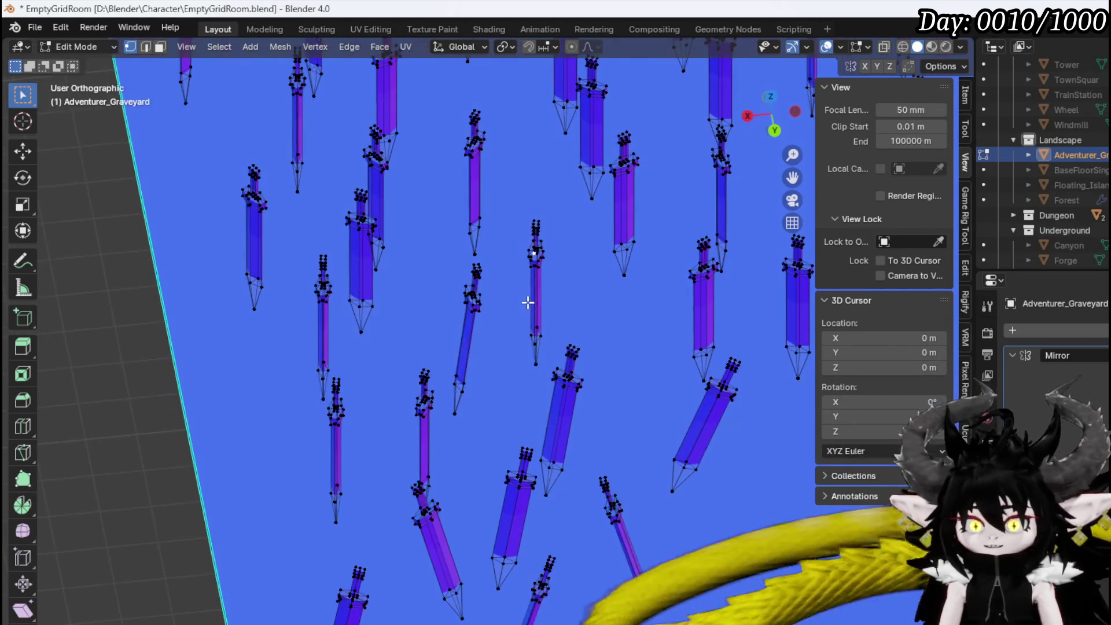
pyautogui.hotkey('ctrl', 'l')
pyautogui.press('r')
pyautogui.click(605, 283)
pyautogui.moveTo(434, 290); pyautogui.dragTo(433, 352, button='middle')
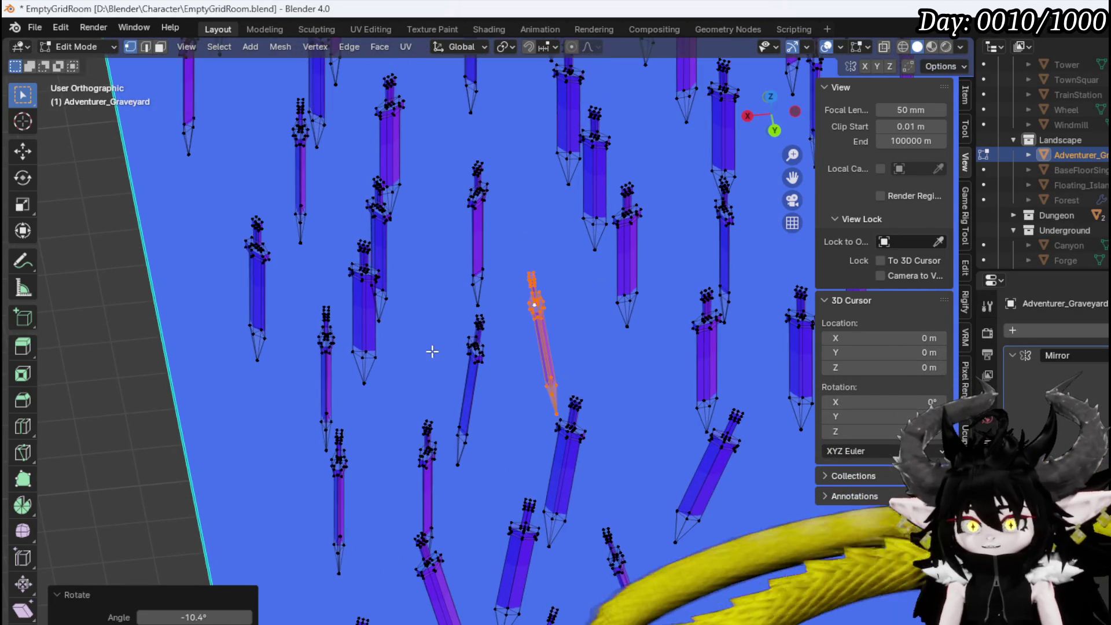
pyautogui.click(328, 320)
pyautogui.hotkey('ctrl', 'l')
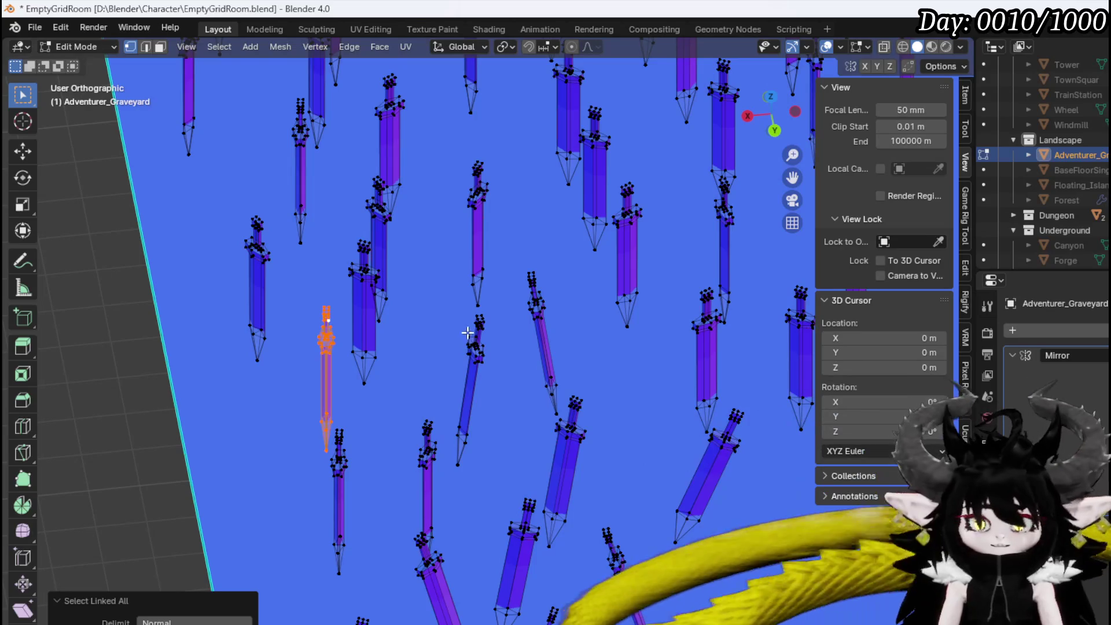
pyautogui.press('r')
pyautogui.click(444, 306)
# Tilt a sword 12.1° and the next one at another angle
pyautogui.click(346, 420)
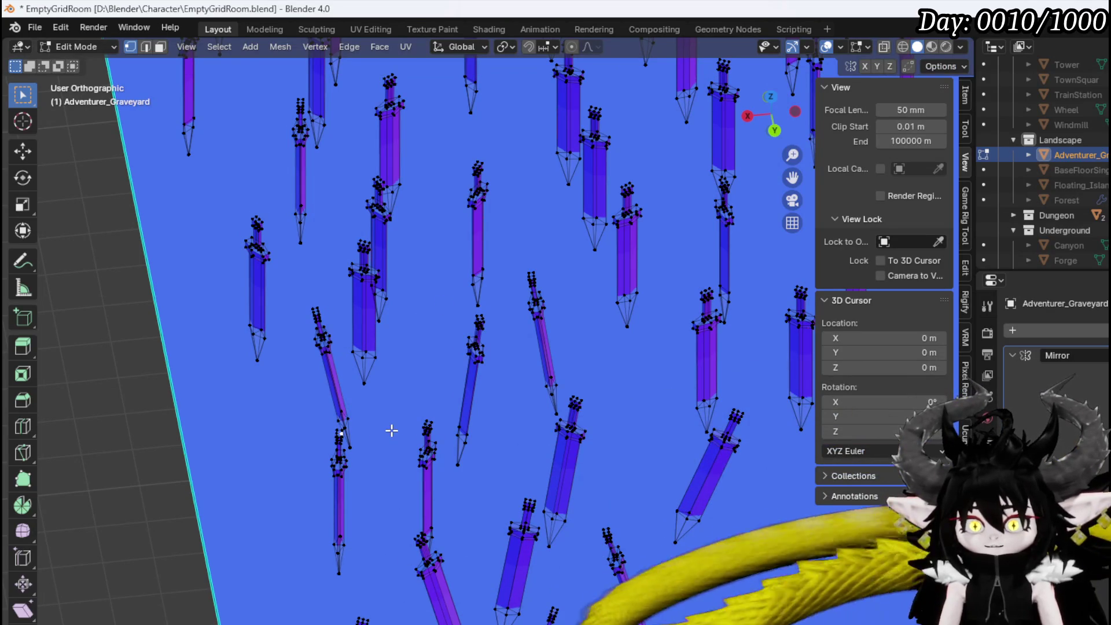
pyautogui.hotkey('ctrl', 'l')
pyautogui.press('r')
pyautogui.click(456, 430)
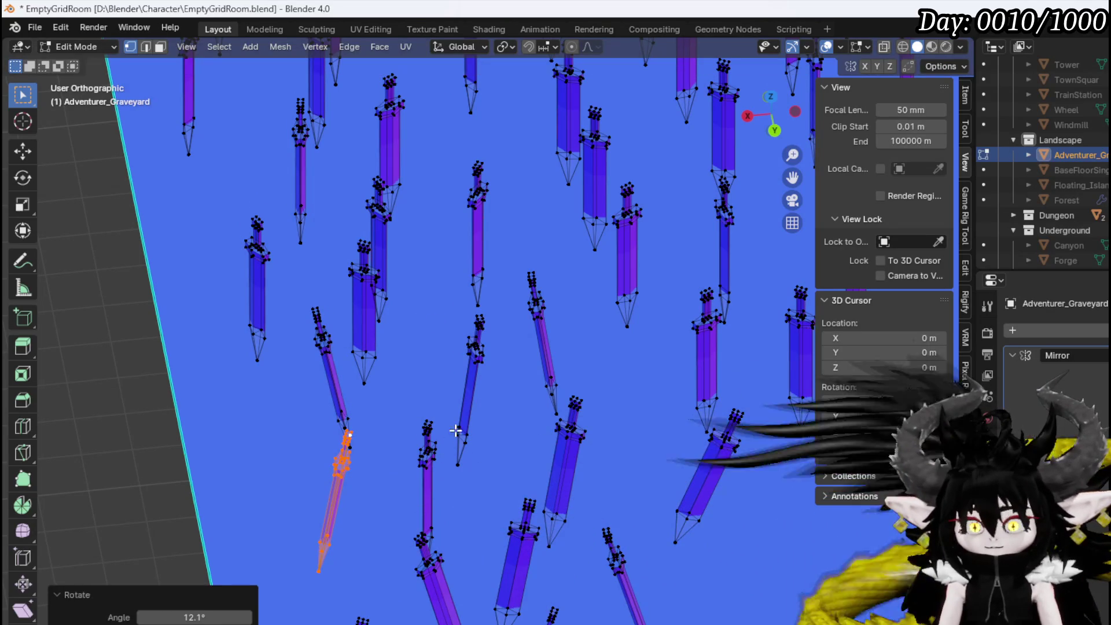
pyautogui.click(270, 253)
pyautogui.hotkey('ctrl', 'l')
pyautogui.moveTo(385, 303); pyautogui.dragTo(322, 297, button='middle')
pyautogui.press('r')
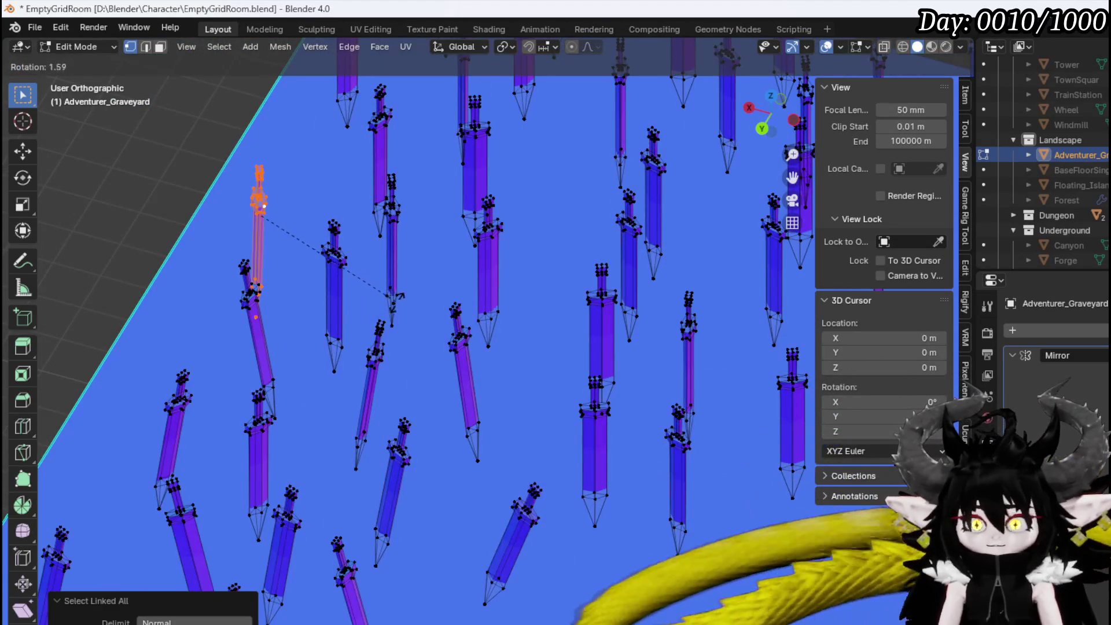
pyautogui.click(388, 330)
# Tilt another sword farther back in the field
pyautogui.click(393, 98)
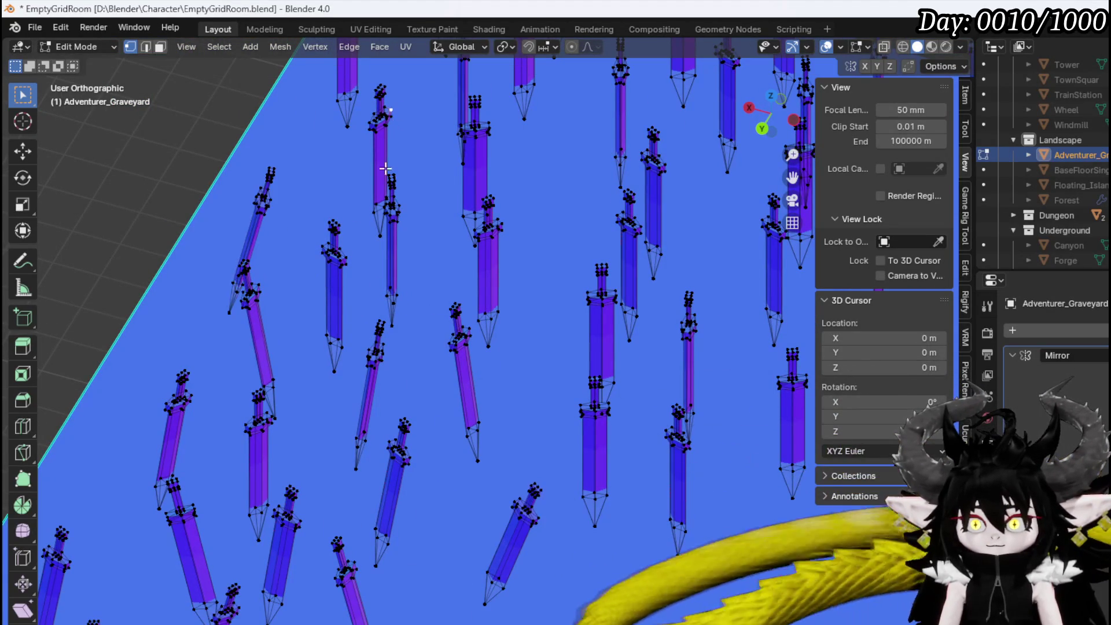
pyautogui.moveTo(393, 98); pyautogui.dragTo(462, 174, button='middle')
pyautogui.click(397, 121)
pyautogui.hotkey('ctrl', 'l')
pyautogui.moveTo(396, 121); pyautogui.dragTo(372, 318, button='middle')
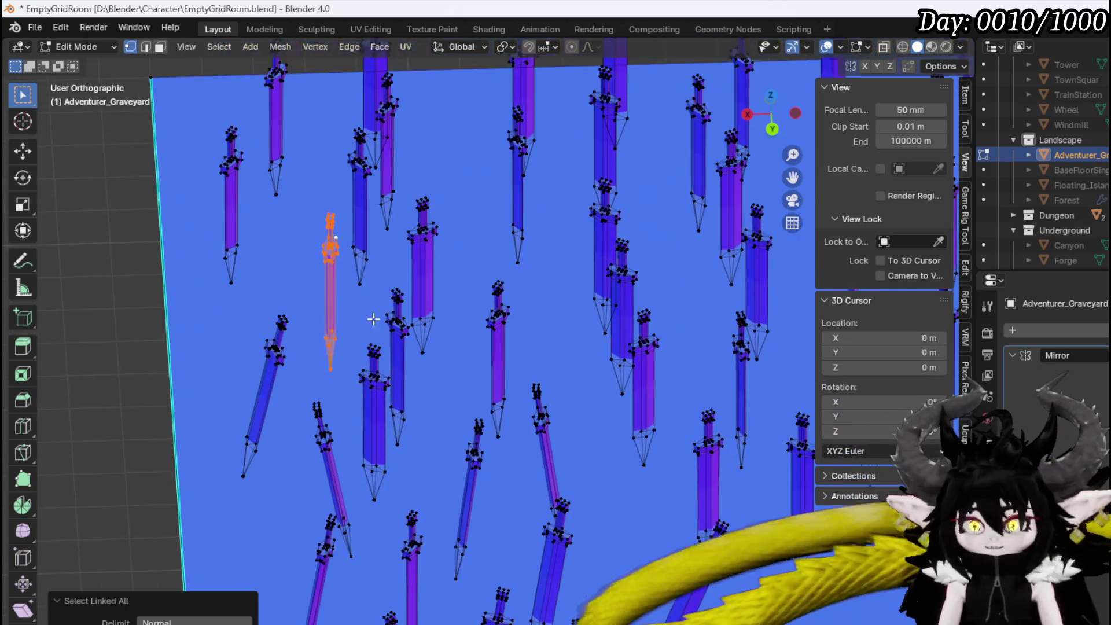
pyautogui.press('r')
pyautogui.click(367, 354)
# Tilt the next sword and select the whole following sword
pyautogui.click(387, 338)
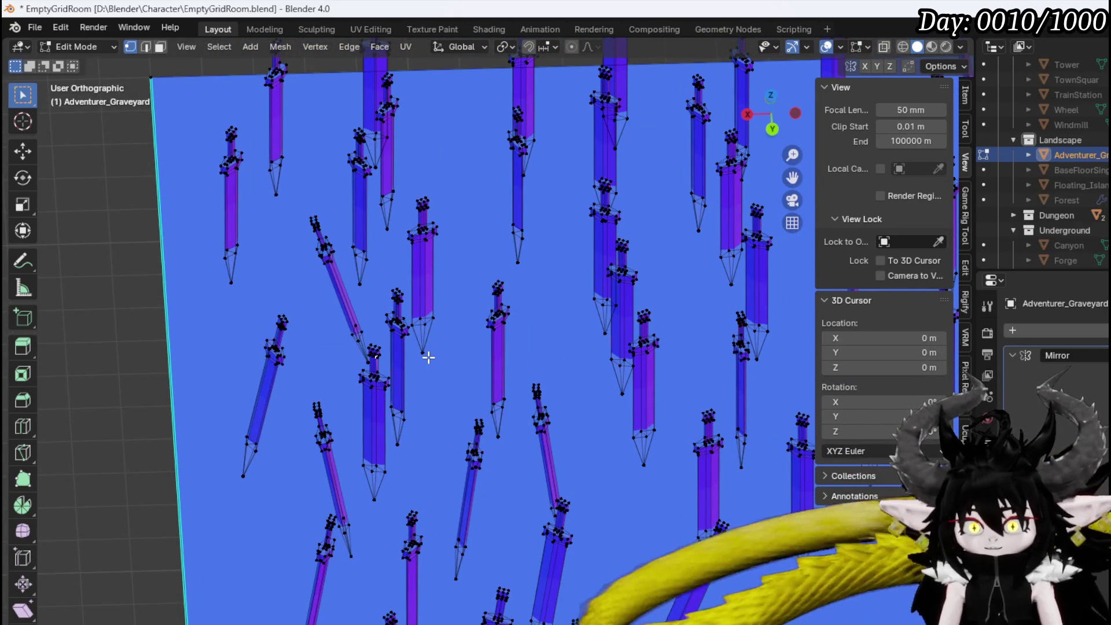
pyautogui.press('l')
pyautogui.press('r')
pyautogui.click(434, 324)
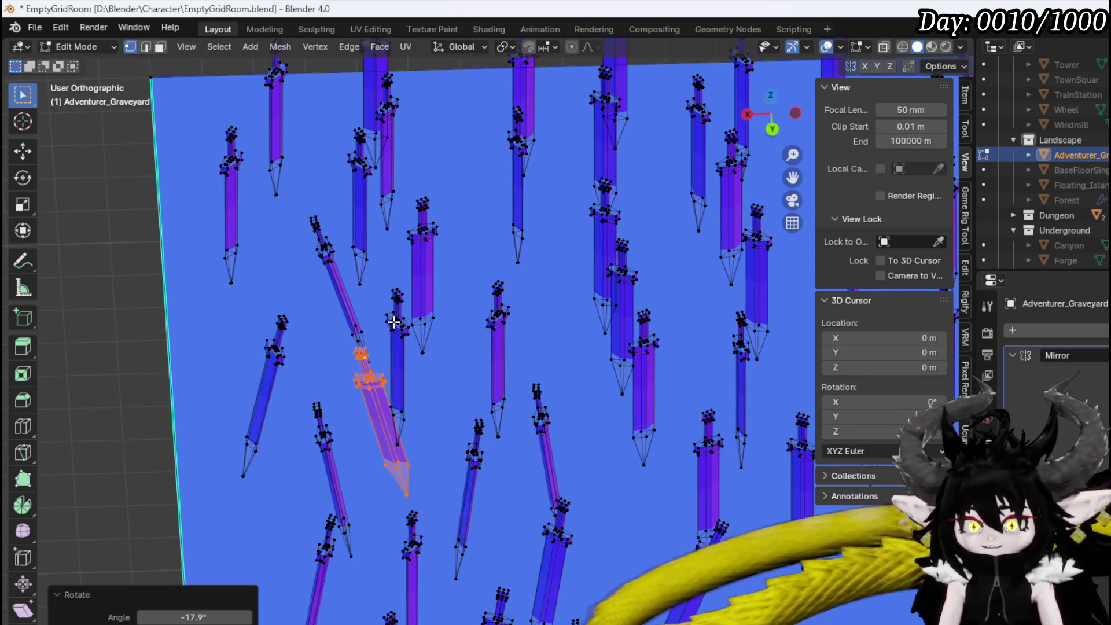
pyautogui.click(394, 320)
pyautogui.hotkey('ctrl', 'l')
pyautogui.moveTo(462, 332); pyautogui.dragTo(491, 322, button='middle')
# Finish tilting the selected sword and give two more swords slight tilts
pyautogui.press('r')
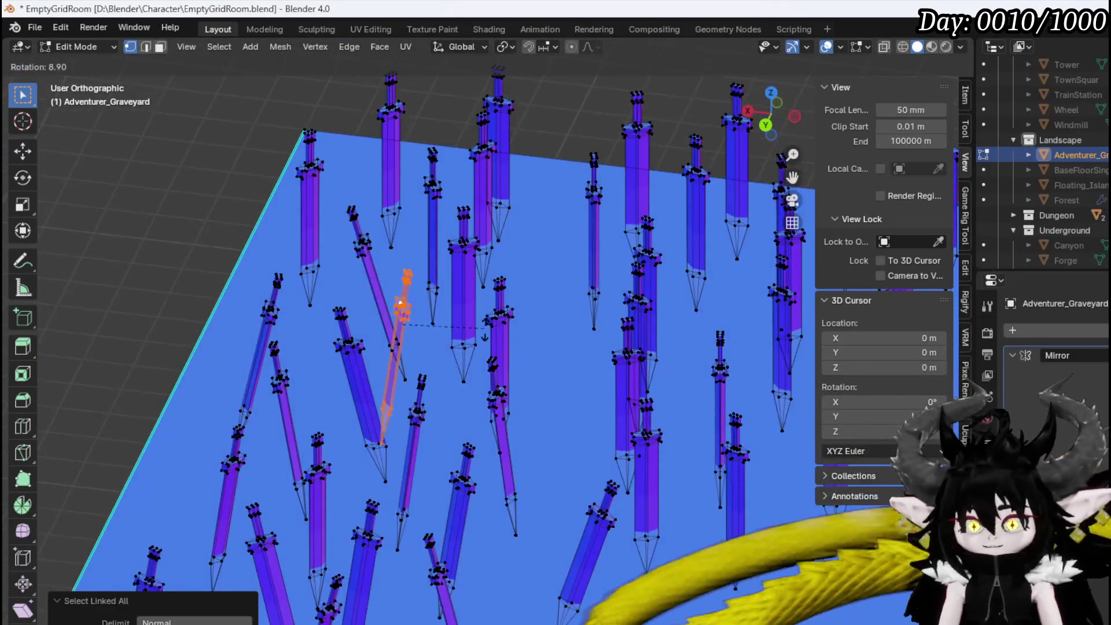
pyautogui.click(503, 318)
pyautogui.click(526, 334)
pyautogui.press('l')
pyautogui.press('r')
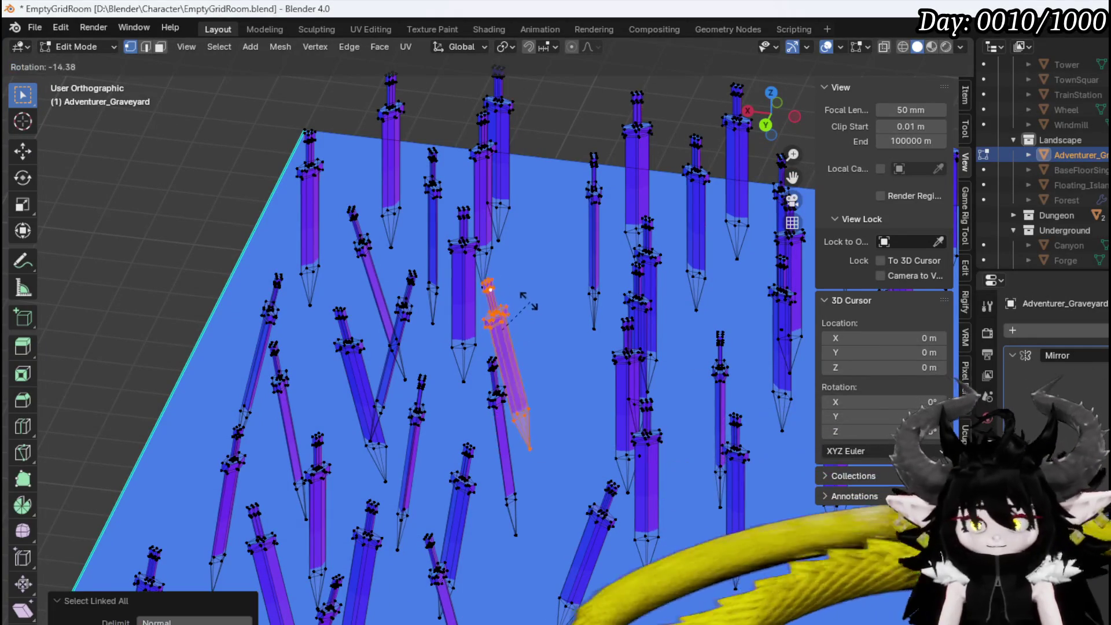
pyautogui.click(489, 359)
pyautogui.click(470, 356)
pyautogui.moveTo(469, 357); pyautogui.dragTo(332, 304, button='middle')
pyautogui.press('l')
pyautogui.press('r')
pyautogui.click(464, 320)
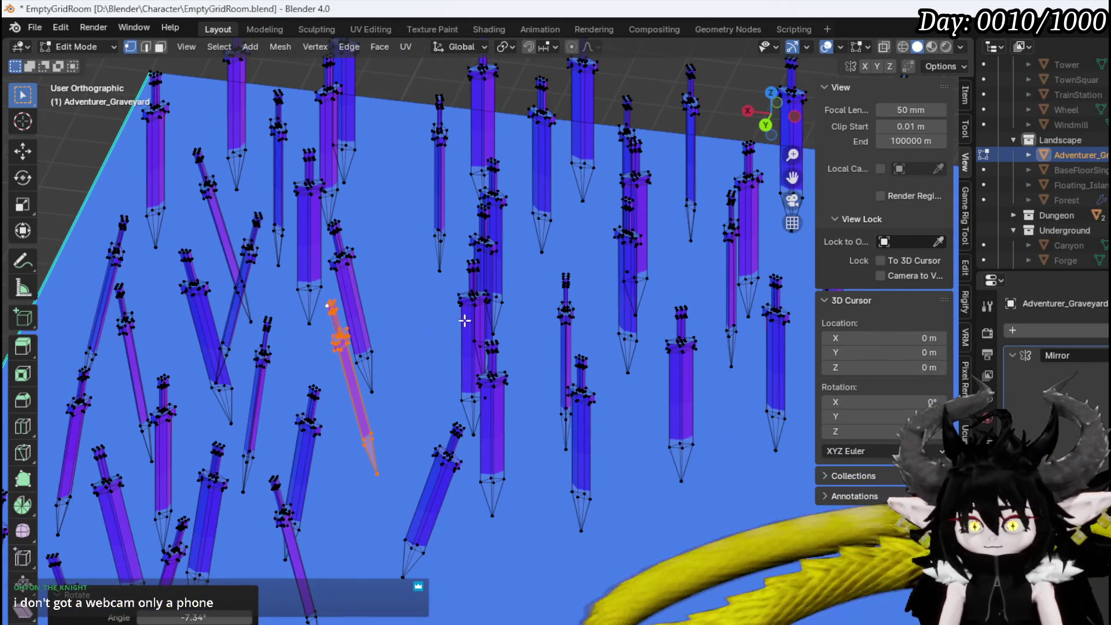
# Tilt one sword 19° and swing a centre sword's tip to the right
pyautogui.click(472, 264)
pyautogui.press('l')
pyautogui.press('r')
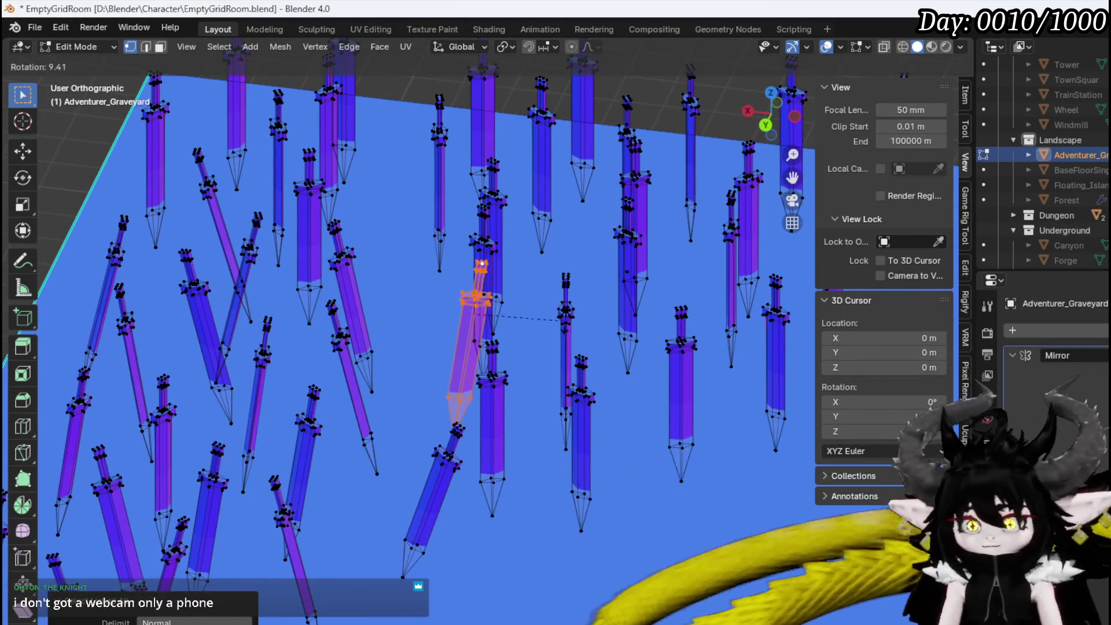
pyautogui.click(522, 382)
pyautogui.click(540, 350)
pyautogui.press('l')
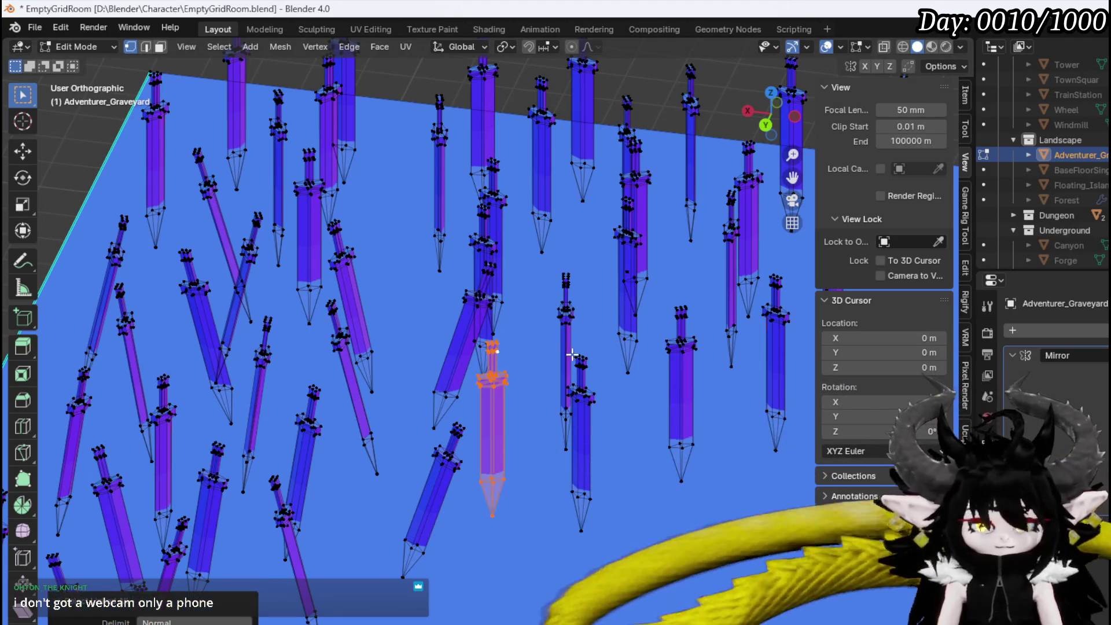
pyautogui.press('r')
pyautogui.click(582, 375)
# Tilt the neighbouring sword 16°
pyautogui.click(589, 360)
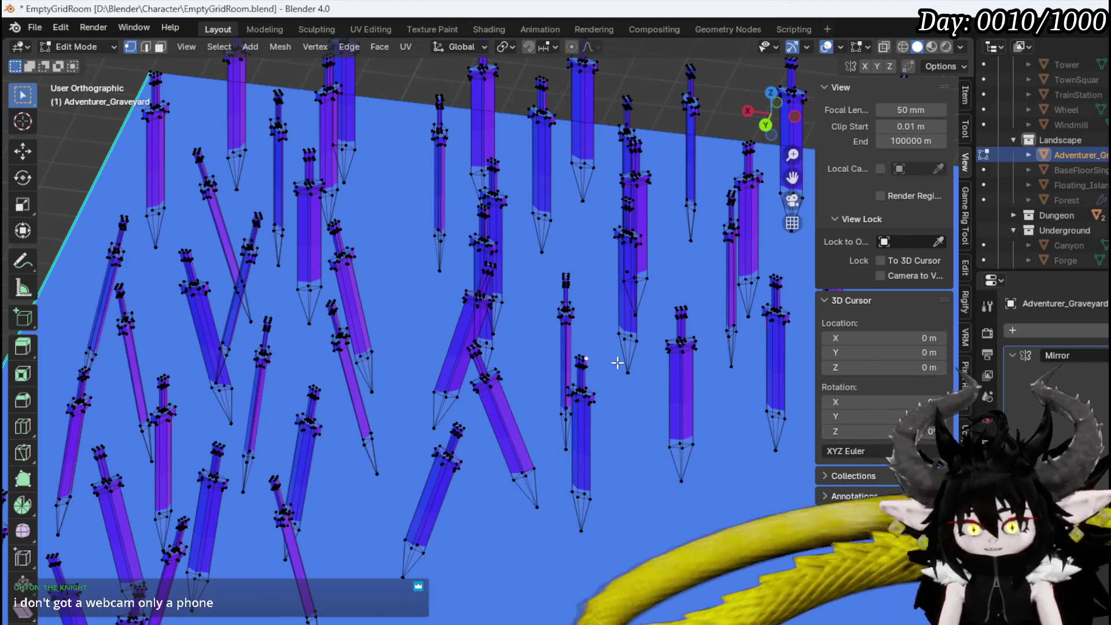
pyautogui.press('l')
pyautogui.keyDown('shift'); pyautogui.moveTo(573, 352); pyautogui.dragTo(463, 380, button='middle'); pyautogui.keyUp('shift')
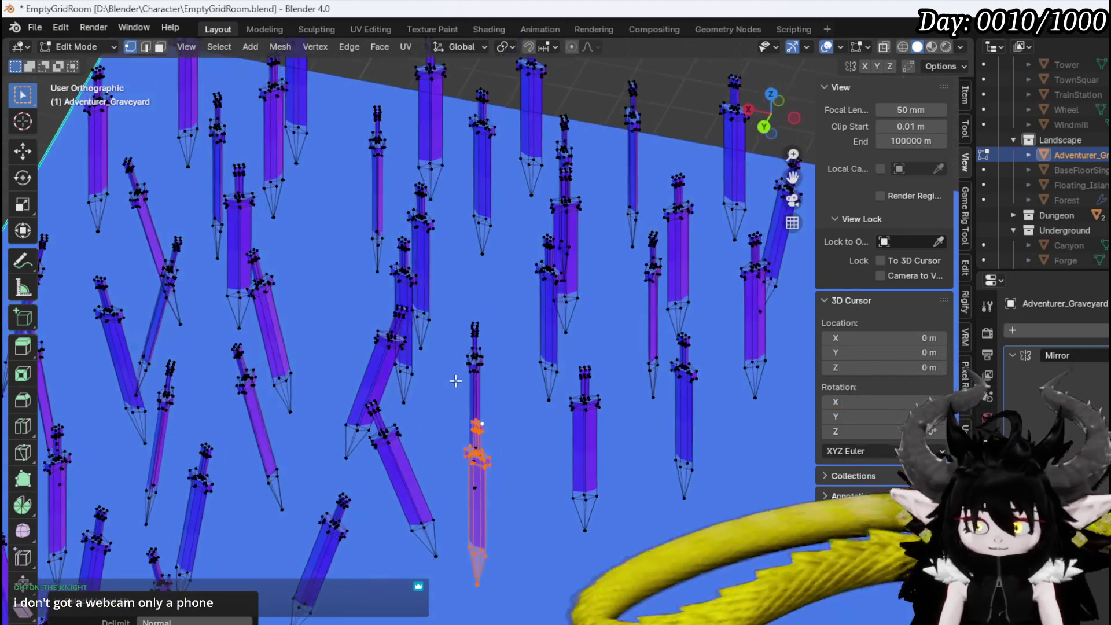
pyautogui.press('r')
pyautogui.click(634, 466)
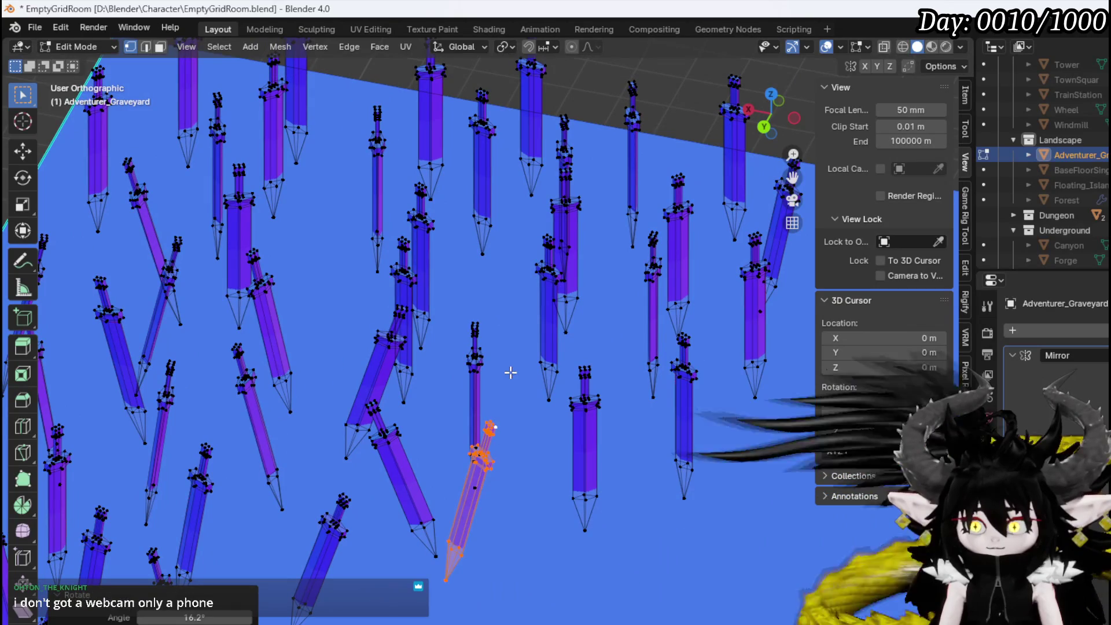
# Tilt the upright sword -21° and a nearby sword 16°
pyautogui.click(482, 358)
pyautogui.press('l')
pyautogui.press('r')
pyautogui.click(602, 389)
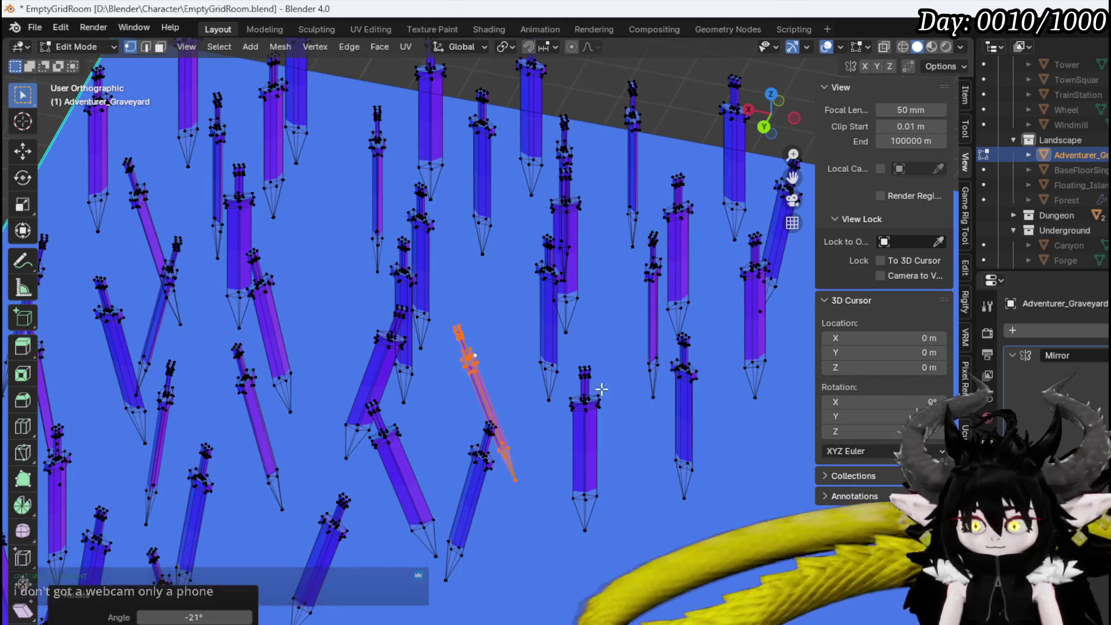
pyautogui.click(612, 400)
pyautogui.press('l')
pyautogui.press('r')
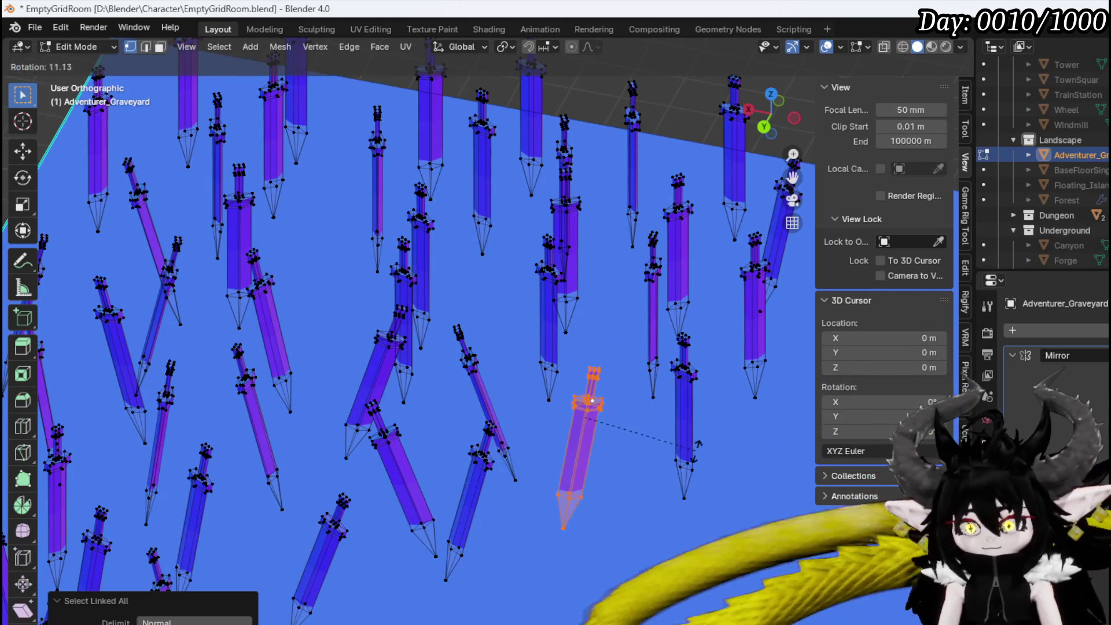
pyautogui.click(607, 399)
pyautogui.keyDown('shift'); pyautogui.moveTo(666, 377); pyautogui.dragTo(572, 443, button='middle'); pyautogui.keyUp('shift')
pyautogui.click(669, 441)
pyautogui.moveTo(669, 441)
pyautogui.mouseDown(button='middle')
pyautogui.moveTo(478, 424)
pyautogui.moveTo(521, 434)
pyautogui.mouseUp(button='middle')
# Tilt a sword -23° and shift it about 1.4 m left
pyautogui.press('l')
pyautogui.press('r')
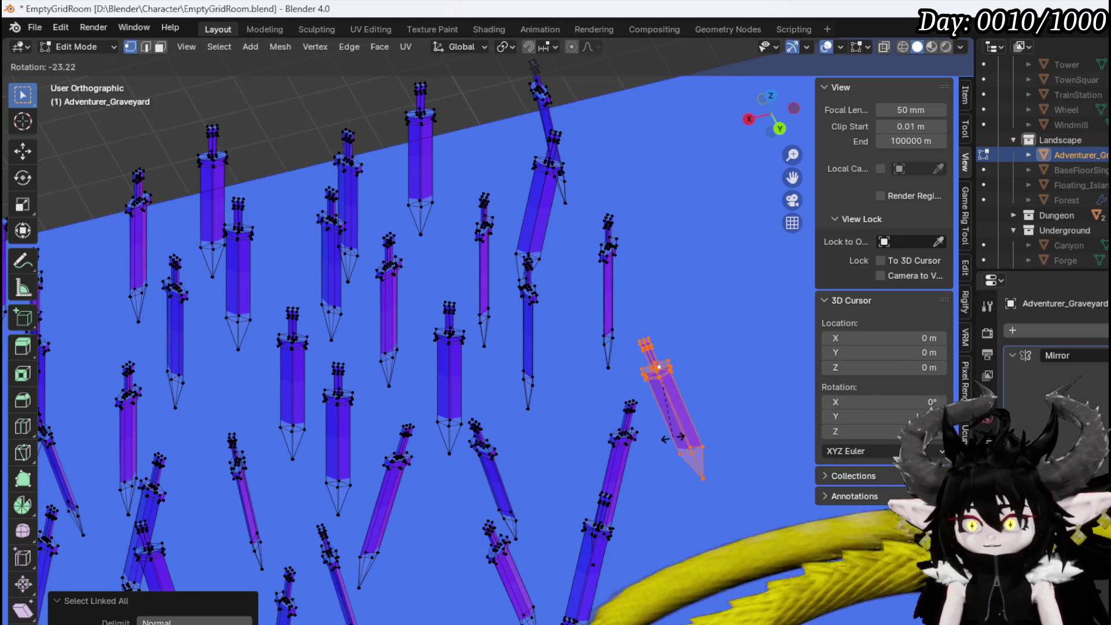
pyautogui.click(673, 438)
pyautogui.press('g')
pyautogui.click(582, 417)
pyautogui.click(533, 295)
pyautogui.moveTo(534, 294); pyautogui.dragTo(533, 309, button='middle')
# Tilt another sword, then tilt the right-hand sword -15° and nudge it left
pyautogui.press('l')
pyautogui.press('r')
pyautogui.click(596, 385)
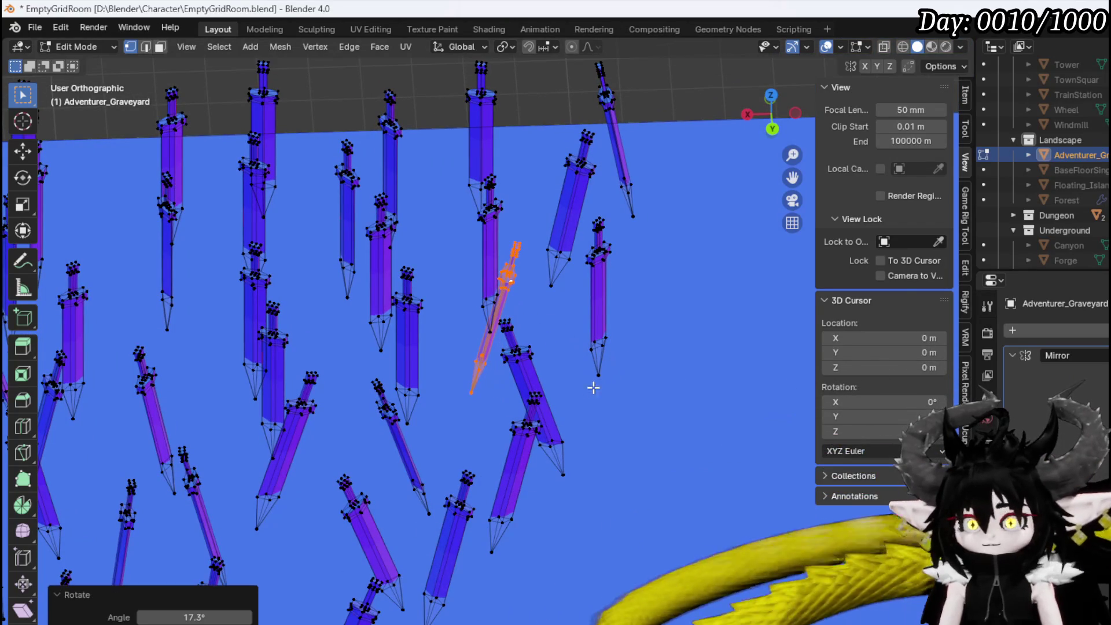
pyautogui.click(603, 260)
pyautogui.press('l')
pyautogui.press('r')
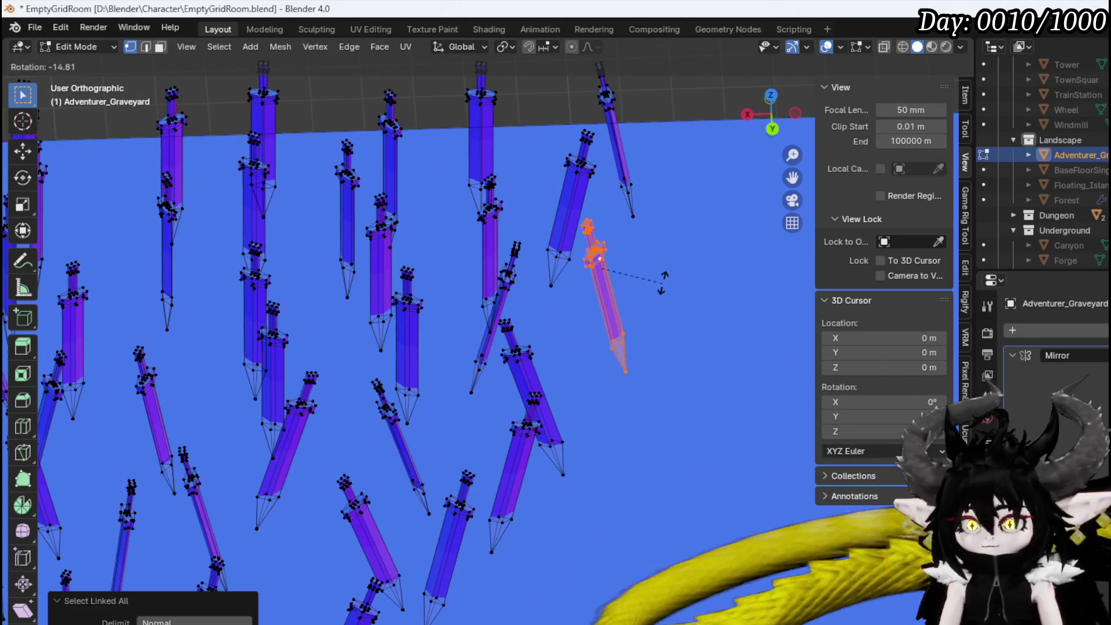
pyautogui.click(649, 280)
pyautogui.press('g')
pyautogui.click(616, 284)
# Rotate a sword on the left and tilt the next one about 19°
pyautogui.click(268, 310)
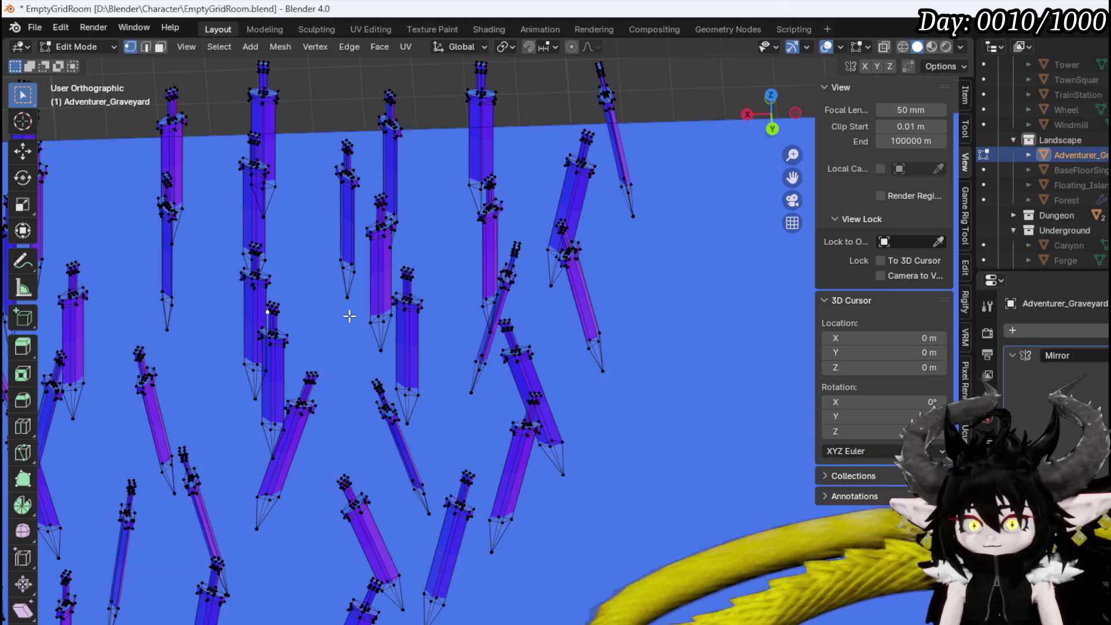
pyautogui.hotkey('ctrl', 'l')
pyautogui.moveTo(347, 315); pyautogui.dragTo(521, 372, button='middle')
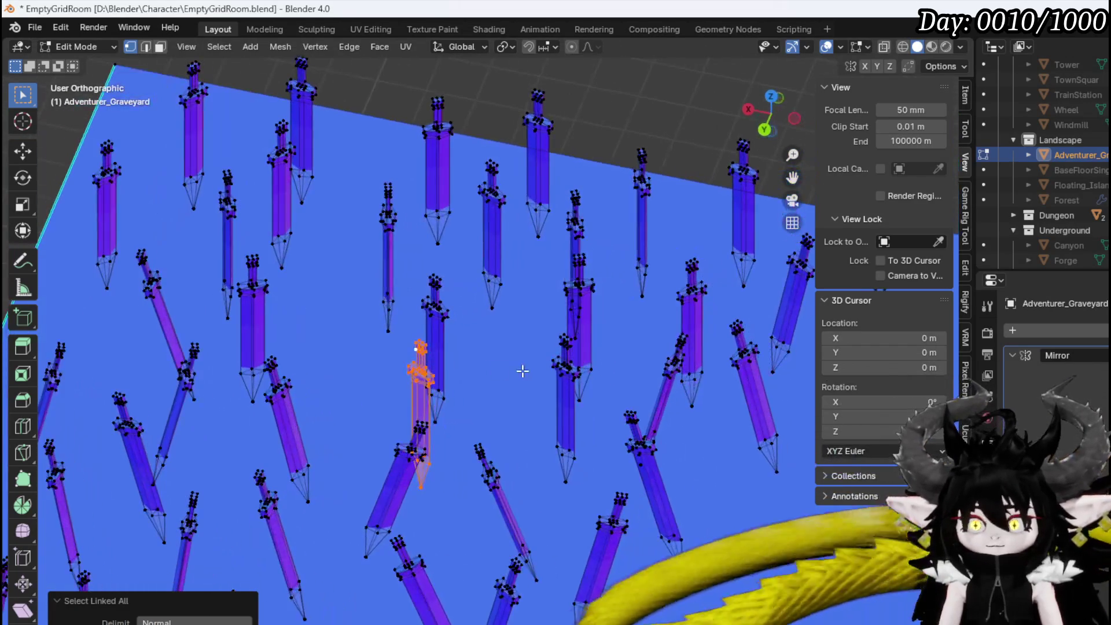
pyautogui.press('r')
pyautogui.click(497, 329)
pyautogui.click(495, 322)
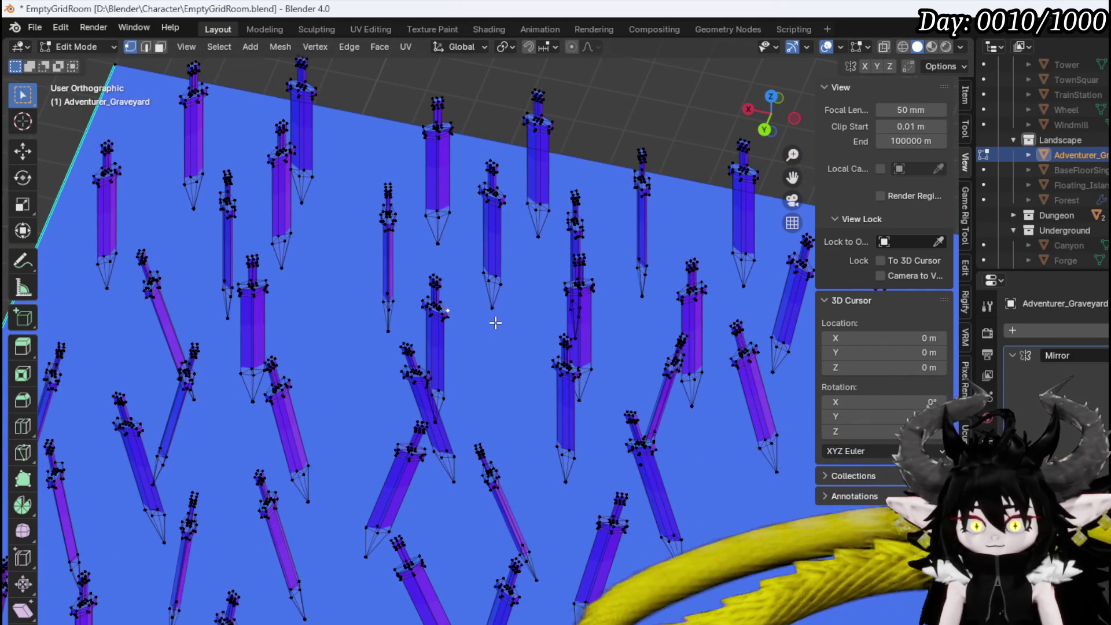
pyautogui.hotkey('ctrl', 'l')
pyautogui.press('r')
pyautogui.click(514, 384)
pyautogui.moveTo(514, 385)
pyautogui.mouseDown(button='middle')
pyautogui.moveTo(516, 342)
pyautogui.moveTo(417, 349)
pyautogui.moveTo(365, 389)
pyautogui.moveTo(436, 380)
pyautogui.moveTo(413, 395)
pyautogui.moveTo(547, 335)
pyautogui.mouseUp(button='middle')
# Redo that sword with an exact -20° rotation, shift it slightly, and tilt it about 8° more
pyautogui.hotkey('ctrl', 'z')
pyautogui.write('r-20')
pyautogui.press('Return')
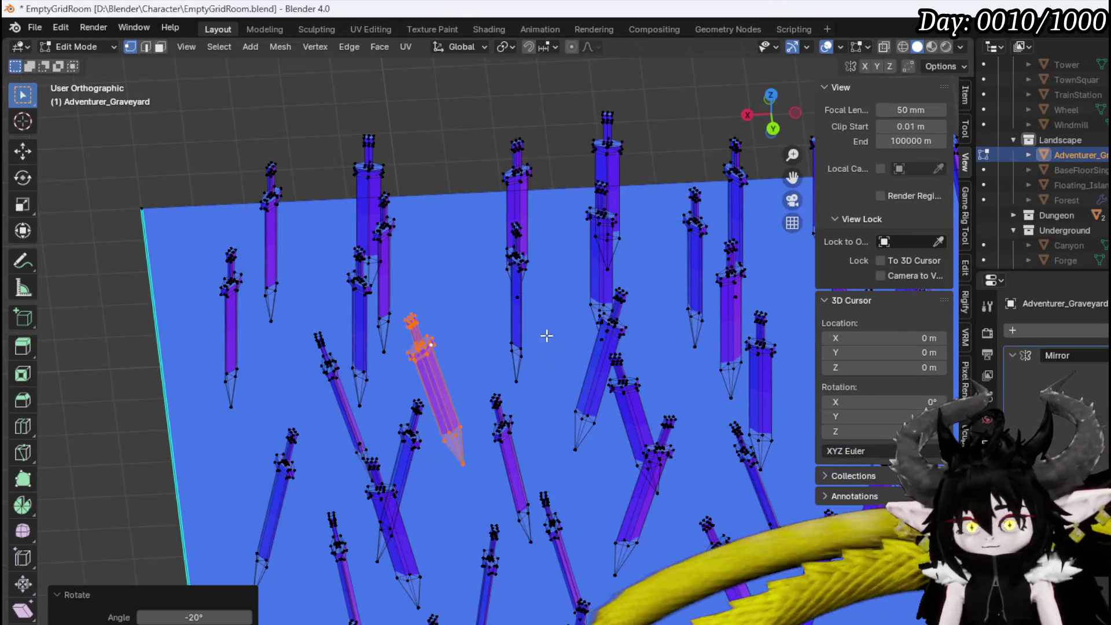
pyautogui.press('g')
pyautogui.click(562, 342)
pyautogui.press('r')
pyautogui.click(520, 347)
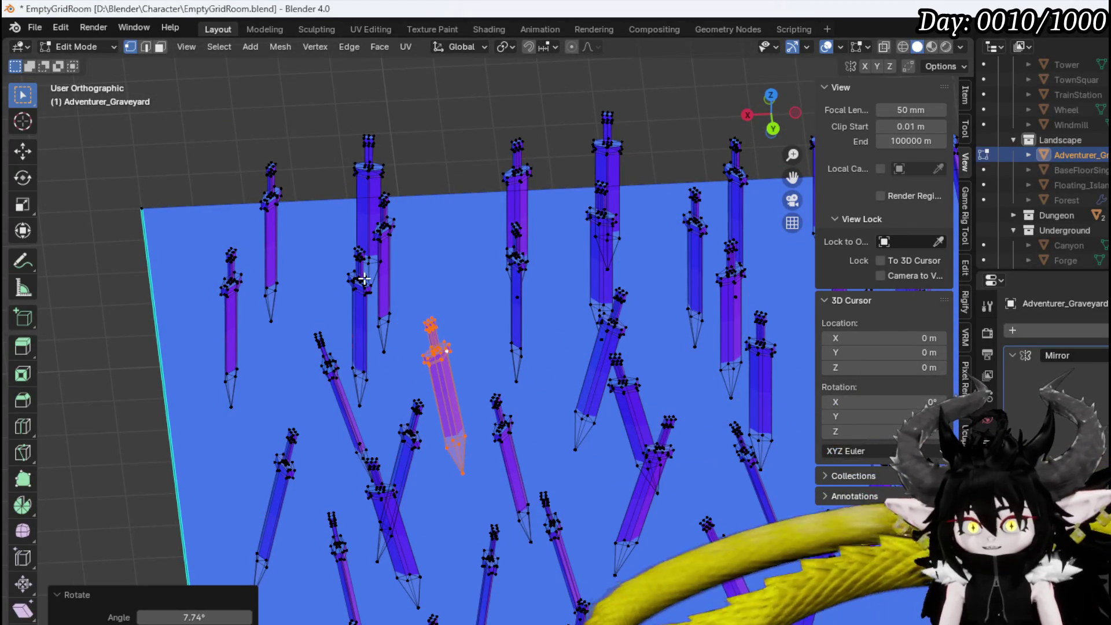
# Tilt one more sword by -17.9°
pyautogui.click(363, 279)
pyautogui.hotkey('ctrl', 'l')
pyautogui.moveTo(450, 311); pyautogui.dragTo(444, 318, button='middle')
pyautogui.press('r')
pyautogui.click(443, 320)
# Move the left sword near the back edge to a new spot
pyautogui.click(235, 315)
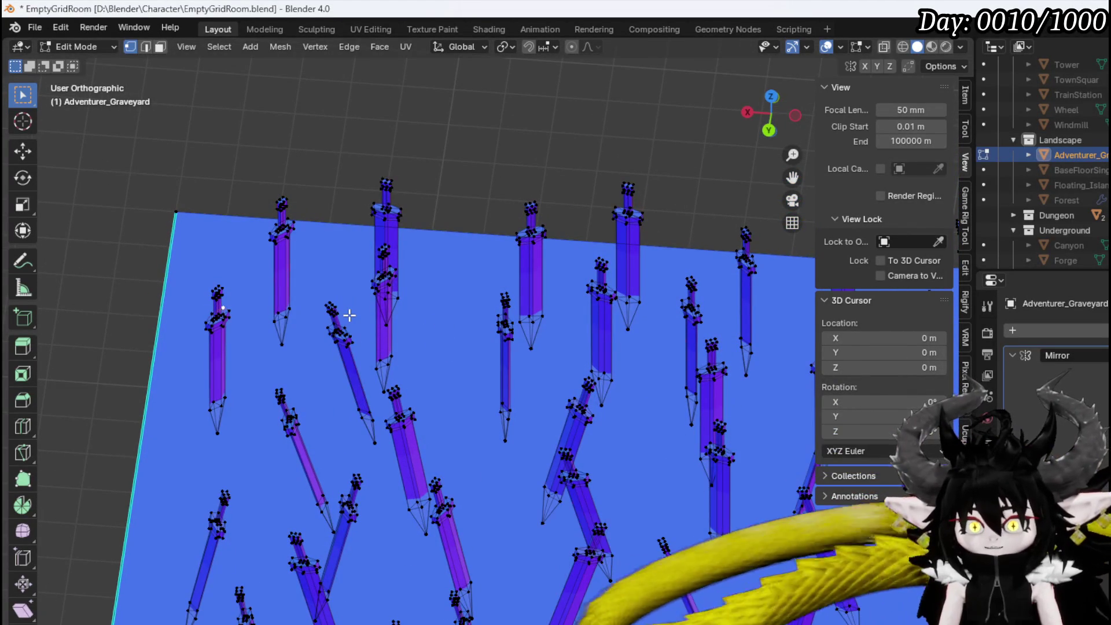
pyautogui.hotkey('ctrl', 'l')
pyautogui.moveTo(350, 315)
pyautogui.mouseDown(button='middle')
pyautogui.moveTo(385, 330)
pyautogui.moveTo(373, 327)
pyautogui.mouseUp(button='middle')
pyautogui.press('g')
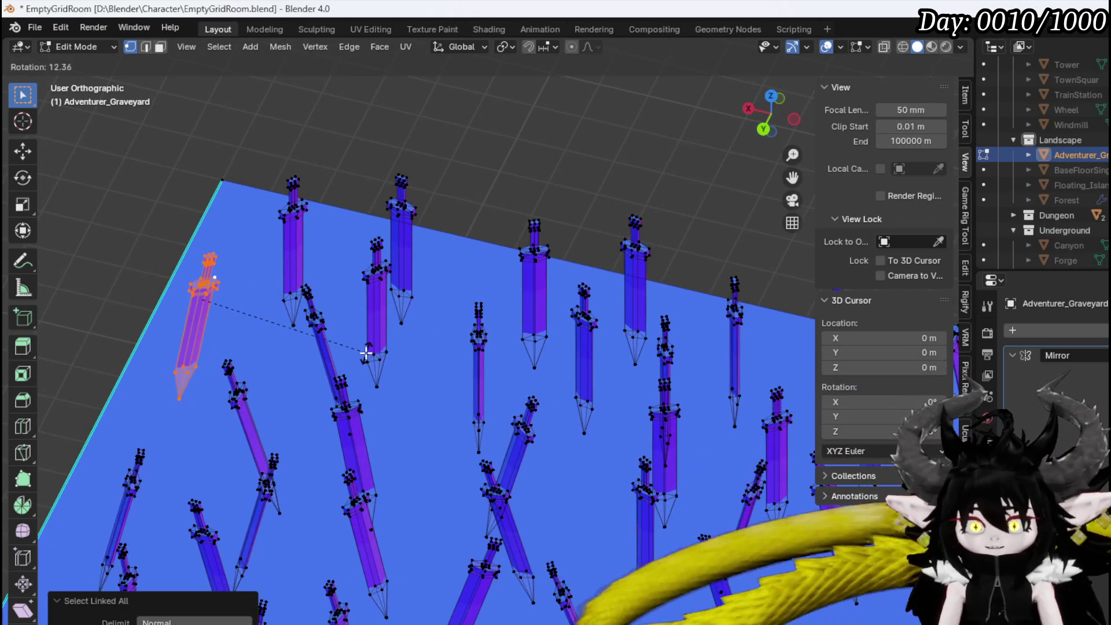
pyautogui.click(388, 360)
# Tilt the top sword and shift it to a new position
pyautogui.click(296, 207)
pyautogui.hotkey('ctrl', 'l')
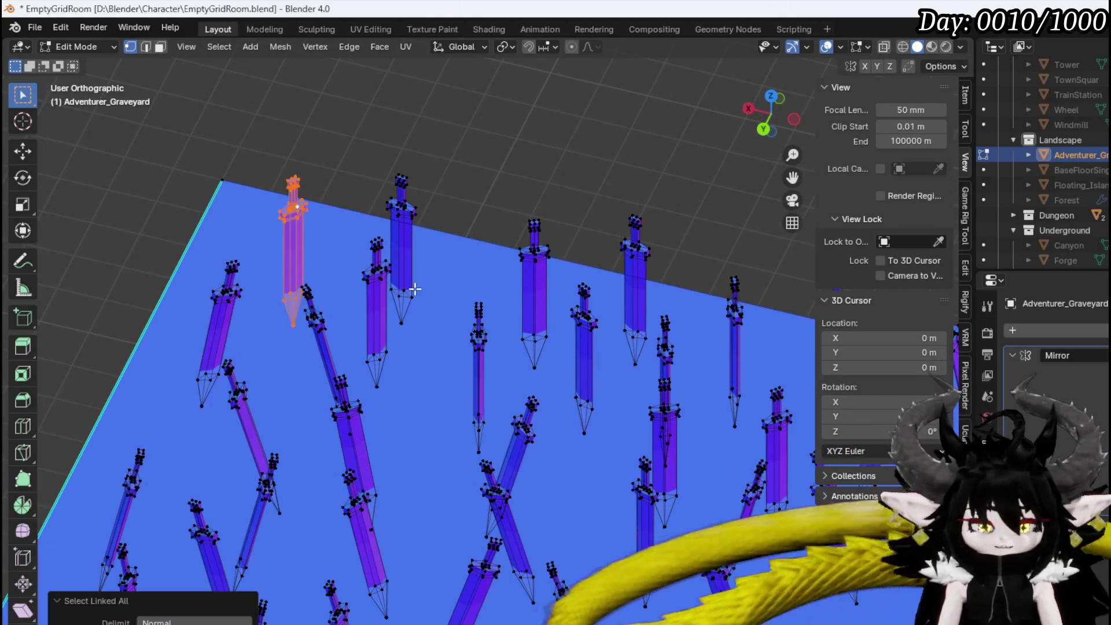
pyautogui.press('r')
pyautogui.click(474, 222)
pyautogui.press('g')
pyautogui.click(426, 255)
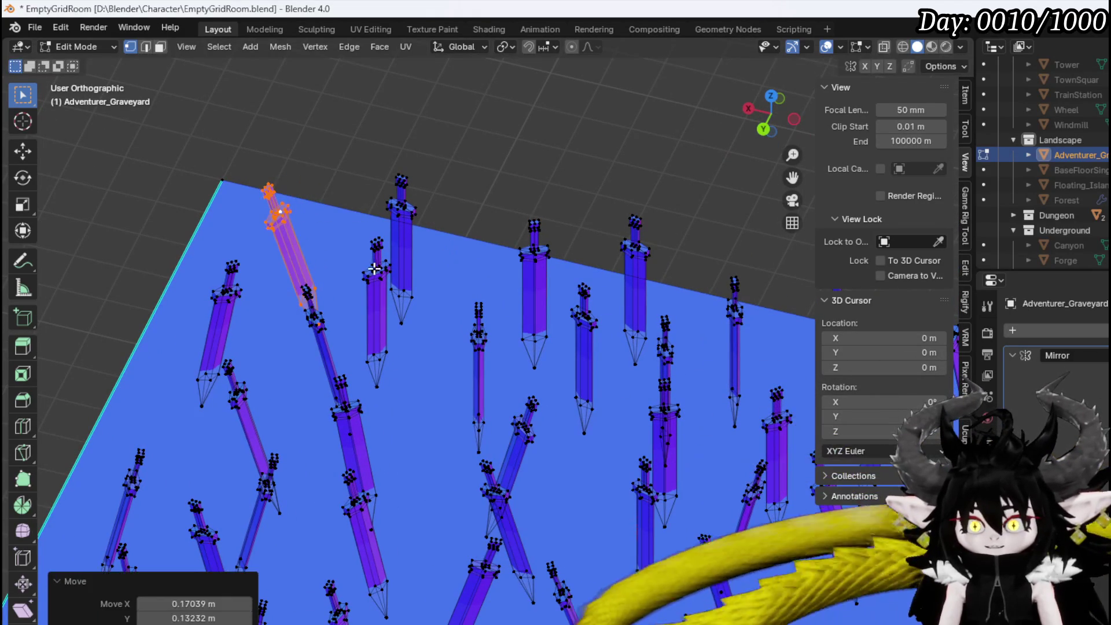
pyautogui.click(374, 270)
# Tilt one sword about 13° and lean the next upright sword too
pyautogui.hotkey('ctrl', 'l')
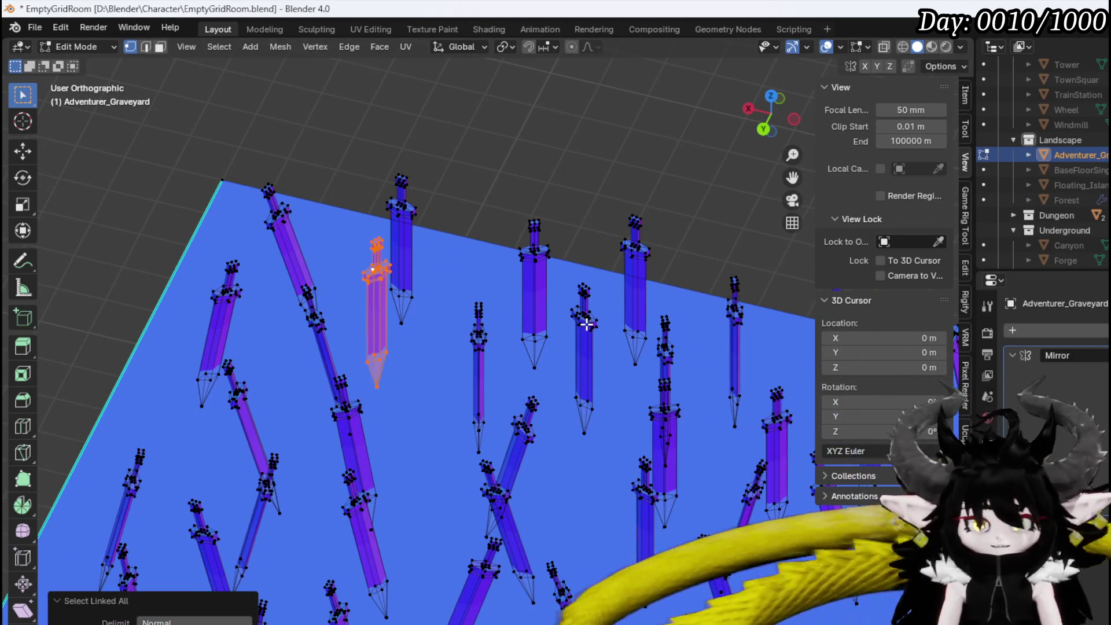
pyautogui.press('r')
pyautogui.click(406, 208)
pyautogui.click(471, 231)
pyautogui.hotkey('ctrl', 'l')
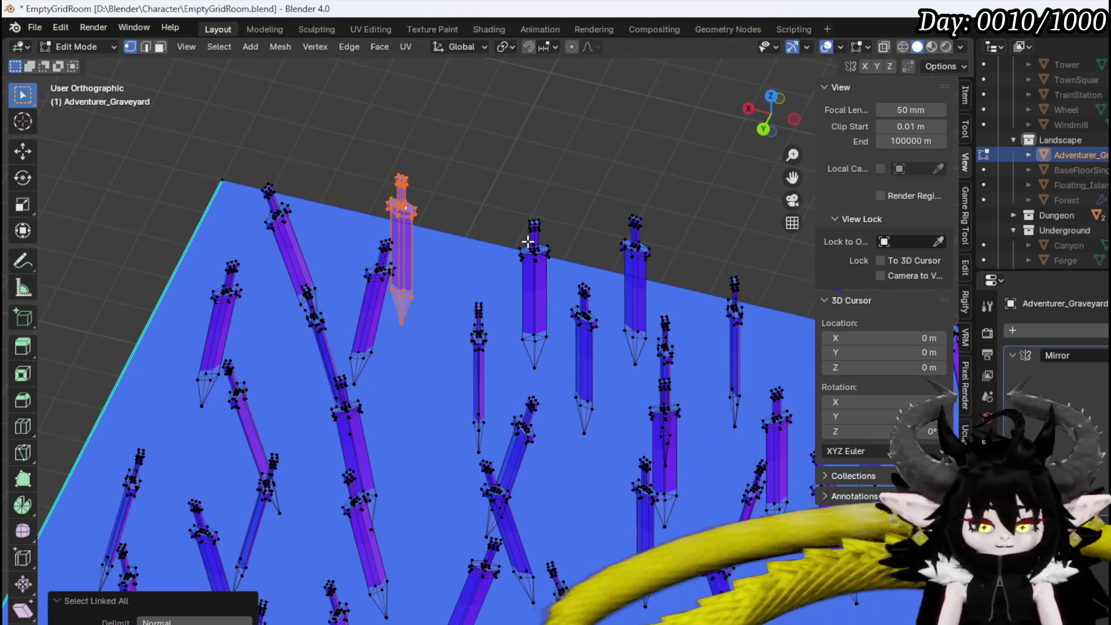
pyautogui.press('r')
pyautogui.click(541, 228)
# Give another sword along the back edge a lean
pyautogui.click(629, 296)
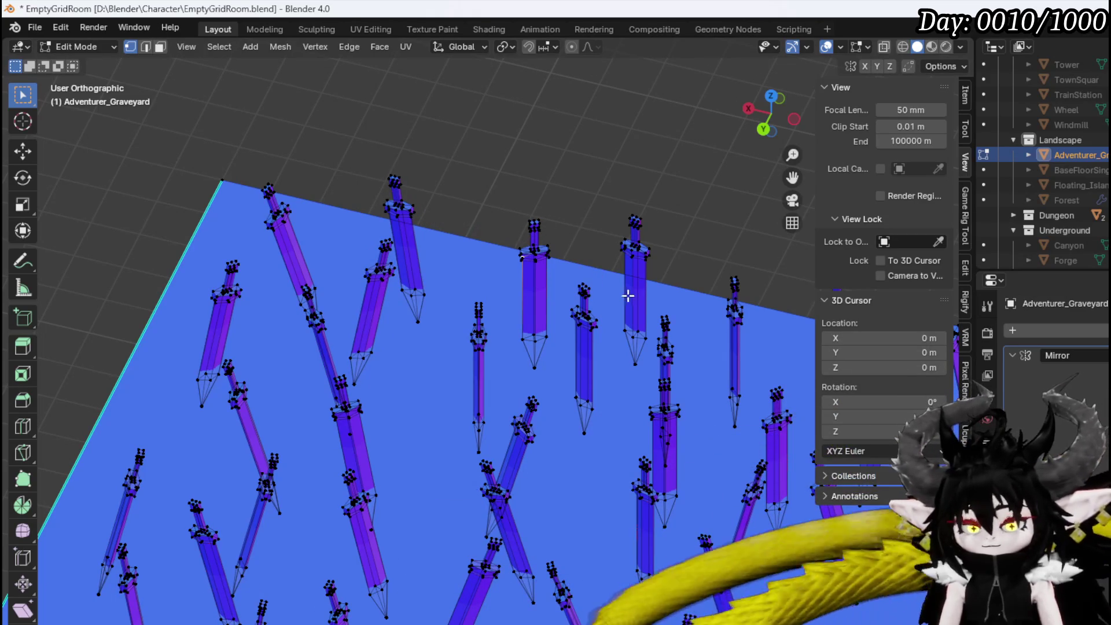
pyautogui.hotkey('ctrl', 'l')
pyautogui.press('r')
pyautogui.click(698, 292)
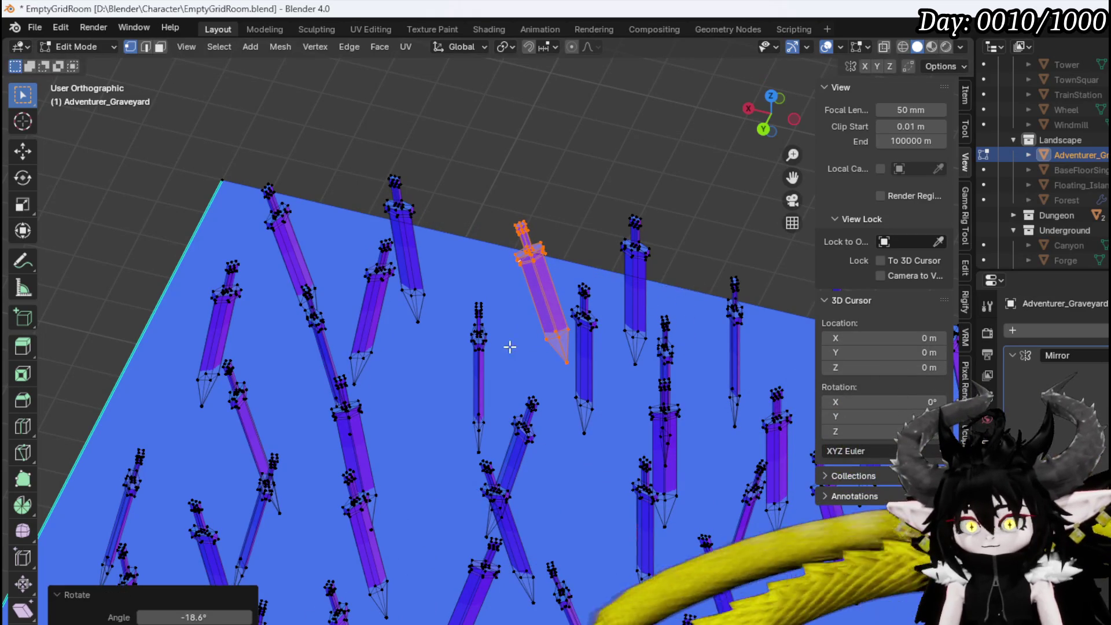
pyautogui.click(490, 333)
pyautogui.moveTo(528, 340)
pyautogui.mouseDown(button='middle')
pyautogui.moveTo(528, 325)
pyautogui.moveTo(489, 350)
pyautogui.mouseUp(button='middle')
# Tilt a sword -13.8° and move it to a new spot
pyautogui.hotkey('ctrl', 'l')
pyautogui.press('r')
pyautogui.click(490, 324)
pyautogui.press('g')
pyautogui.click(470, 325)
pyautogui.hotkey('alt', 'a')
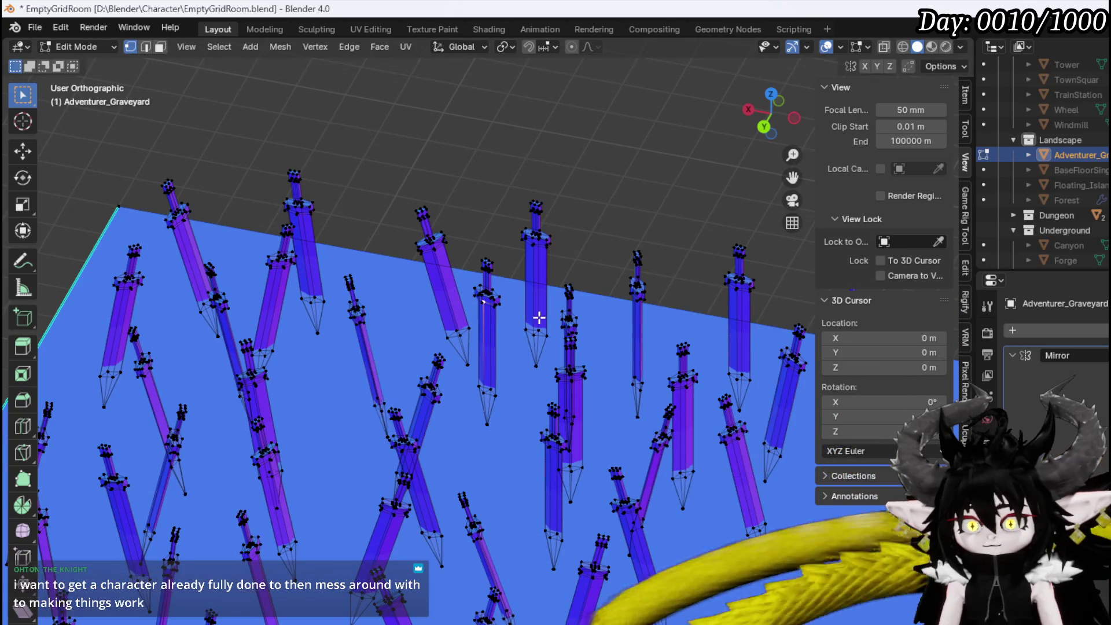
# Lean two more swords in different directions
pyautogui.hotkey('ctrl', 'l')
pyautogui.press('r')
pyautogui.click(544, 249)
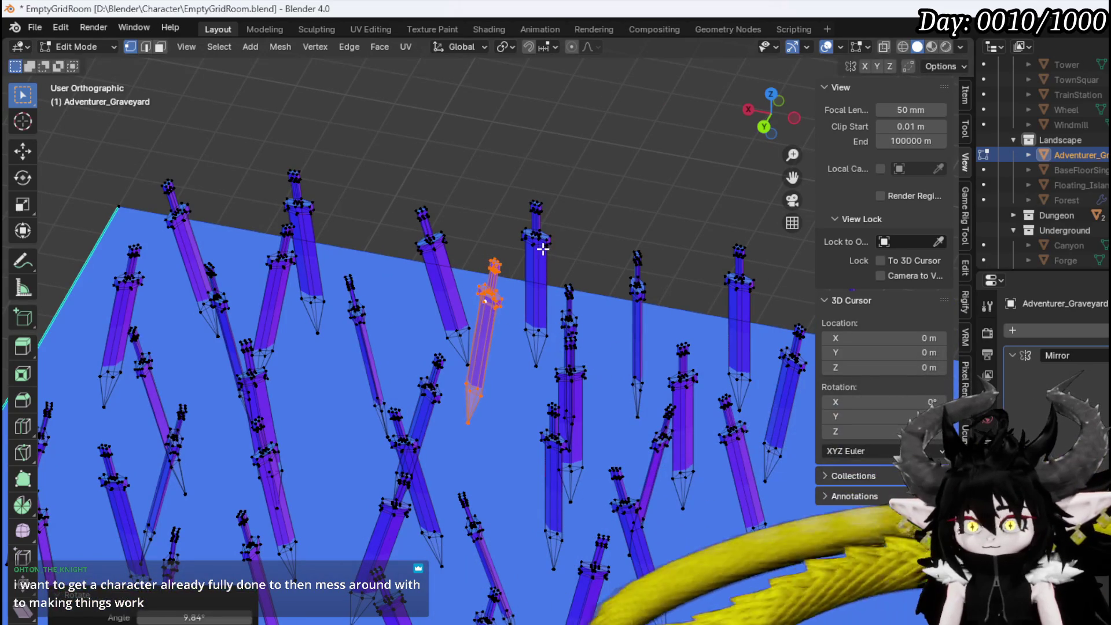
pyautogui.hotkey('alt', 'a')
pyautogui.hotkey('ctrl', 'l')
pyautogui.press('r')
pyautogui.click(599, 296)
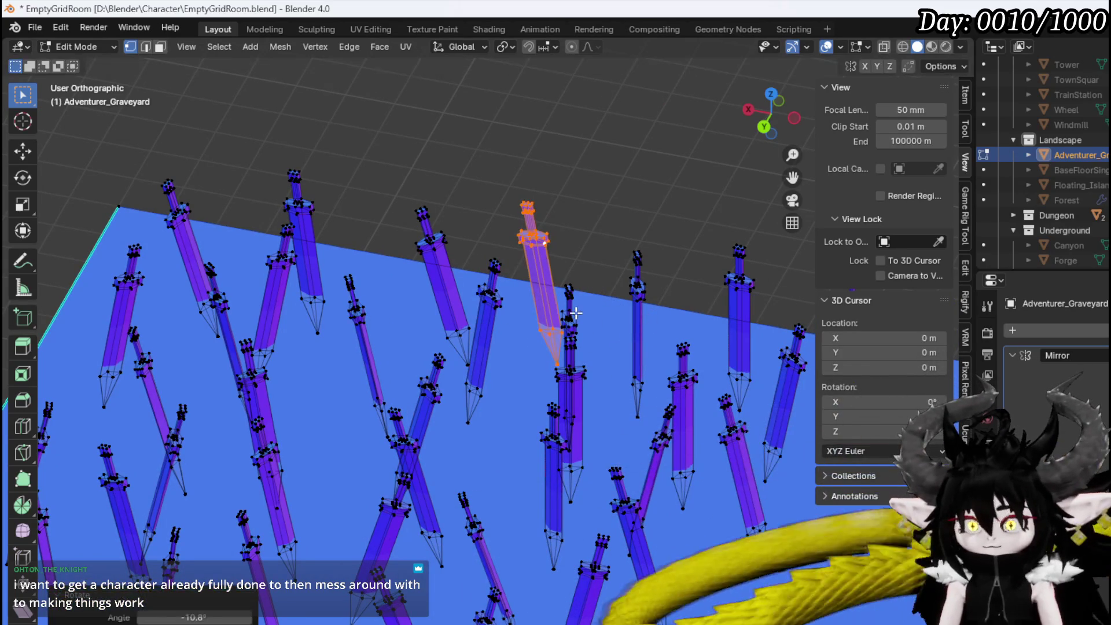
pyautogui.hotkey('alt', 'a')
pyautogui.moveTo(532, 331)
pyautogui.keyDown('shift'); pyautogui.mouseDown(button='middle')
pyautogui.moveTo(471, 335)
pyautogui.moveTo(503, 350)
pyautogui.mouseUp(button='middle'); pyautogui.keyUp('shift')
# Tilt a sword -12° and shift it to the left
pyautogui.click(468, 334)
pyautogui.hotkey('ctrl', 'l')
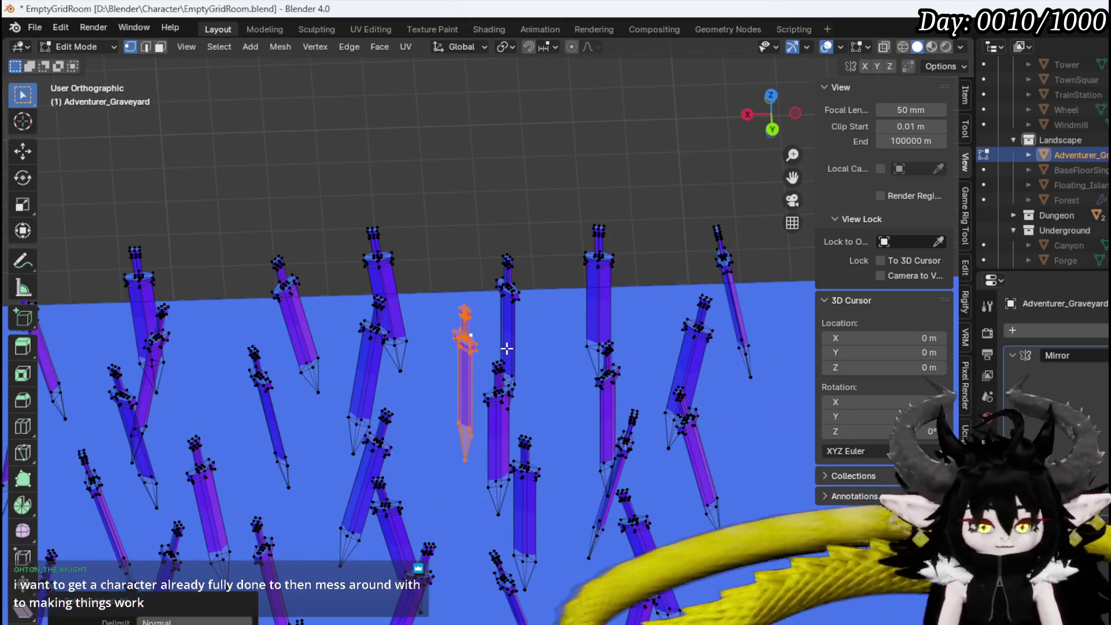
pyautogui.press('r')
pyautogui.click(584, 345)
pyautogui.press('g')
pyautogui.click(516, 395)
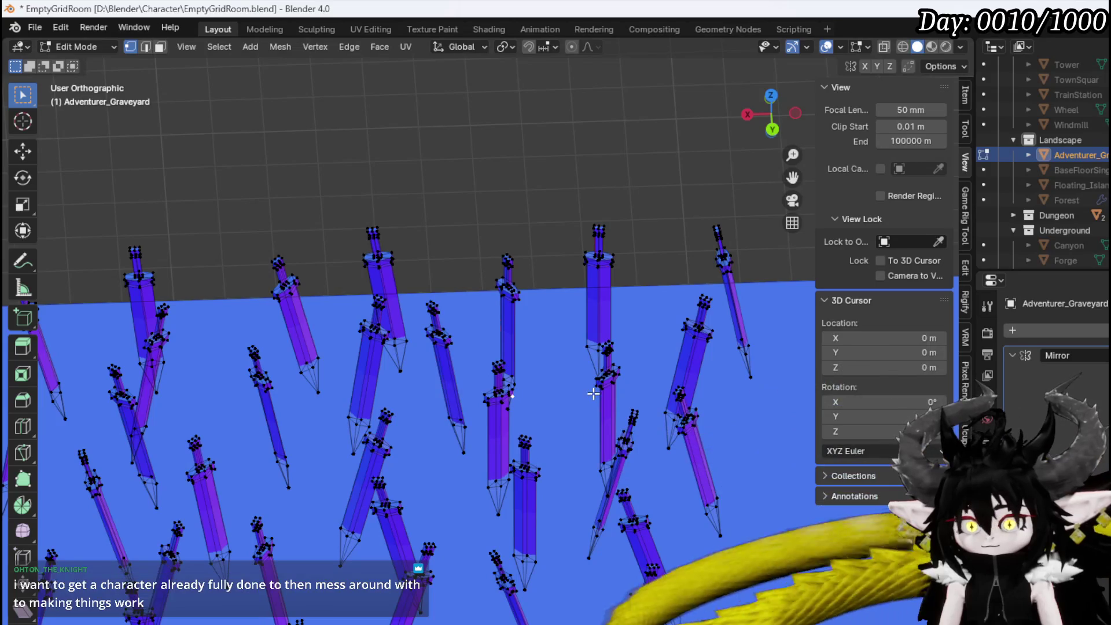
# Give two more swords new tilts
pyautogui.hotkey('ctrl', 'l')
pyautogui.press('r')
pyautogui.click(528, 303)
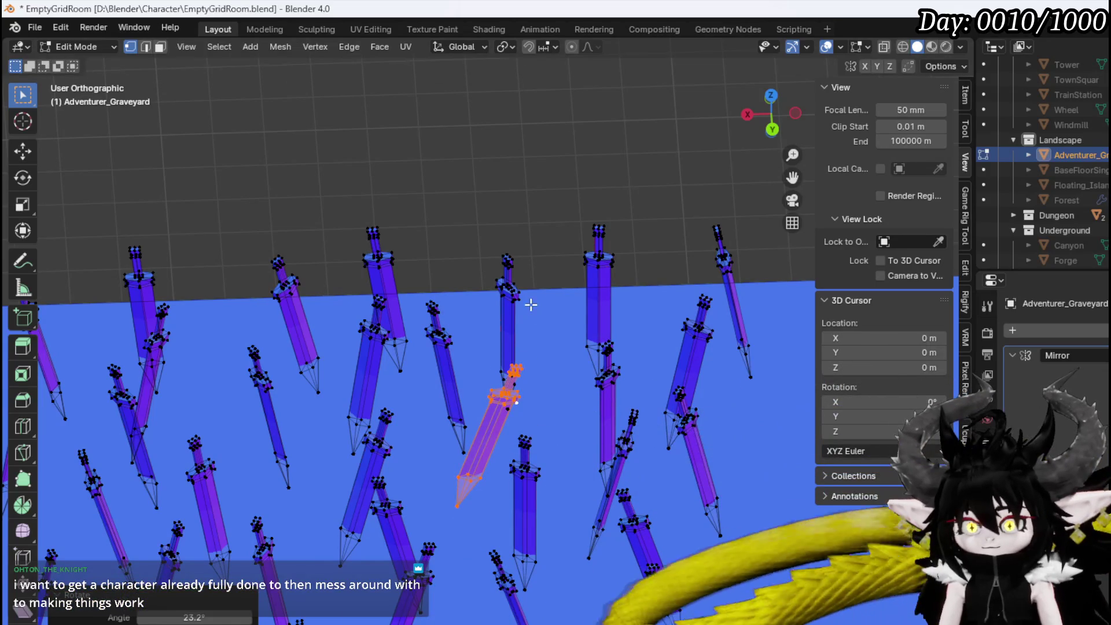
pyautogui.hotkey('alt', 'a')
pyautogui.hotkey('ctrl', 'l')
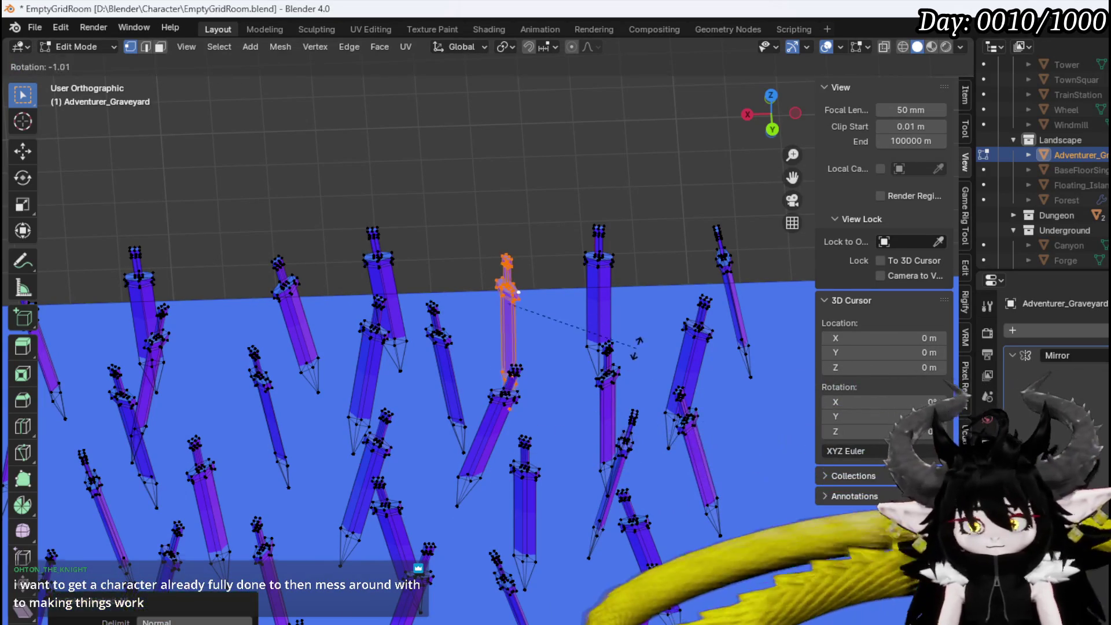
pyautogui.press('r')
pyautogui.click(637, 305)
pyautogui.hotkey('alt', 'a')
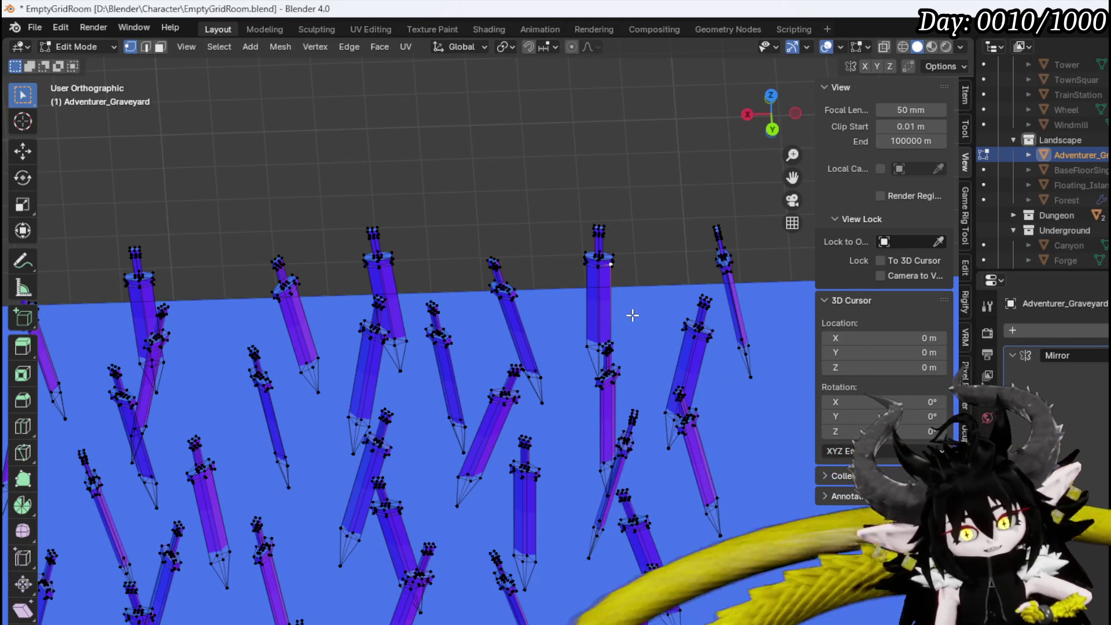
# Tilt a sword across the field clockwise
pyautogui.keyDown('shift'); pyautogui.moveTo(573, 305); pyautogui.dragTo(424, 344, button='middle'); pyautogui.keyUp('shift')
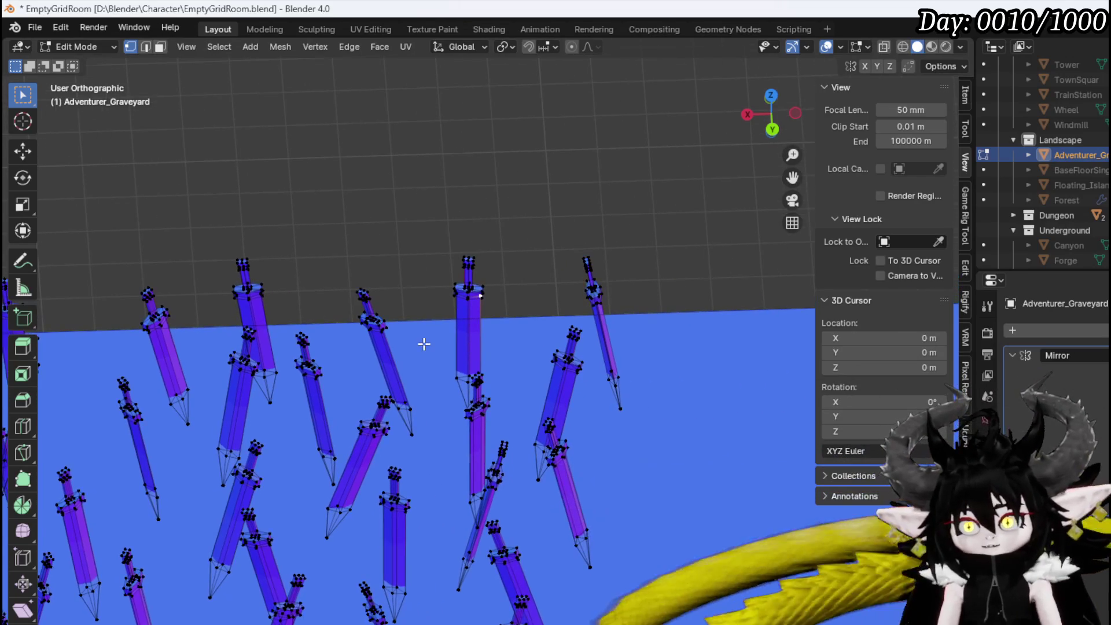
pyautogui.hotkey('ctrl', 'l')
pyautogui.press('r')
pyautogui.press('Return')
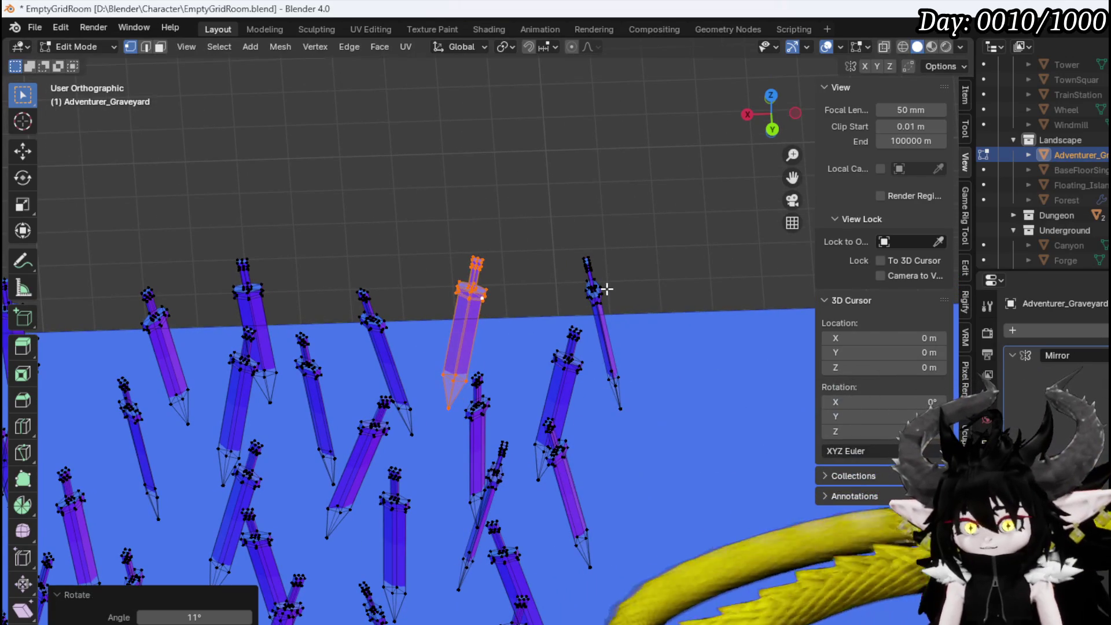
# Tilt the neighbouring sword slightly
pyautogui.click(599, 287)
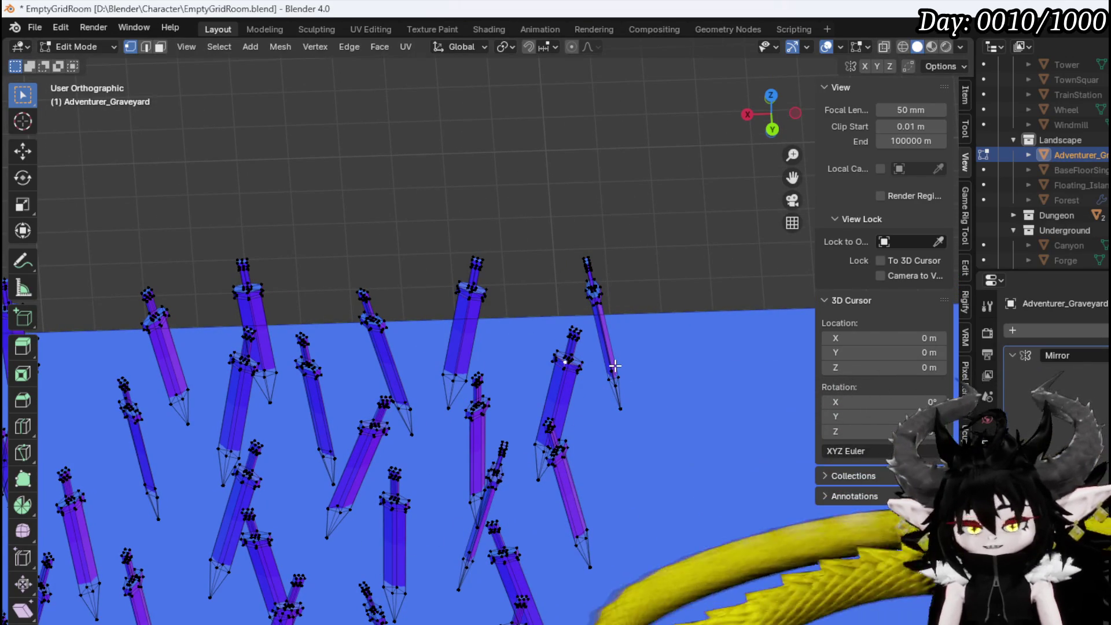
pyautogui.hotkey('ctrl', 'l')
pyautogui.press('r')
pyautogui.click(640, 382)
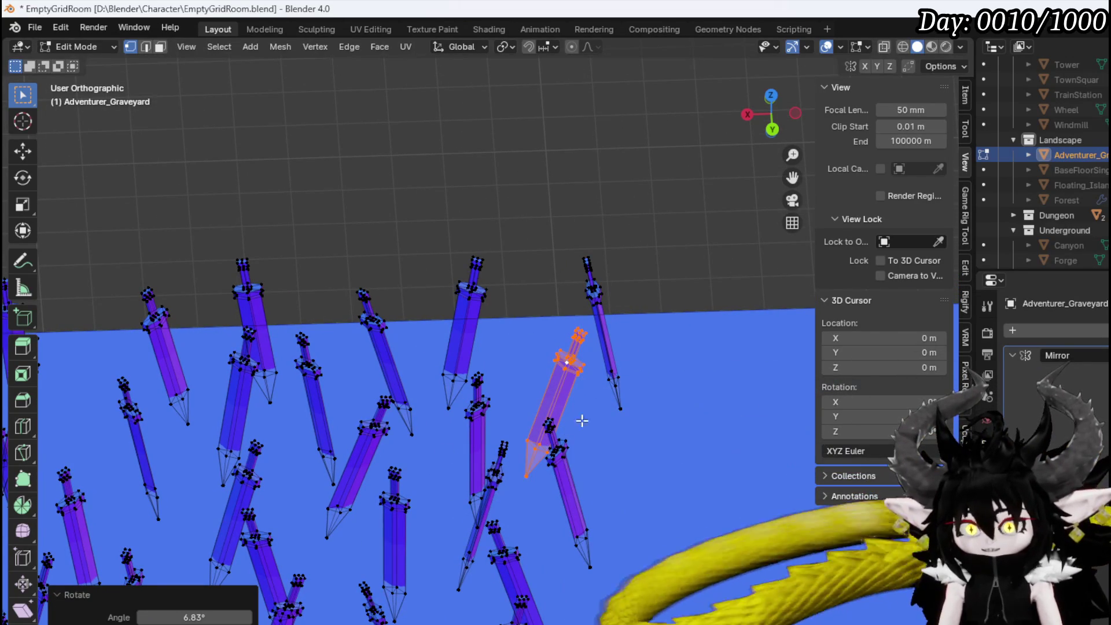
pyautogui.moveTo(521, 409)
pyautogui.mouseDown(button='middle')
pyautogui.moveTo(422, 426)
pyautogui.moveTo(323, 384)
pyautogui.mouseUp(button='middle')
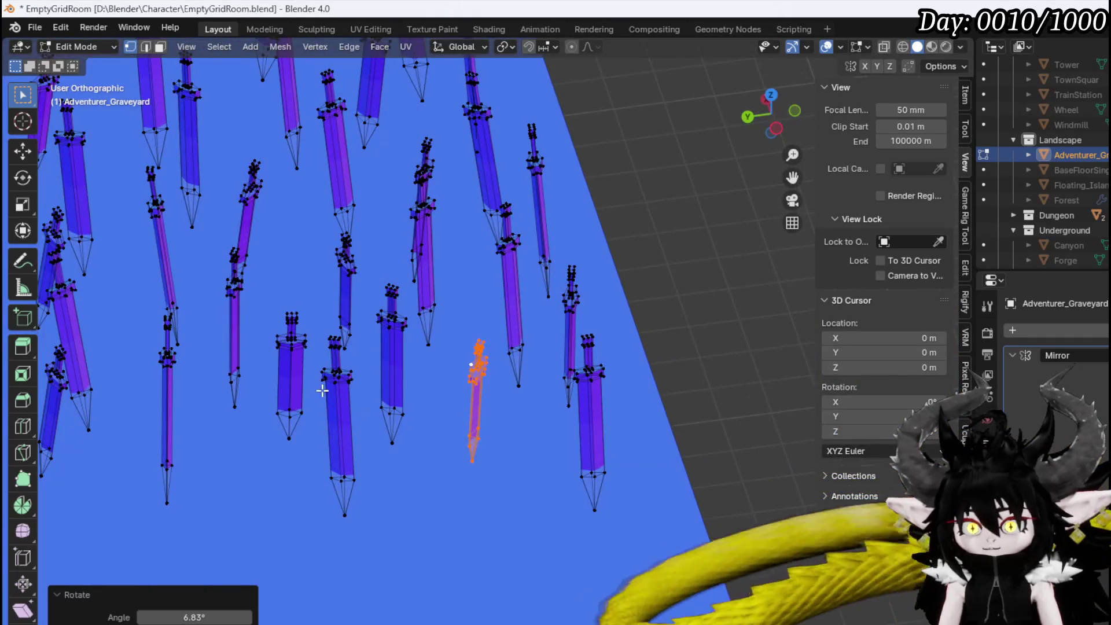
pyautogui.hotkey('alt', 'a')
# Tilt another sword -13.2°
pyautogui.click(335, 375)
pyautogui.hotkey('ctrl', 'l')
pyautogui.press('r')
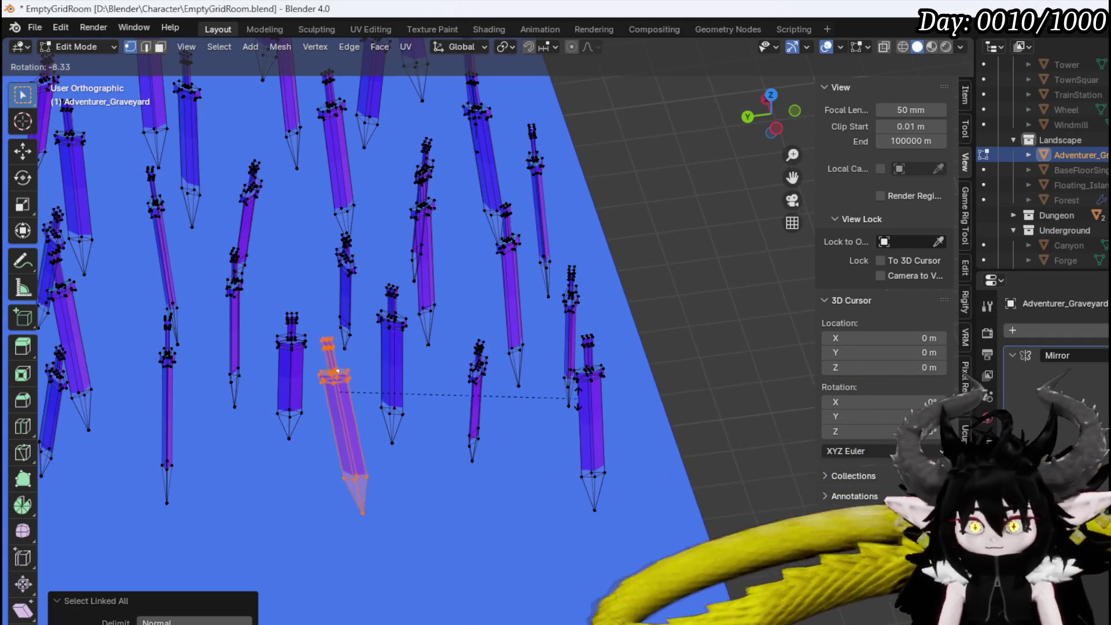
pyautogui.click(311, 398)
pyautogui.moveTo(310, 398)
pyautogui.mouseDown(button='middle')
pyautogui.moveTo(600, 402)
pyautogui.moveTo(367, 401)
pyautogui.moveTo(511, 389)
pyautogui.moveTo(380, 389)
pyautogui.moveTo(332, 432)
pyautogui.moveTo(341, 396)
pyautogui.moveTo(206, 417)
pyautogui.mouseUp(button='middle')
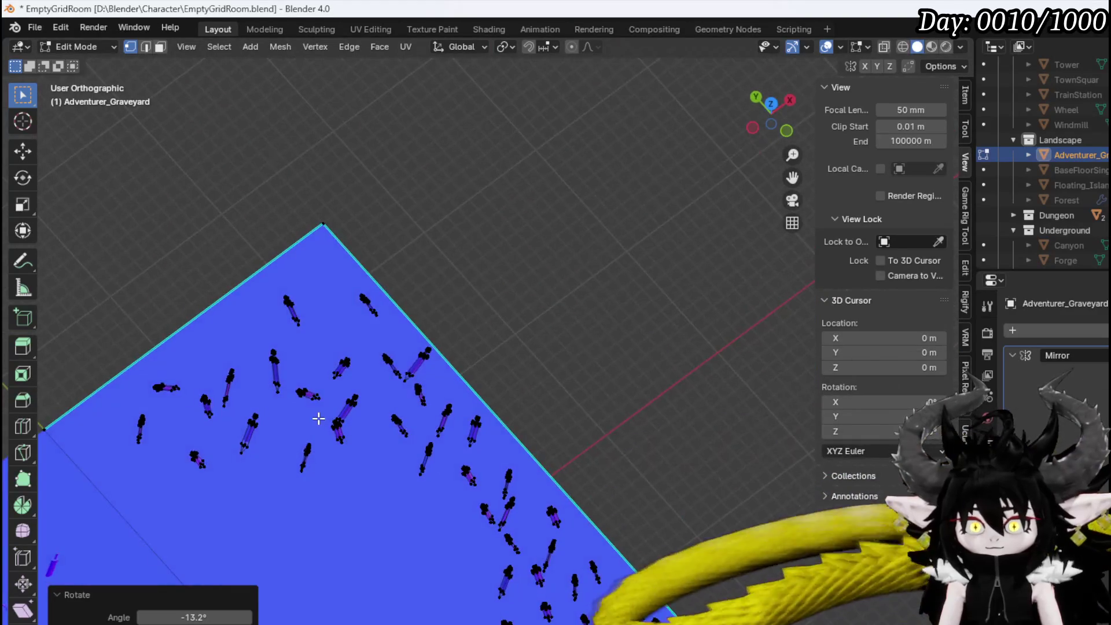
# Duplicate the upper-left swords in top view, rotate the copies 158° and move them
pyautogui.press('KP_7')
pyautogui.moveTo(123, 365); pyautogui.dragTo(343, 154)
pyautogui.hotkey('ctrl', 'l')
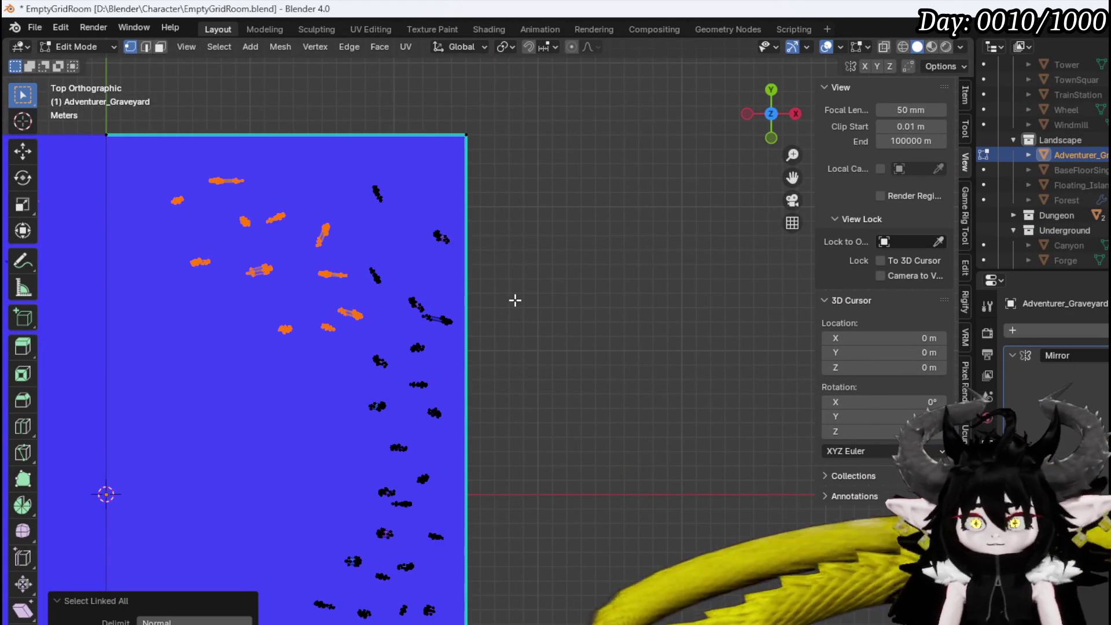
pyautogui.hotkey('shift', 'd')
pyautogui.click(546, 276)
pyautogui.press('r')
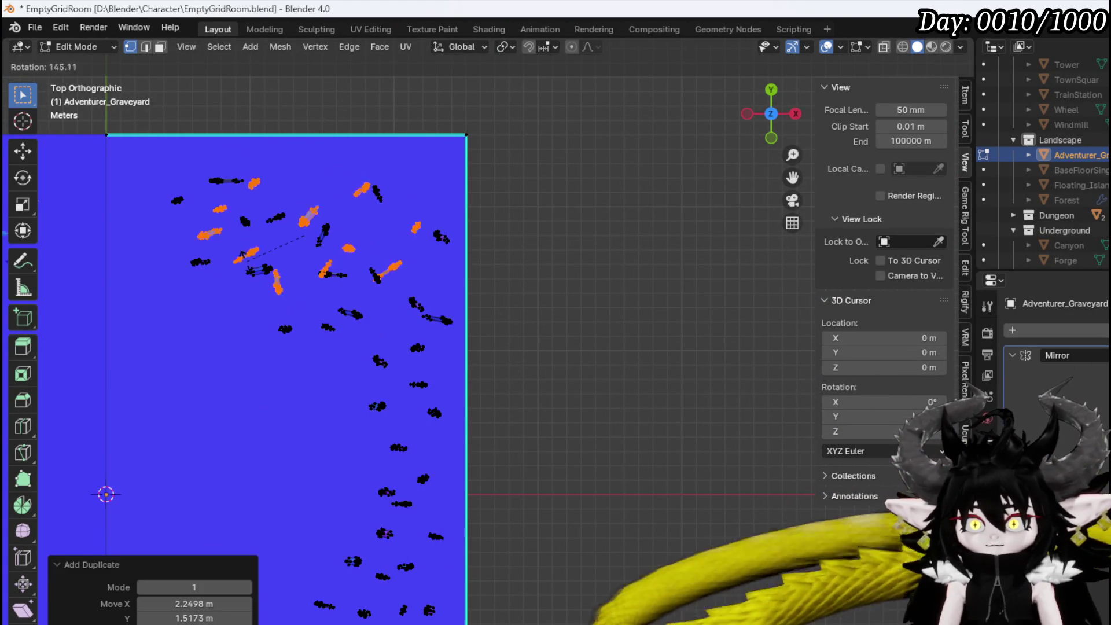
pyautogui.click(246, 244)
pyautogui.press('g')
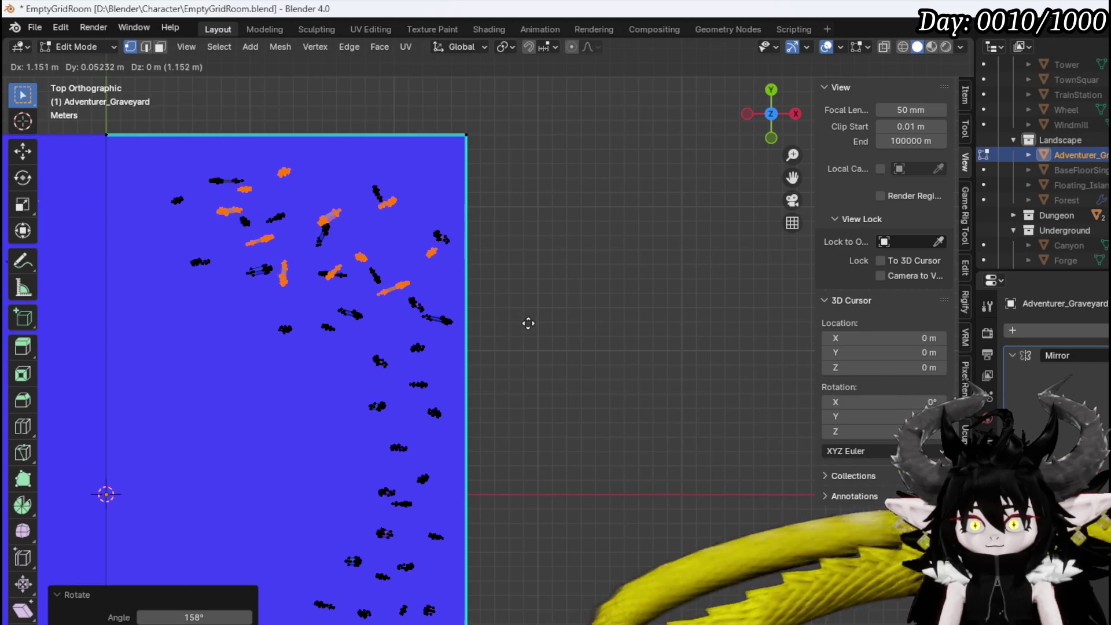
pyautogui.click(542, 325)
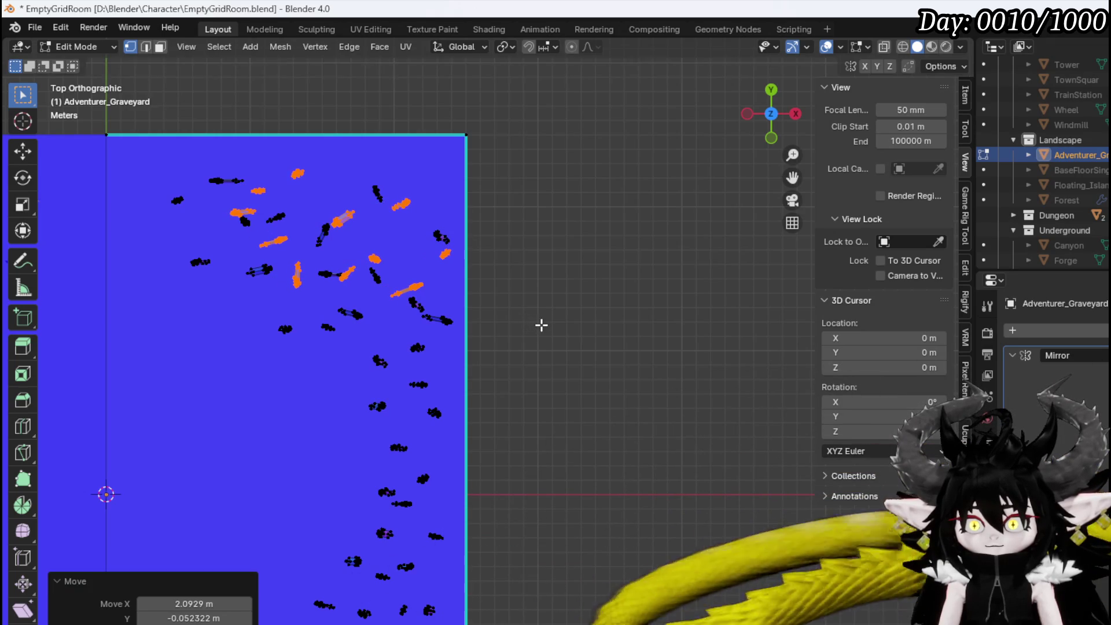
pyautogui.moveTo(541, 325)
pyautogui.mouseDown(button='middle')
pyautogui.moveTo(471, 320)
pyautogui.moveTo(581, 238)
pyautogui.moveTo(645, 293)
pyautogui.moveTo(500, 423)
pyautogui.mouseUp(button='middle')
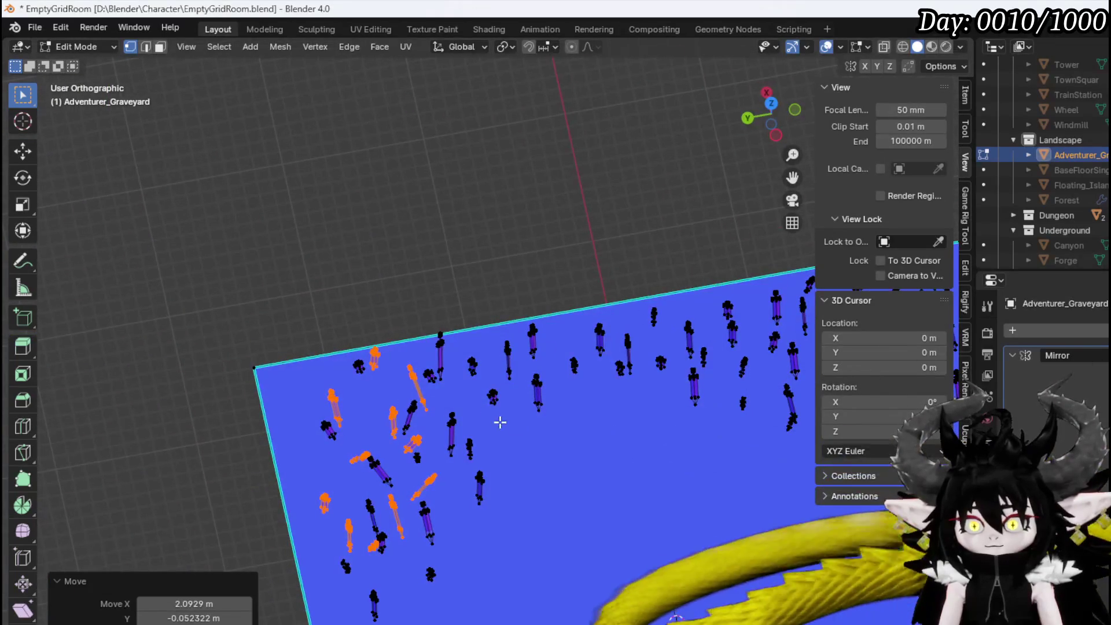
# Make a second copy of the swords, rotated 57.6° and set lower on the floor
pyautogui.press('KP_7')
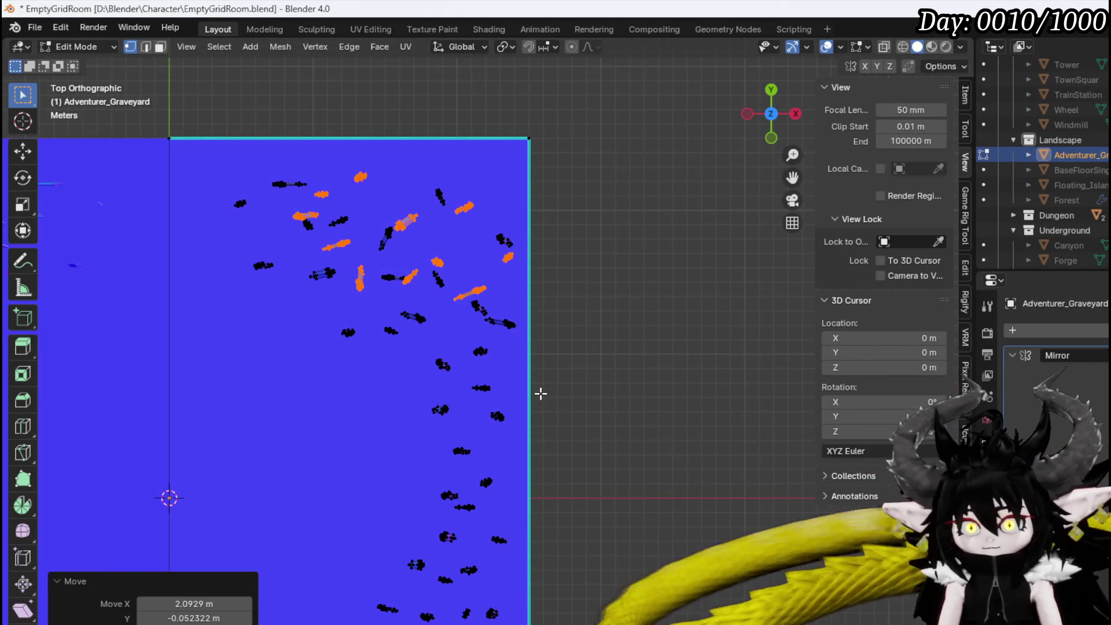
pyautogui.hotkey('shift', 'd')
pyautogui.rightClick(581, 411)
pyautogui.press('r')
pyautogui.click(386, 435)
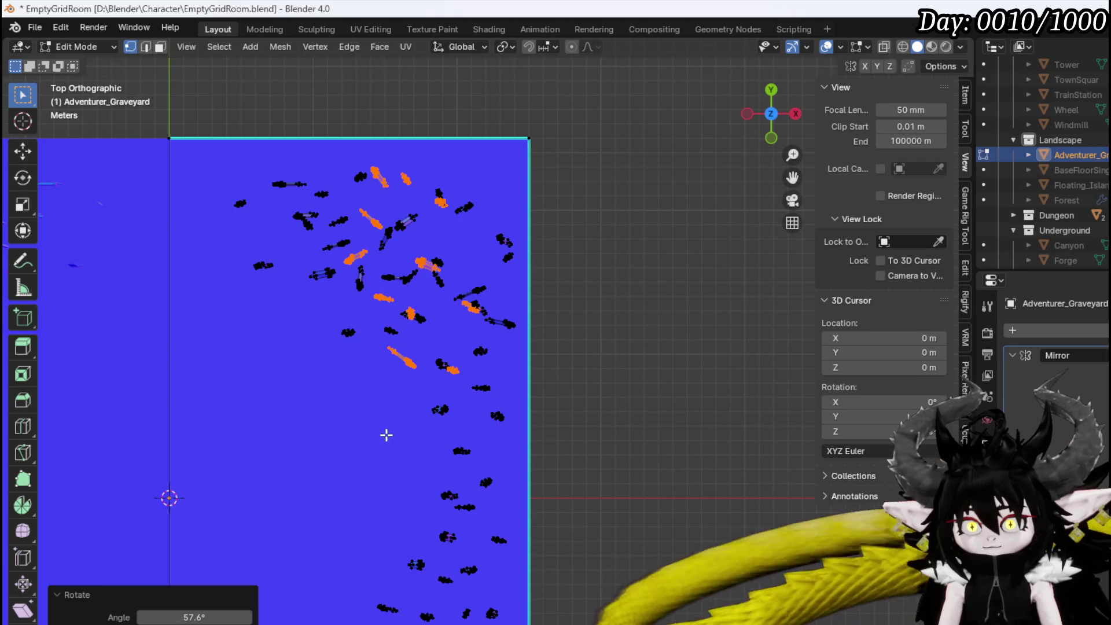
pyautogui.press('g')
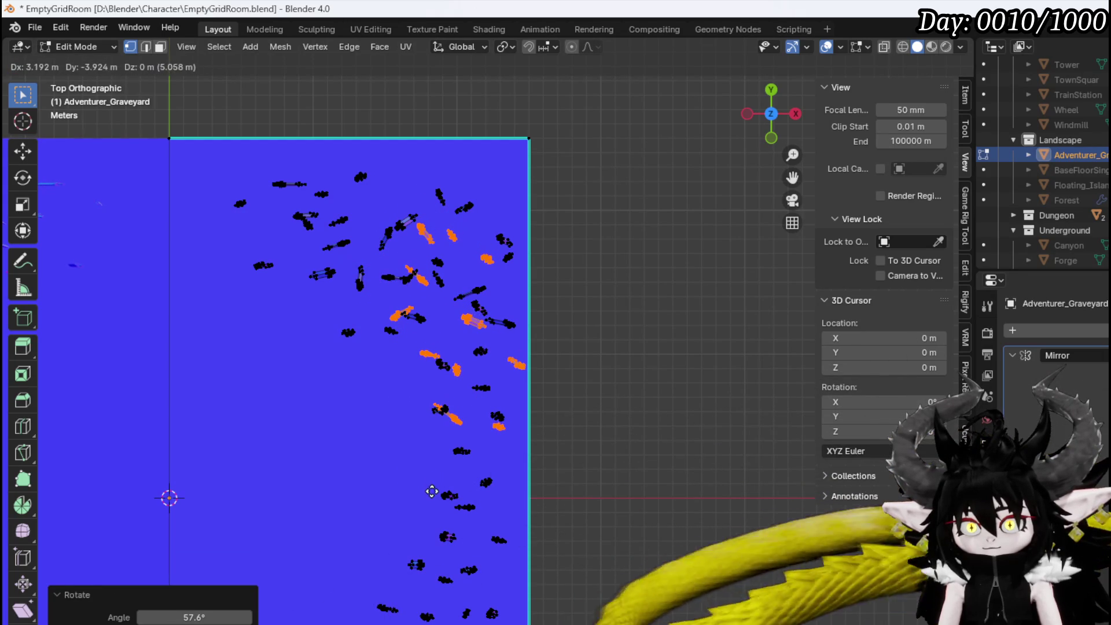
pyautogui.click(431, 489)
# Adjust the copies' rotation by 12.9° then -7.83°, and nudge their position
pyautogui.press('r')
pyautogui.click(595, 522)
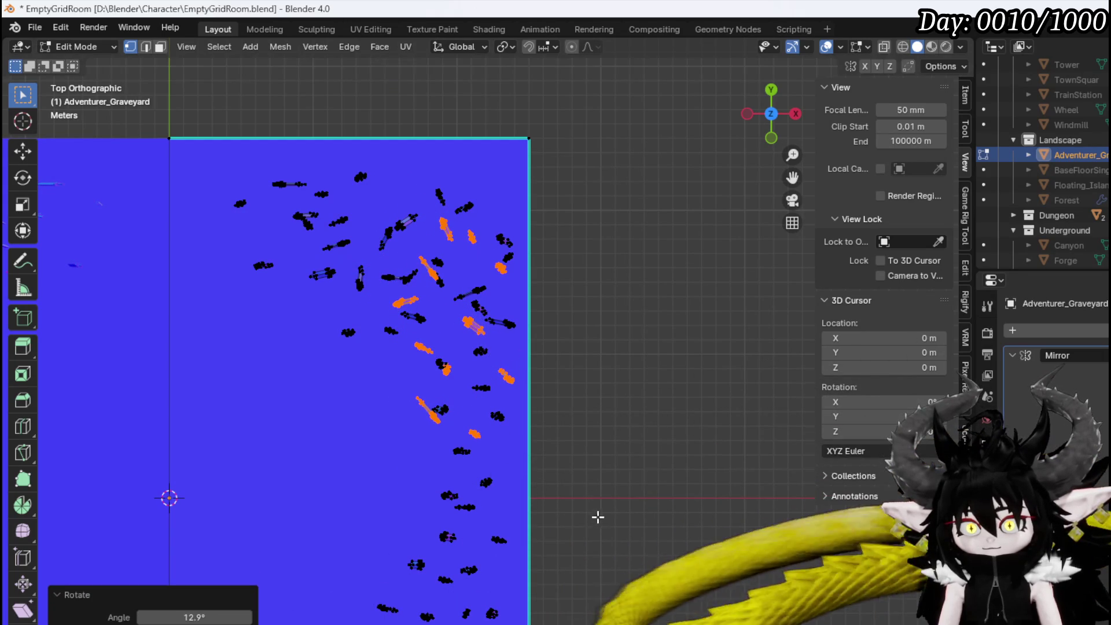
pyautogui.press('r')
pyautogui.click(628, 504)
pyautogui.press('g')
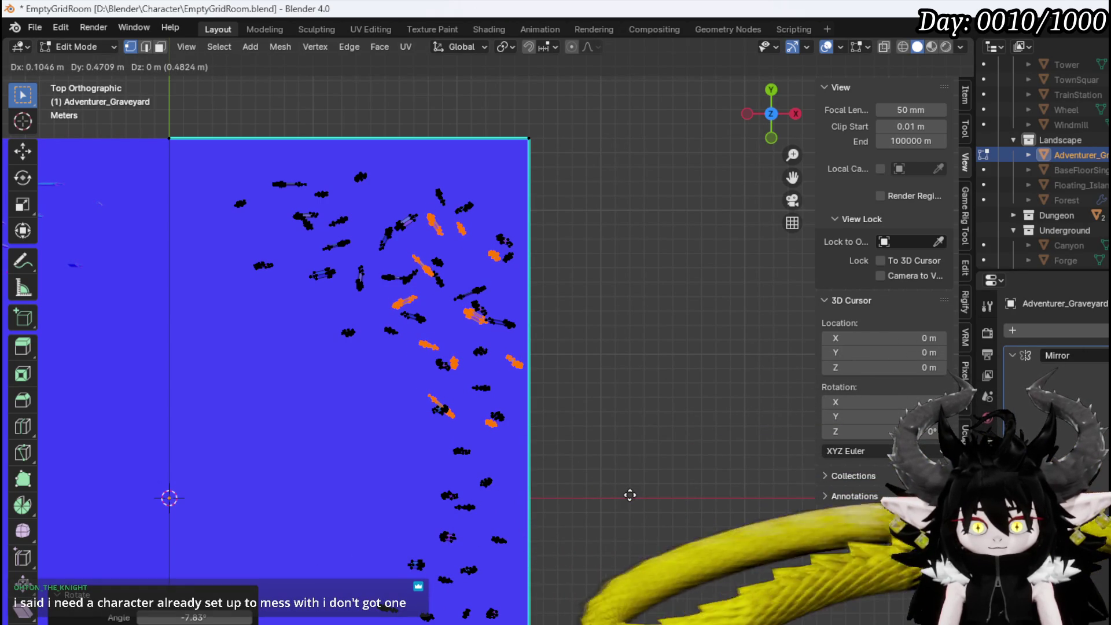
pyautogui.click(666, 489)
# Fine-tune the copies with 2.4° and 3.21° rotations and a small up-left shift
pyautogui.press('r')
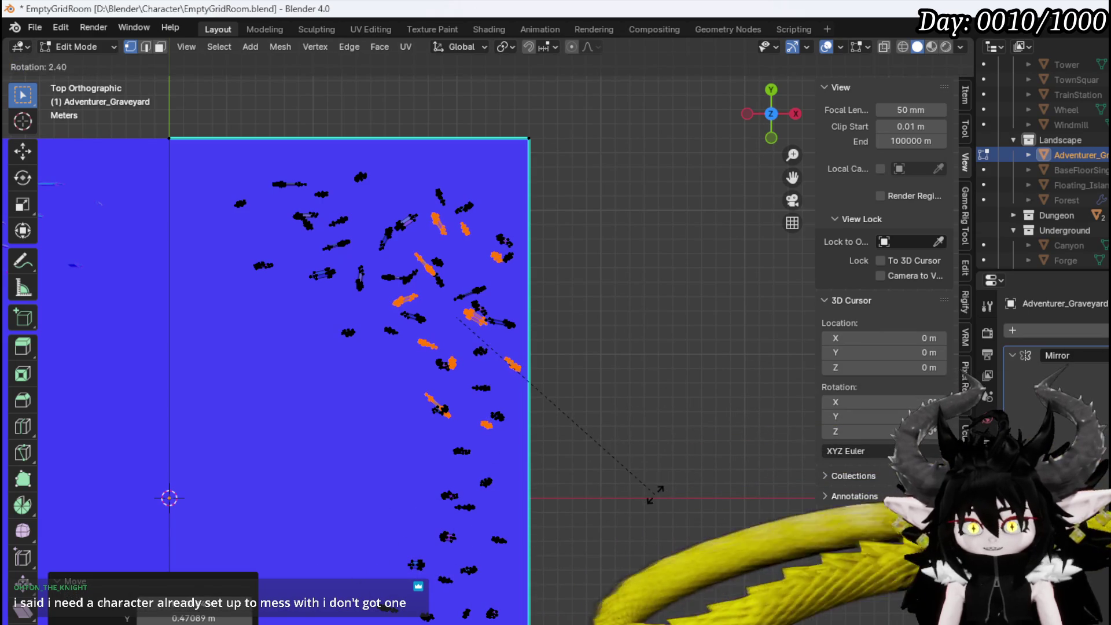
pyautogui.click(653, 497)
pyautogui.press('r')
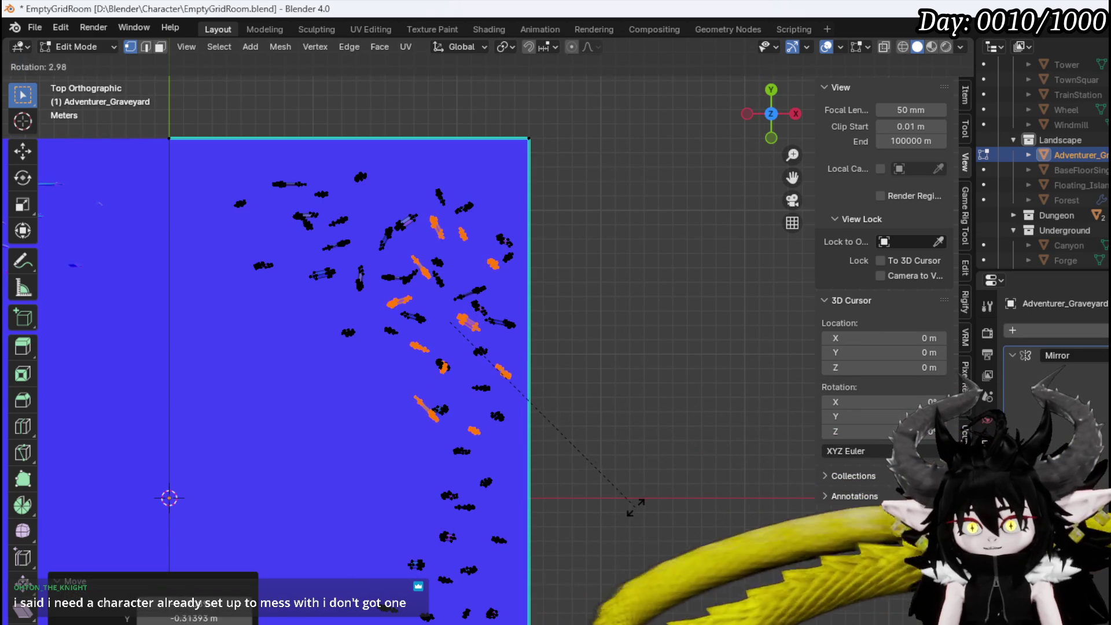
pyautogui.click(631, 504)
pyautogui.press('g')
pyautogui.click(628, 499)
pyautogui.moveTo(390, 438)
pyautogui.mouseDown(button='middle')
pyautogui.moveTo(479, 399)
pyautogui.moveTo(350, 392)
pyautogui.moveTo(415, 372)
pyautogui.moveTo(332, 389)
pyautogui.mouseUp(button='middle')
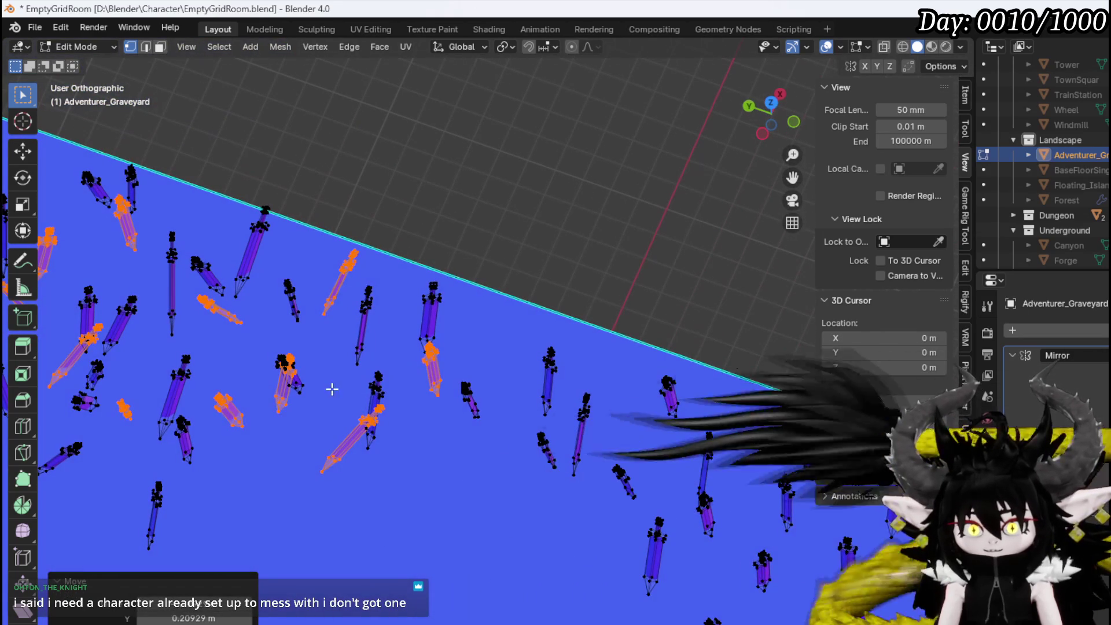
# Move a single sword about 0.66 m in X and 1.69 m in Y
pyautogui.click(284, 408)
pyautogui.hotkey('ctrl', 'l')
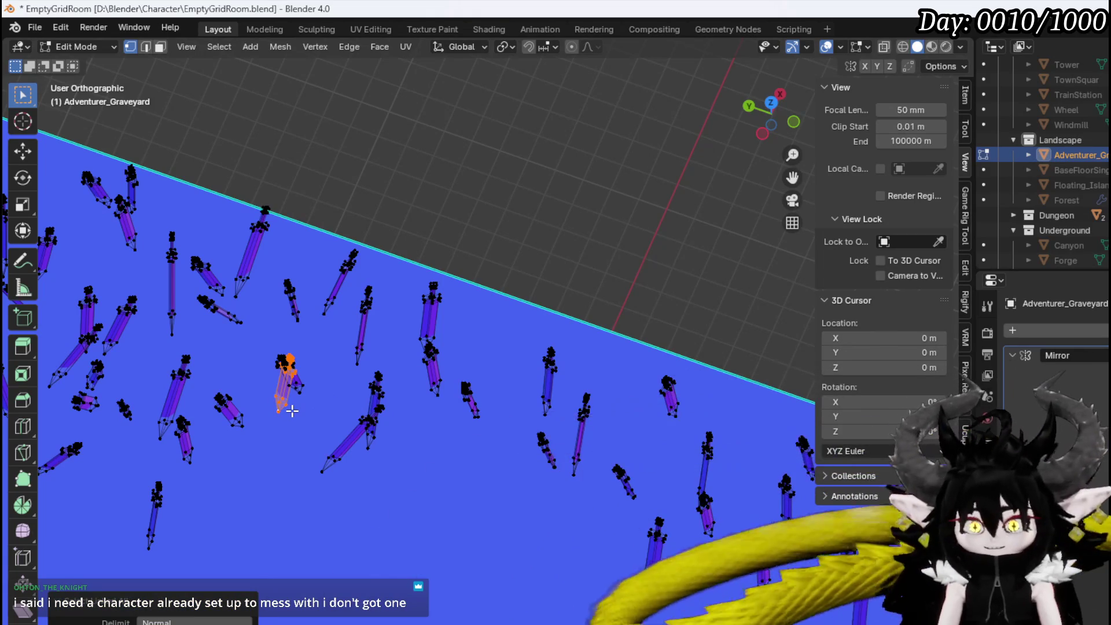
pyautogui.press('KP_7')
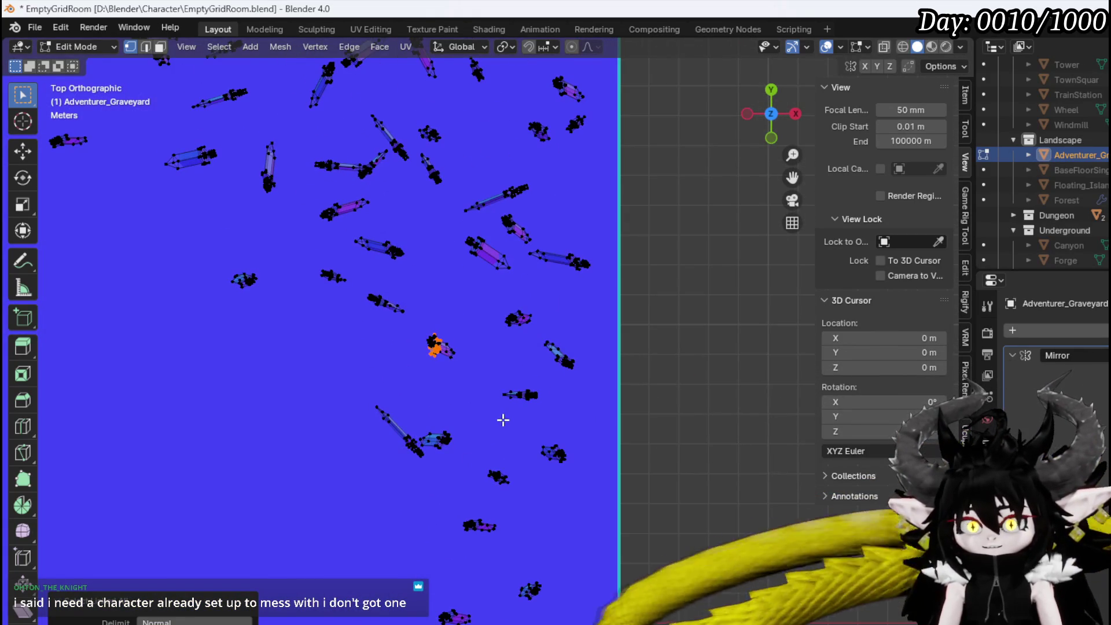
pyautogui.press('g')
pyautogui.click(545, 318)
pyautogui.moveTo(546, 318)
pyautogui.mouseDown(button='middle')
pyautogui.moveTo(469, 397)
pyautogui.moveTo(529, 324)
pyautogui.moveTo(560, 364)
pyautogui.mouseUp(button='middle')
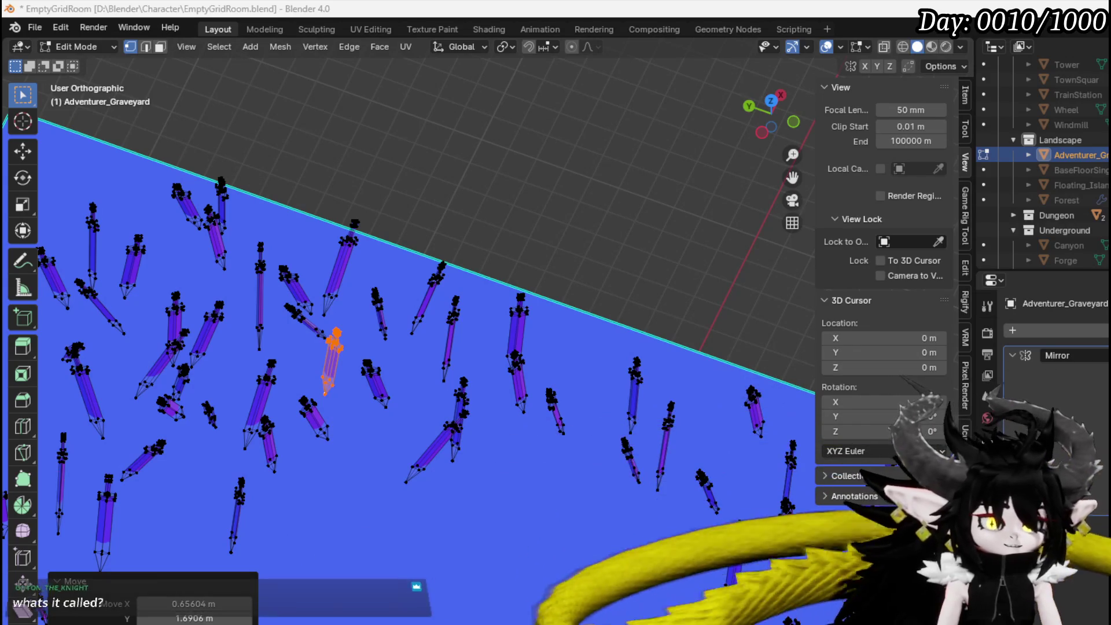
# Switch to Steam's VRoid Studio library page
pyautogui.hotkey('alt', 'Tab')
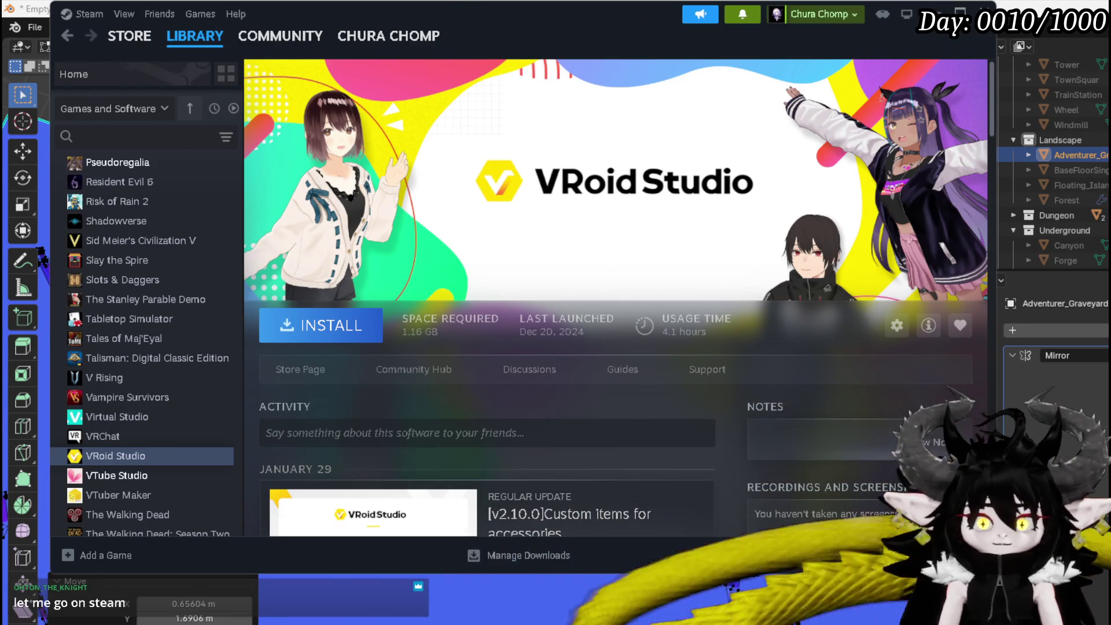
# Return from Steam to the Blender graveyard scene
pyautogui.hotkey('alt', 'Tab')
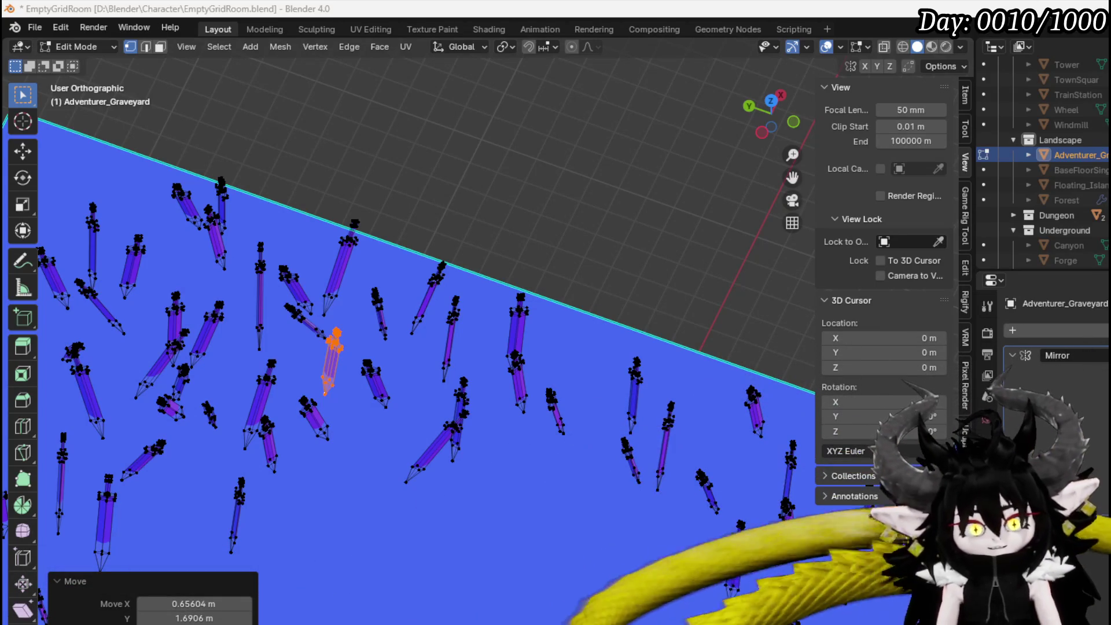
# Tilt another sword on the graveyard floor by -27°
pyautogui.moveTo(507, 353)
pyautogui.mouseDown(button='middle')
pyautogui.moveTo(540, 367)
pyautogui.moveTo(382, 347)
pyautogui.moveTo(478, 283)
pyautogui.moveTo(491, 336)
pyautogui.moveTo(492, 327)
pyautogui.mouseUp(button='middle')
pyautogui.click(407, 345)
pyautogui.hotkey('ctrl', 'l')
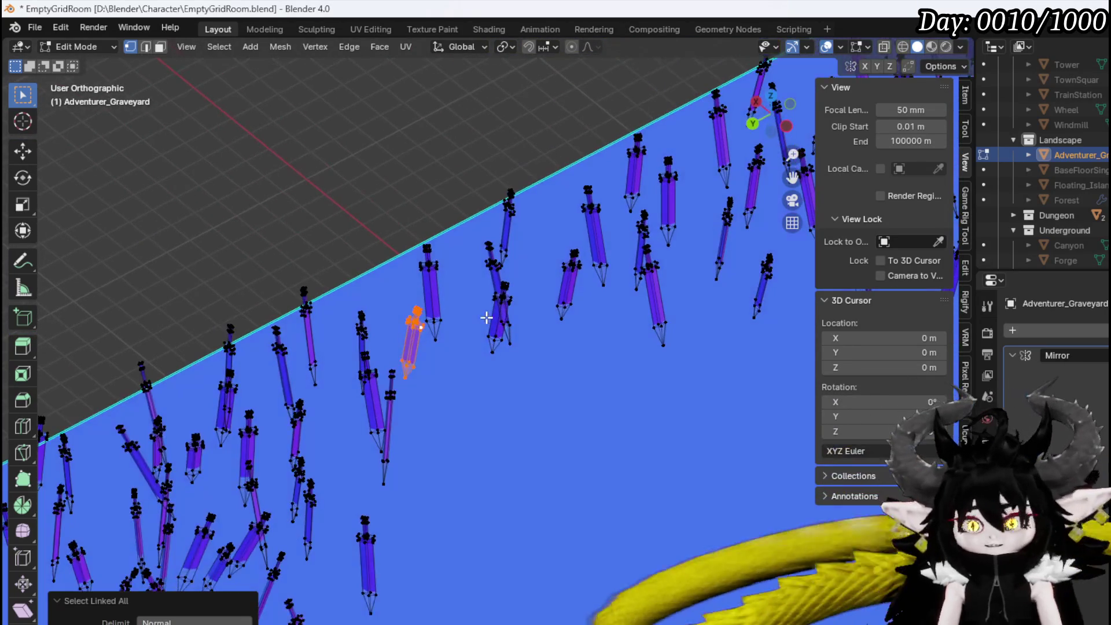
pyautogui.press('r')
pyautogui.click(479, 285)
pyautogui.moveTo(478, 285)
pyautogui.mouseDown(button='middle')
pyautogui.moveTo(407, 359)
pyautogui.moveTo(328, 351)
pyautogui.moveTo(322, 324)
pyautogui.moveTo(265, 367)
pyautogui.moveTo(249, 317)
pyautogui.moveTo(312, 254)
pyautogui.moveTo(347, 241)
pyautogui.mouseUp(button='middle')
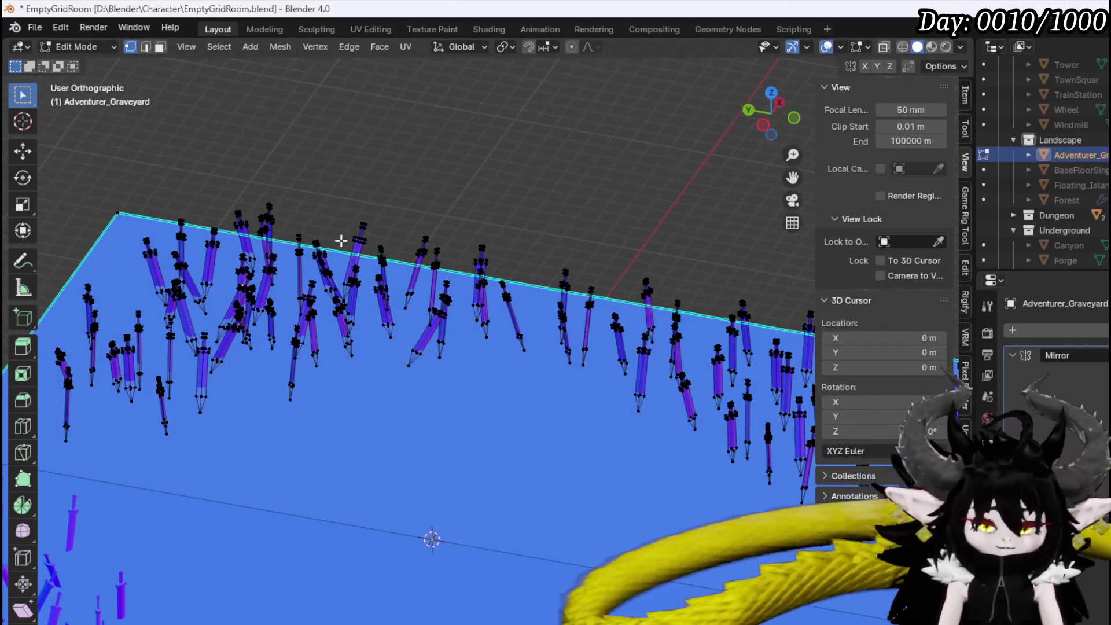
# Tilt a sword steeply to -50.9° and move it, then pick a single sword
pyautogui.hotkey('ctrl', 'l')
pyautogui.moveTo(547, 341); pyautogui.dragTo(492, 301, button='middle')
pyautogui.press('r')
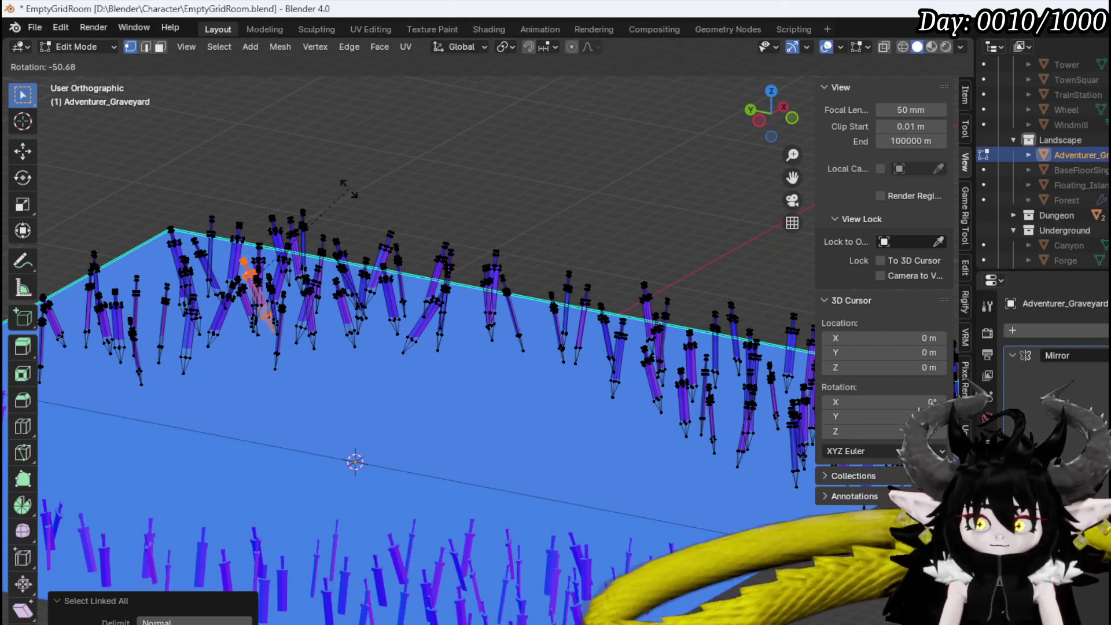
pyautogui.click(347, 243)
pyautogui.press('g')
pyautogui.click(340, 216)
pyautogui.moveTo(340, 215)
pyautogui.mouseDown(button='middle')
pyautogui.moveTo(449, 266)
pyautogui.moveTo(399, 291)
pyautogui.moveTo(395, 256)
pyautogui.moveTo(468, 306)
pyautogui.mouseUp(button='middle')
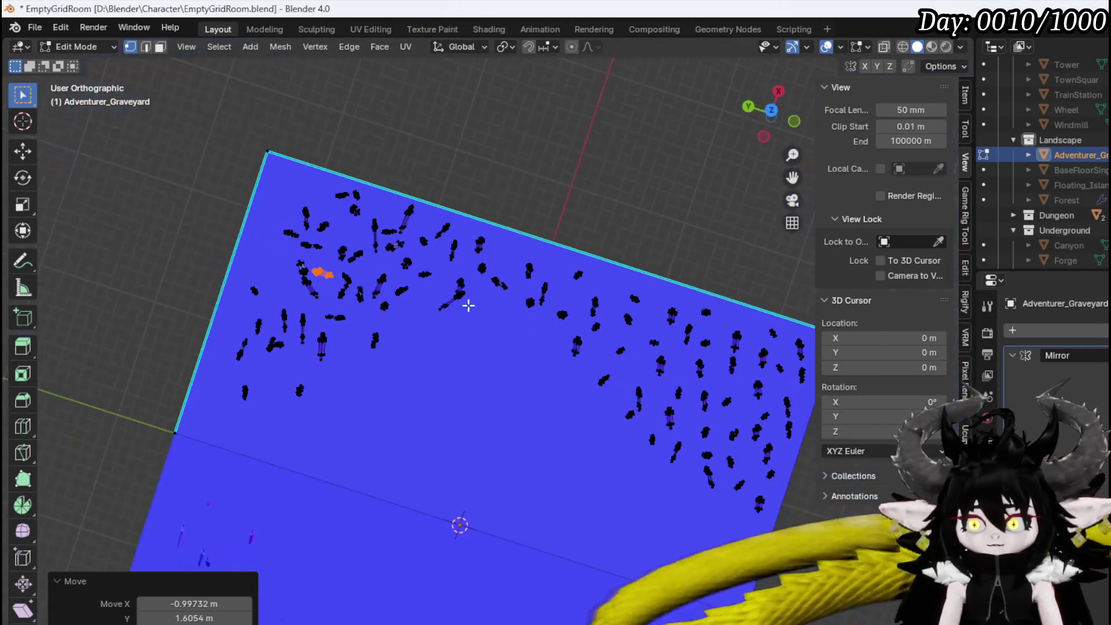
pyautogui.moveTo(515, 340)
pyautogui.mouseDown(button='middle')
pyautogui.moveTo(583, 253)
pyautogui.moveTo(366, 248)
pyautogui.moveTo(352, 230)
pyautogui.moveTo(348, 248)
pyautogui.moveTo(369, 260)
pyautogui.mouseUp(button='middle')
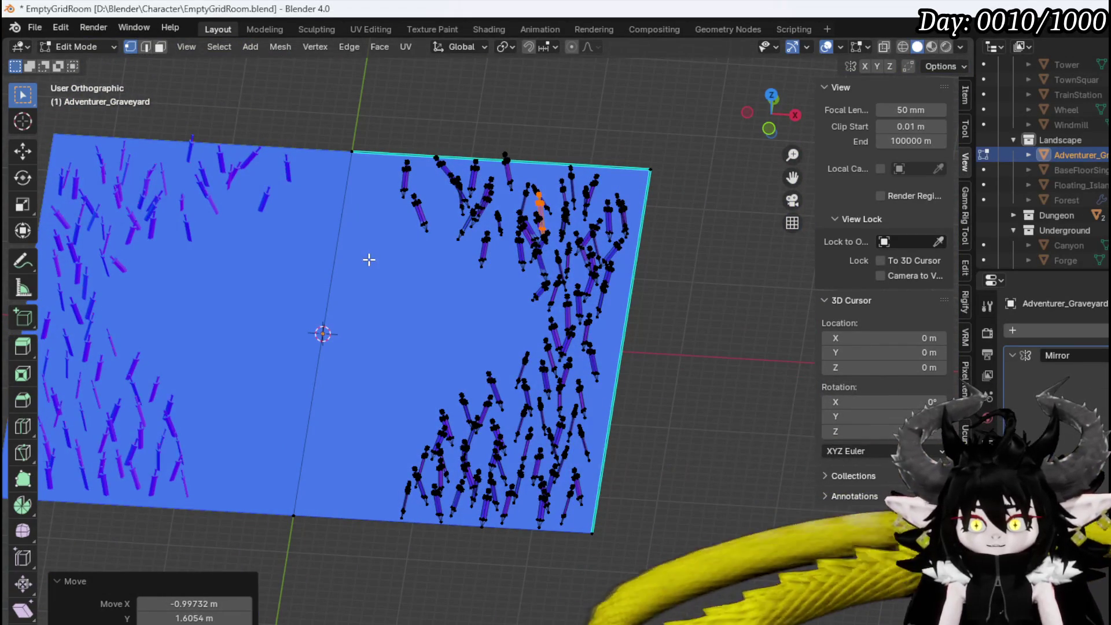
pyautogui.click(421, 206)
# Select the whole sword mesh in top view and add a first copy rotated 57.9°
pyautogui.hotkey('ctrl', 'l')
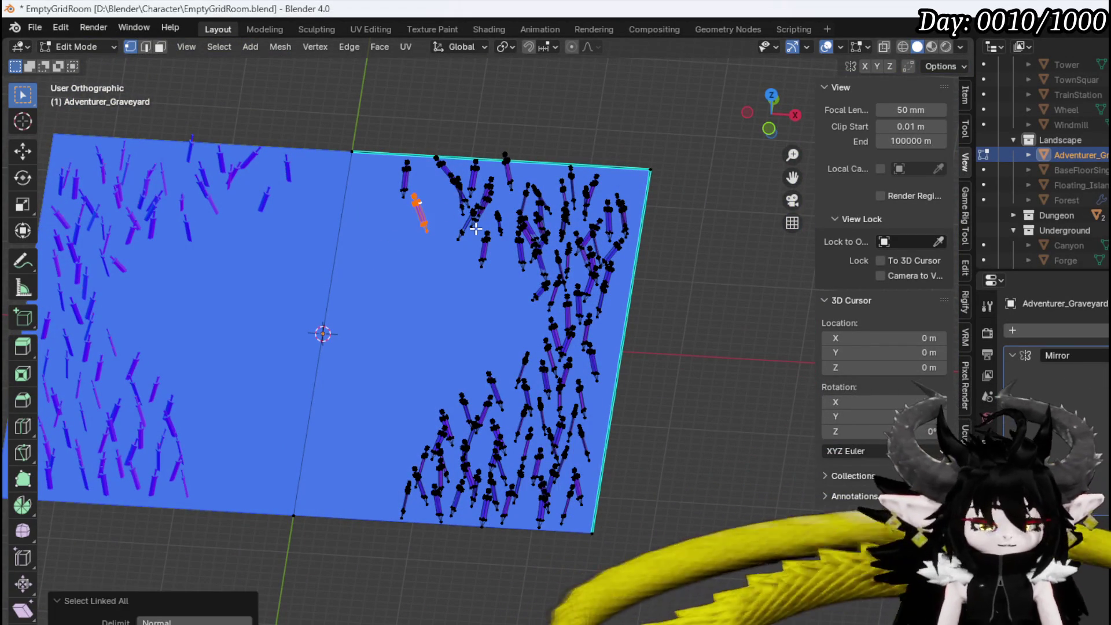
pyautogui.press('KP_7')
pyautogui.keyDown('shift'); pyautogui.moveTo(430, 200); pyautogui.dragTo(511, 380, button='middle'); pyautogui.keyUp('shift')
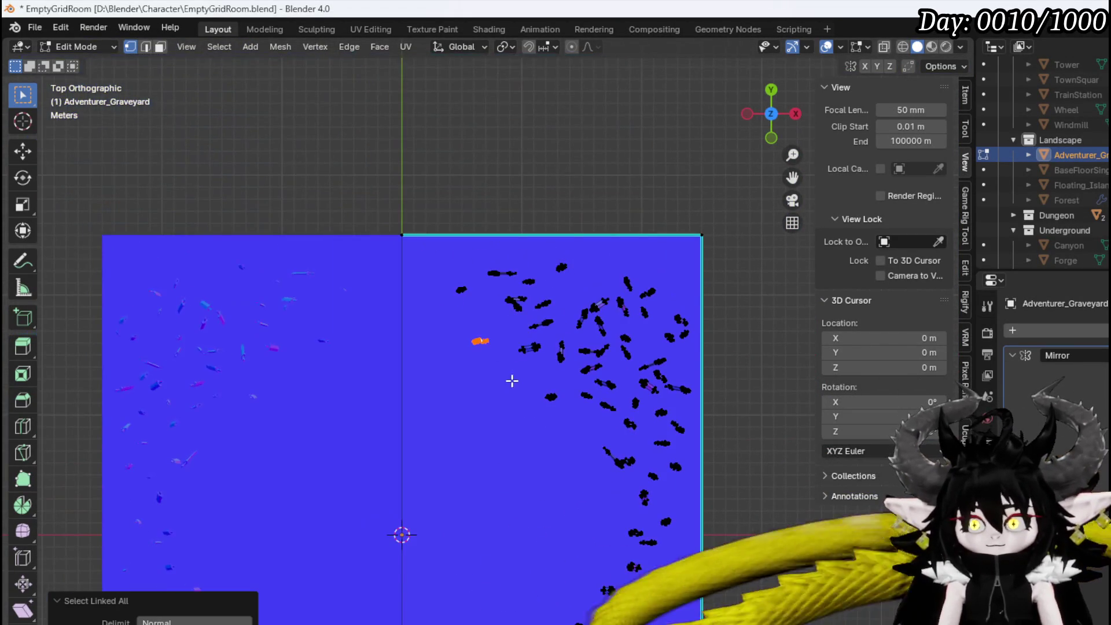
pyautogui.hotkey('shift', 'd')
pyautogui.press('r')
pyautogui.click(413, 426)
# Add two more rotated sword copies, one near the plane's top edge at 88.6°
pyautogui.hotkey('shift', 'd')
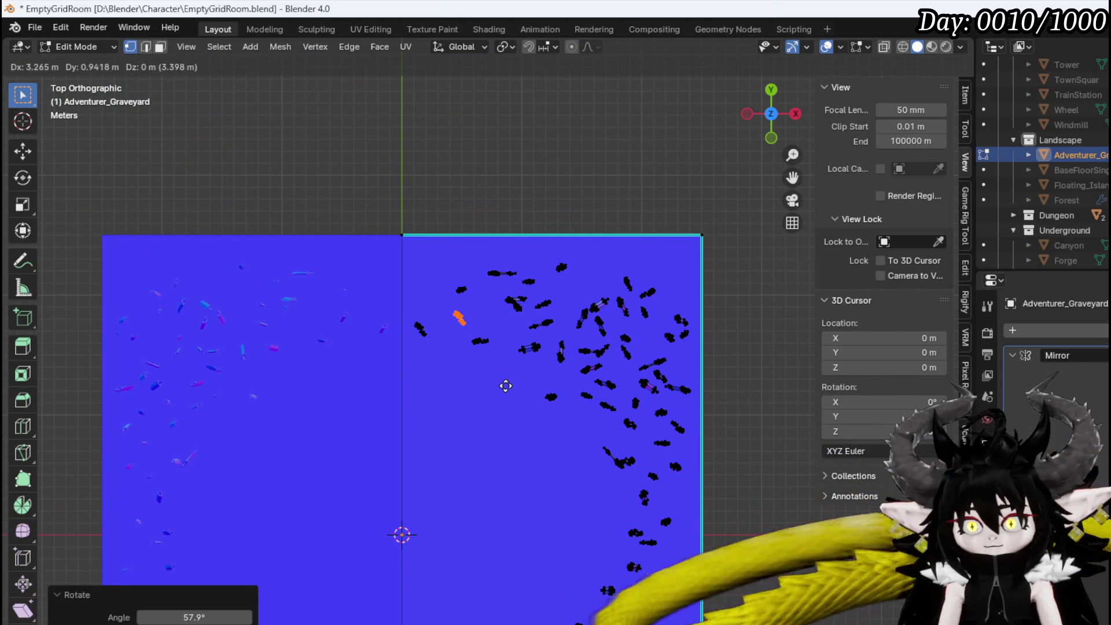
pyautogui.click(506, 384)
pyautogui.press('r')
pyautogui.click(513, 350)
pyautogui.hotkey('shift', 'd')
pyautogui.click(480, 286)
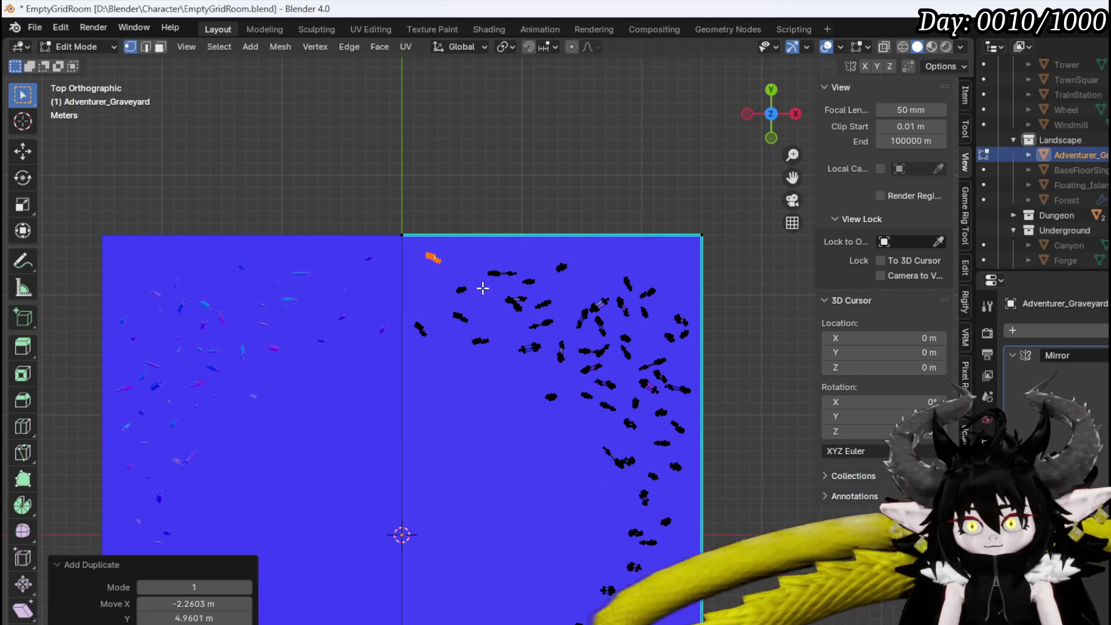
pyautogui.press('r')
pyautogui.click(382, 330)
# Drop several more sword copies into gaps, turning one about −29° and shifting it
pyautogui.hotkey('shift', 'd')
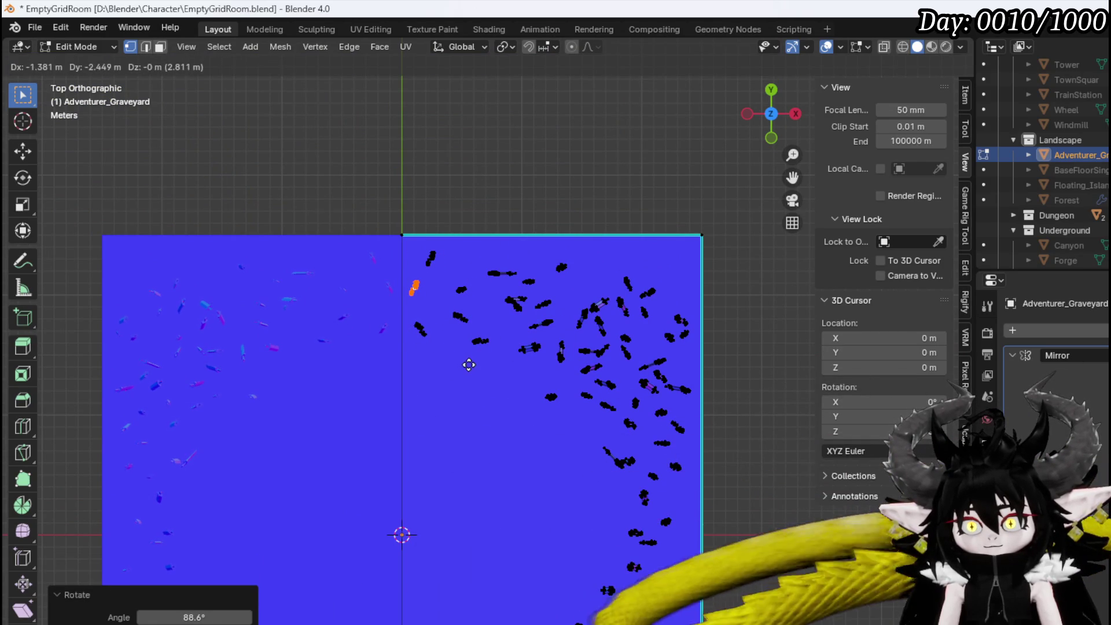
pyautogui.click(469, 364)
pyautogui.hotkey('shift', 'd')
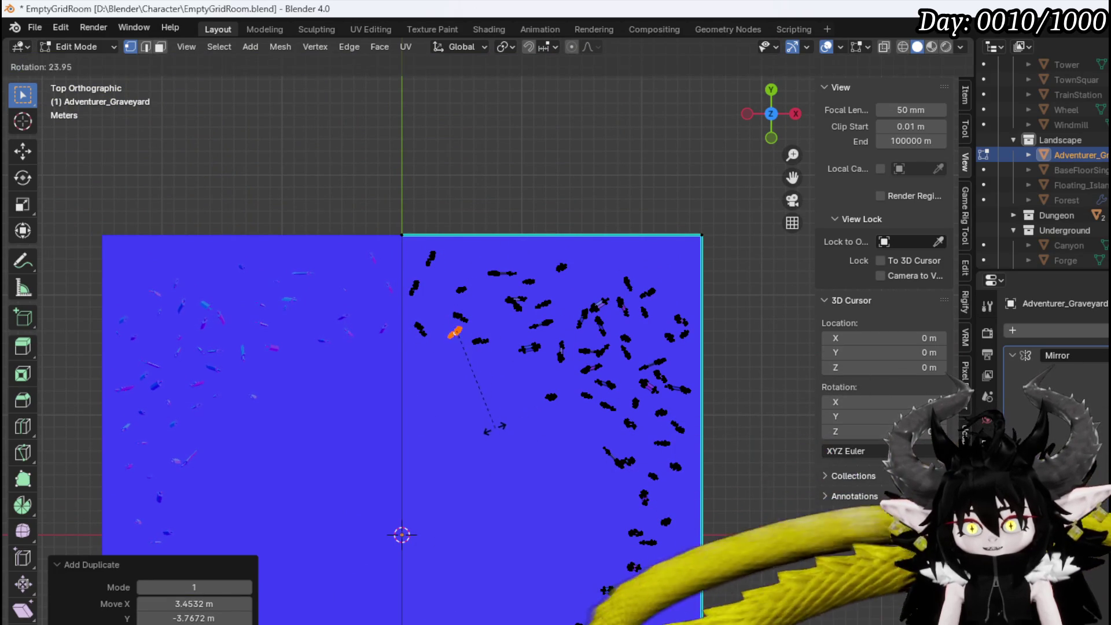
pyautogui.click(495, 428)
pyautogui.hotkey('shift', 'd')
pyautogui.click(496, 334)
pyautogui.hotkey('shift', 'd')
pyautogui.click(510, 389)
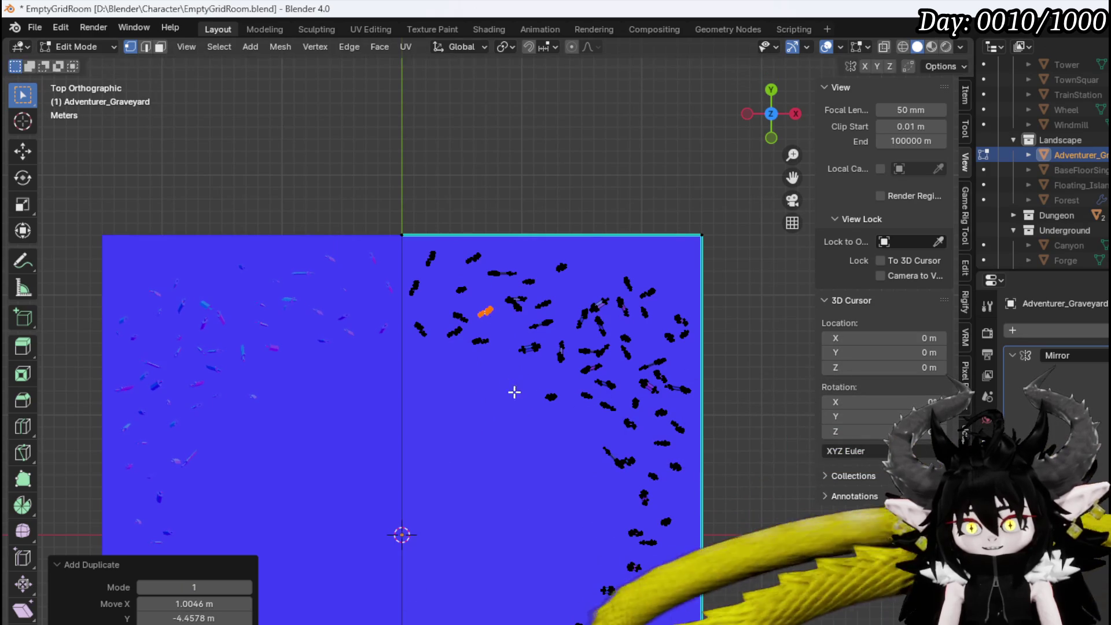
pyautogui.press('r')
pyautogui.click(538, 347)
pyautogui.press('g')
pyautogui.click(482, 340)
# Scatter further rotated and moved sword copies into the remaining gaps of the field
pyautogui.hotkey('shift', 'd')
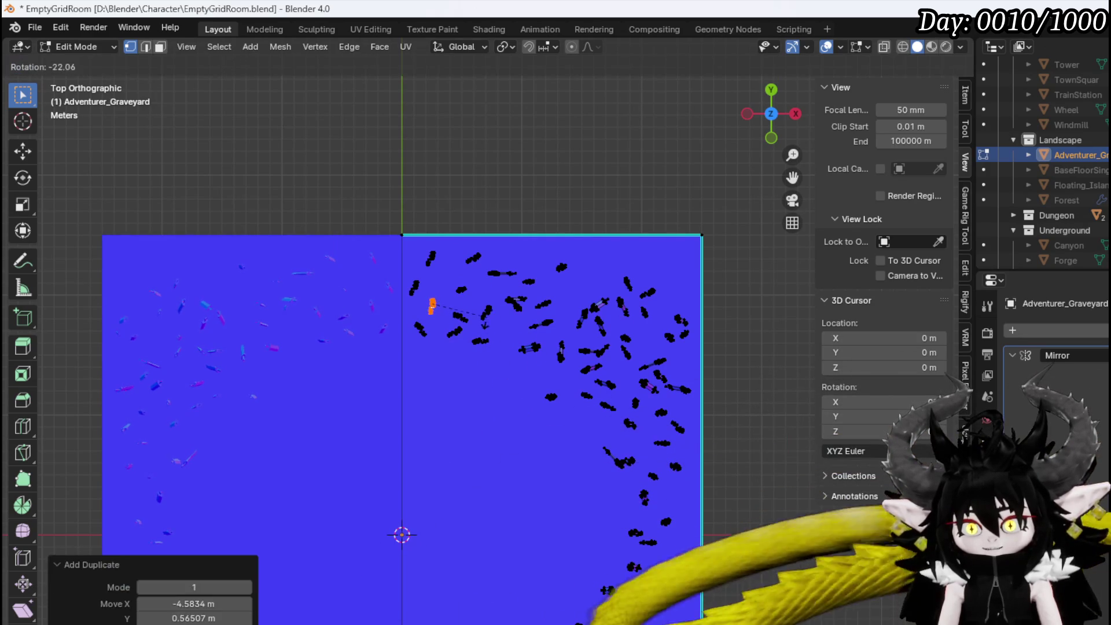
pyautogui.click(485, 325)
pyautogui.press('r')
pyautogui.click(485, 325)
pyautogui.press('g')
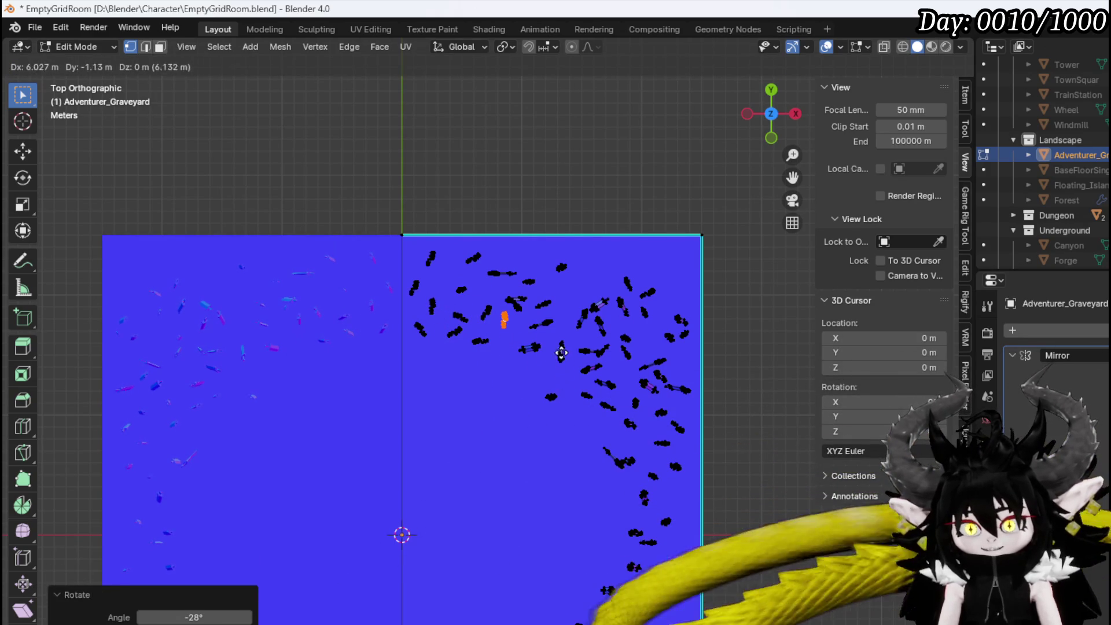
pyautogui.click(561, 353)
pyautogui.hotkey('shift', 'd')
pyautogui.click(608, 437)
pyautogui.press('r')
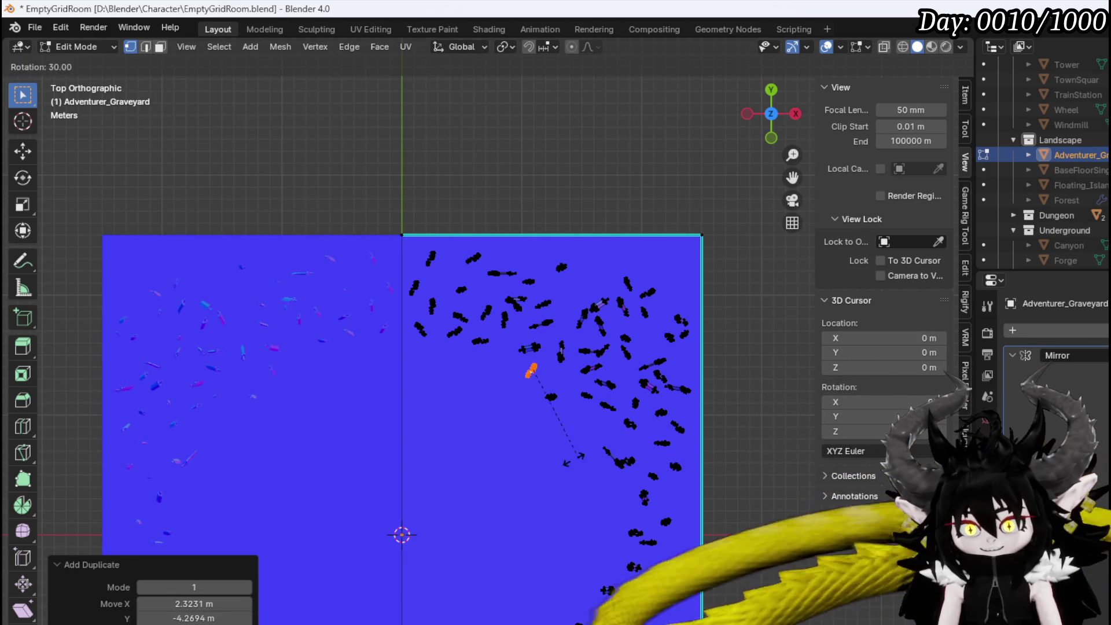
pyautogui.click(485, 451)
pyautogui.press('g')
pyautogui.click(564, 466)
# Add the last rotated sword copies near the lower right and orbit to inspect the filled plane
pyautogui.hotkey('shift', 'd')
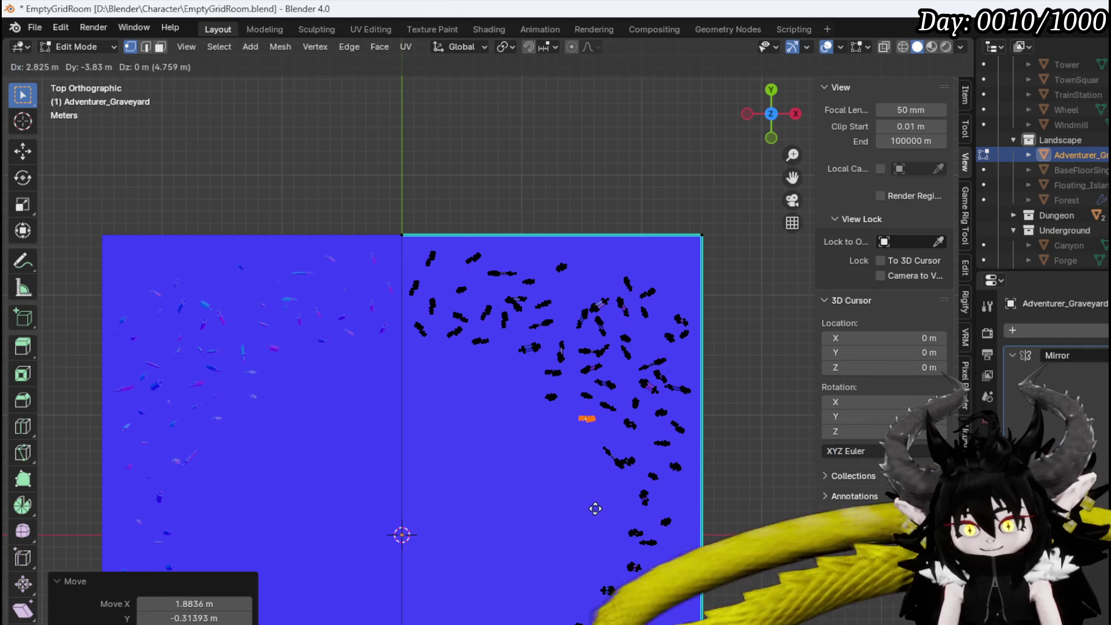
pyautogui.click(598, 506)
pyautogui.press('r')
pyautogui.click(626, 471)
pyautogui.hotkey('shift', 'd')
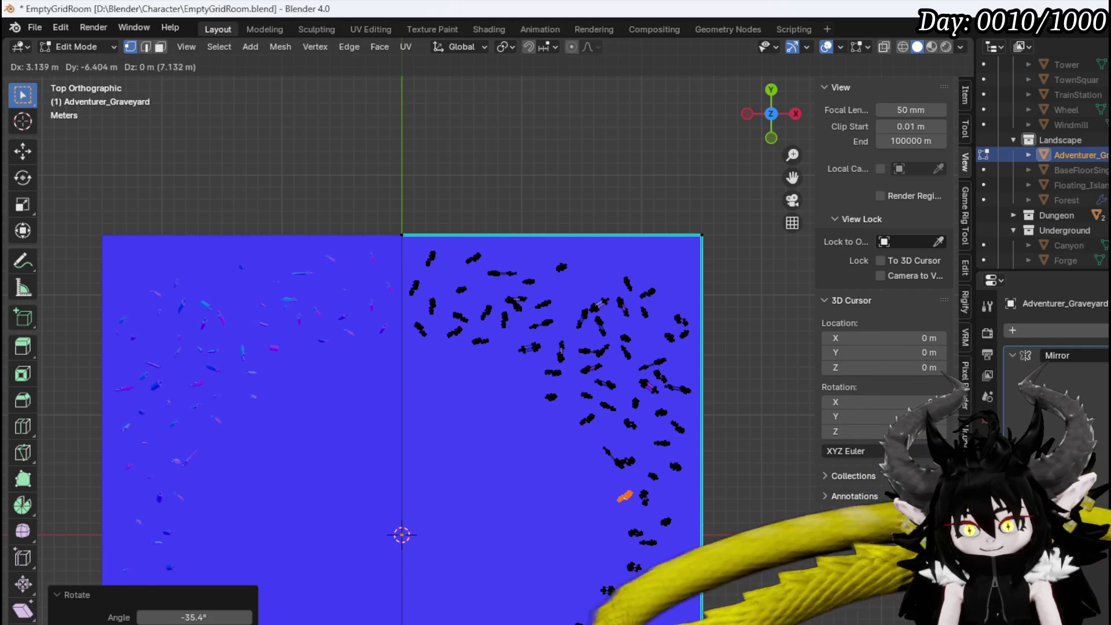
pyautogui.click(663, 552)
pyautogui.moveTo(687, 563)
pyautogui.mouseDown(button='middle')
pyautogui.moveTo(657, 471)
pyautogui.moveTo(466, 612)
pyautogui.moveTo(367, 479)
pyautogui.mouseUp(button='middle')
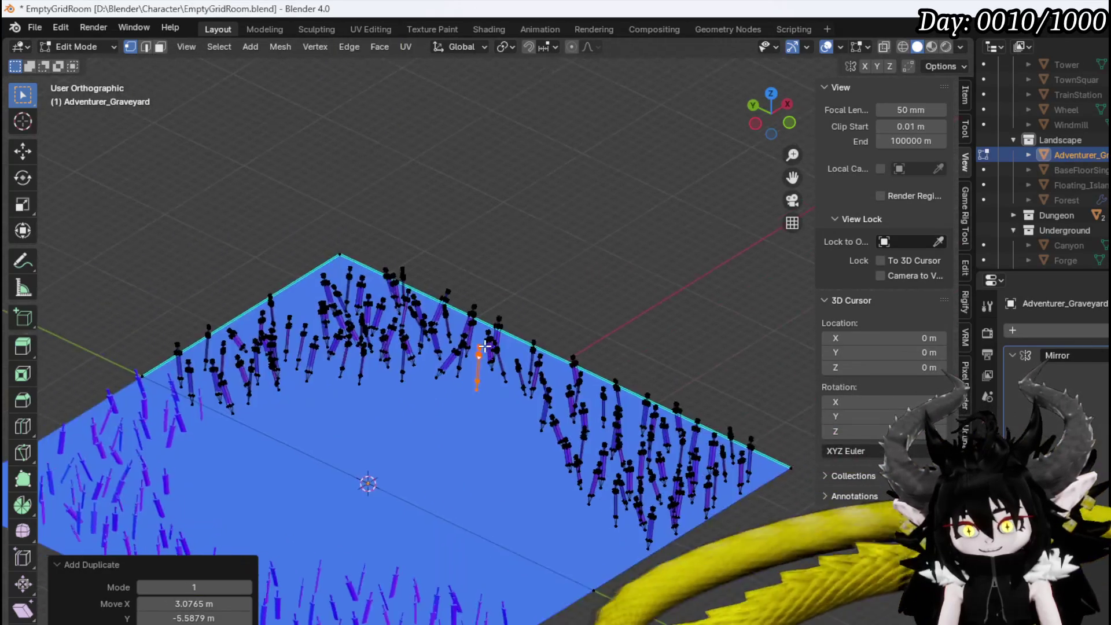
pyautogui.scroll(5, 477, 345)
pyautogui.moveTo(477, 345)
pyautogui.mouseDown(button='middle')
pyautogui.moveTo(223, 347)
pyautogui.moveTo(323, 335)
pyautogui.mouseUp(button='middle')
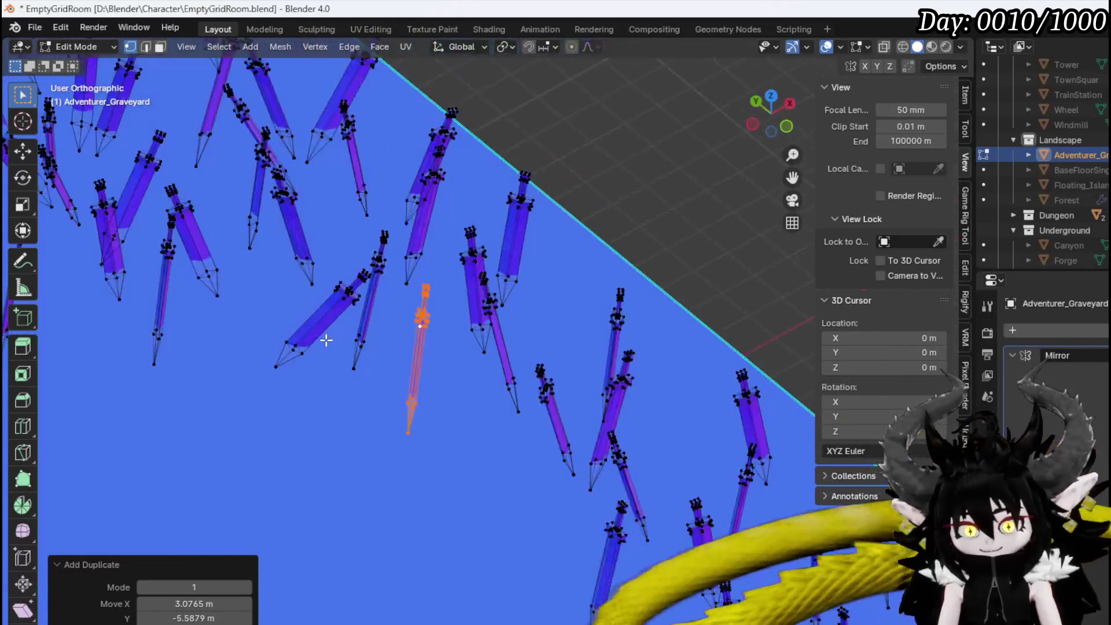
pyautogui.scroll(-6, 423, 369)
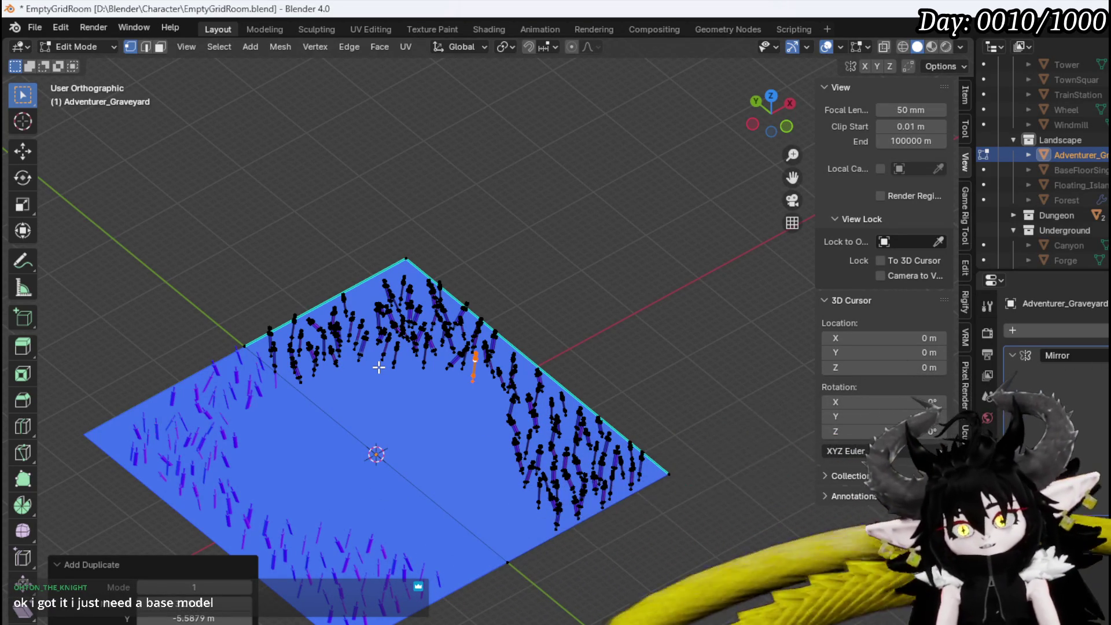
pyautogui.moveTo(378, 367)
pyautogui.mouseDown(button='middle')
pyautogui.moveTo(283, 355)
pyautogui.moveTo(322, 387)
pyautogui.mouseUp(button='middle')
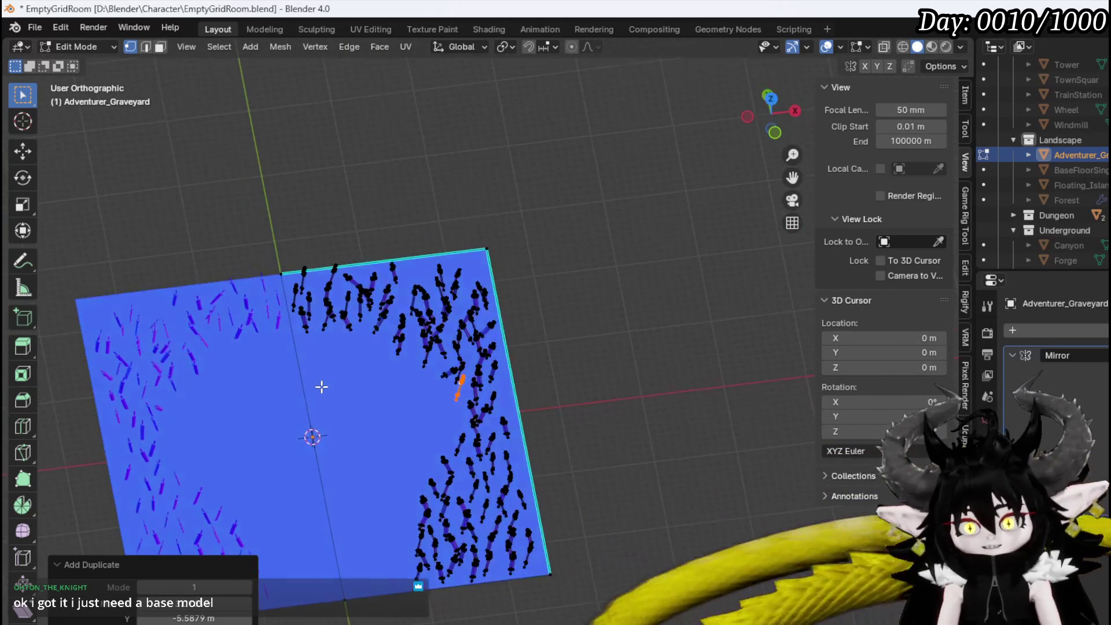
# Save EmptyGridRoom.blend while viewing the plane from the front
pyautogui.press('KP_1')
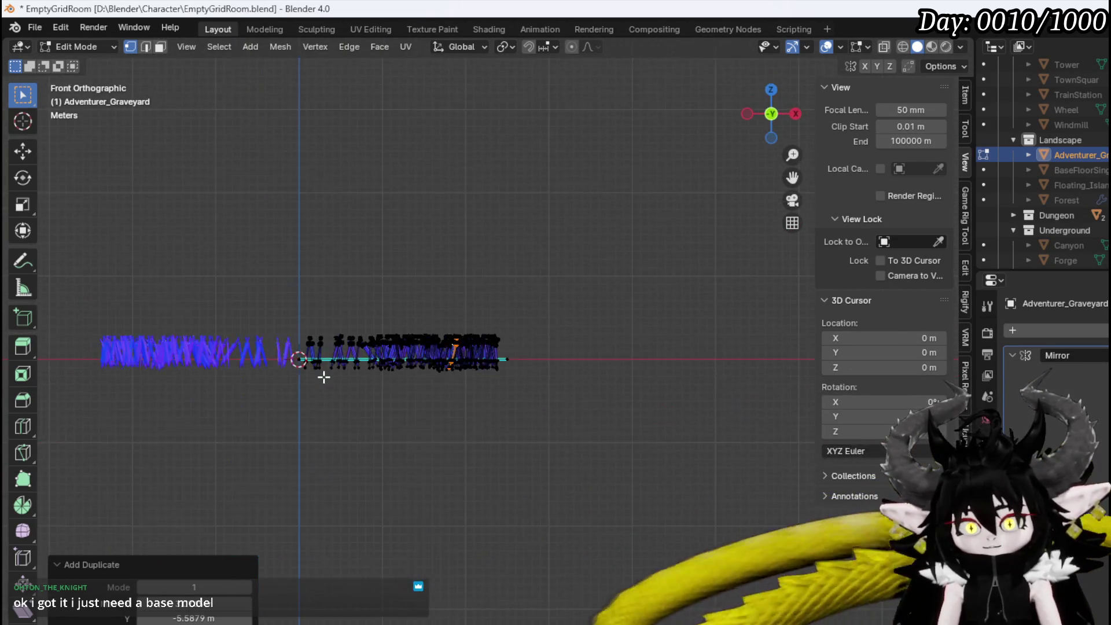
pyautogui.scroll(2, 324, 378)
pyautogui.keyDown('shift'); pyautogui.moveTo(322, 367); pyautogui.dragTo(484, 397, button='middle'); pyautogui.keyUp('shift')
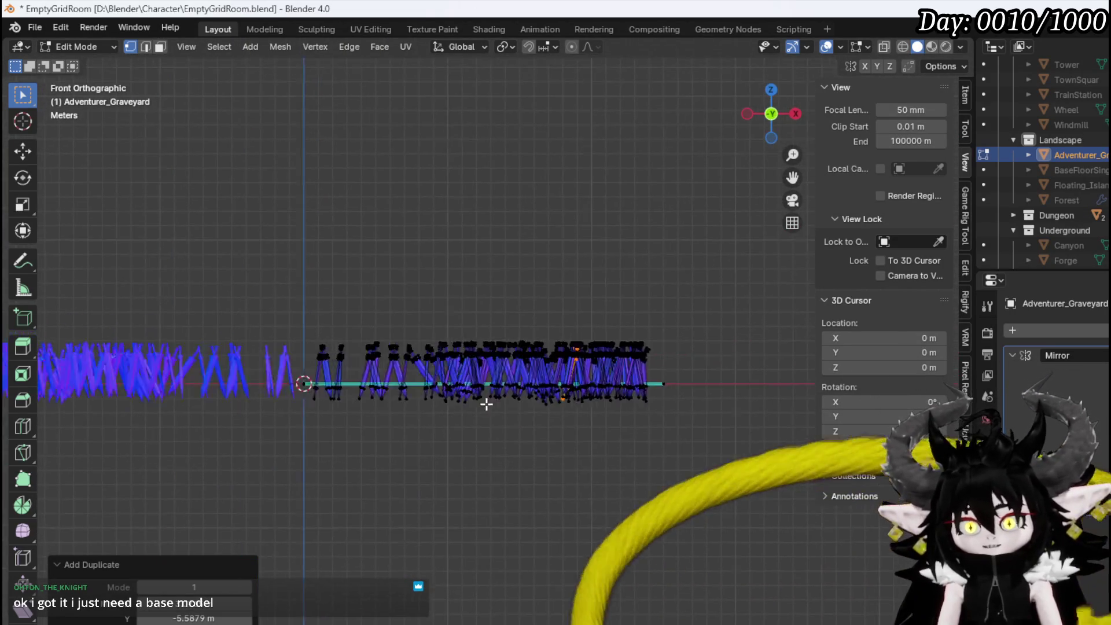
pyautogui.click(46, 31)
pyautogui.click(67, 119)
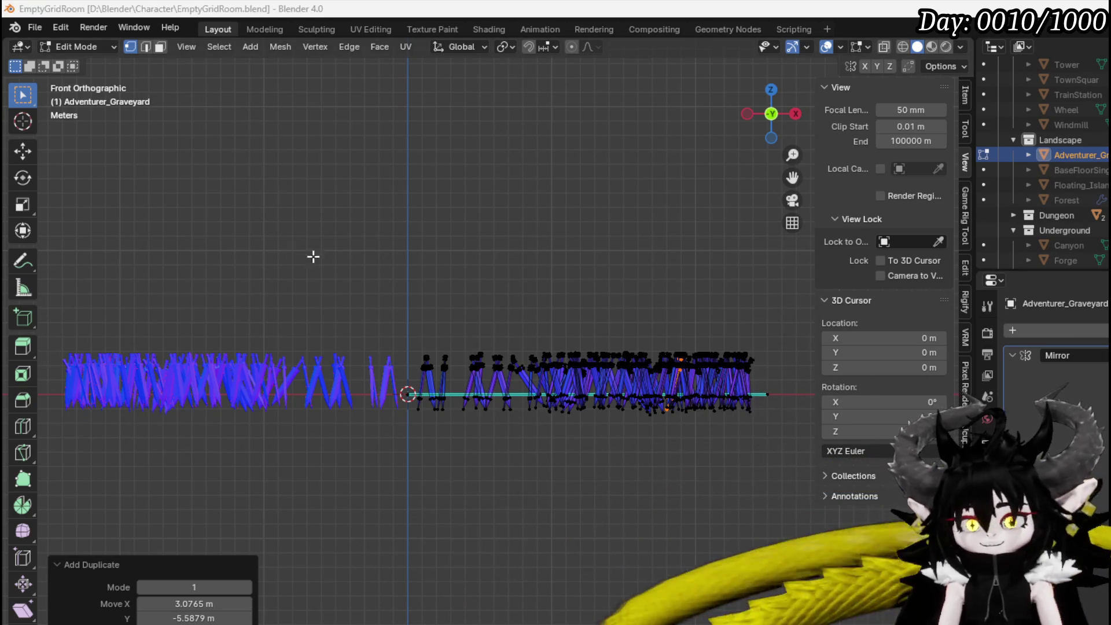
# Switch the graveyard plane back to Object Mode and look over the finished sword field
pyautogui.moveTo(313, 257)
pyautogui.mouseDown(button='middle')
pyautogui.moveTo(323, 355)
pyautogui.moveTo(313, 305)
pyautogui.moveTo(380, 287)
pyautogui.moveTo(369, 297)
pyautogui.moveTo(372, 283)
pyautogui.mouseUp(button='middle')
pyautogui.scroll(-2, 313, 305)
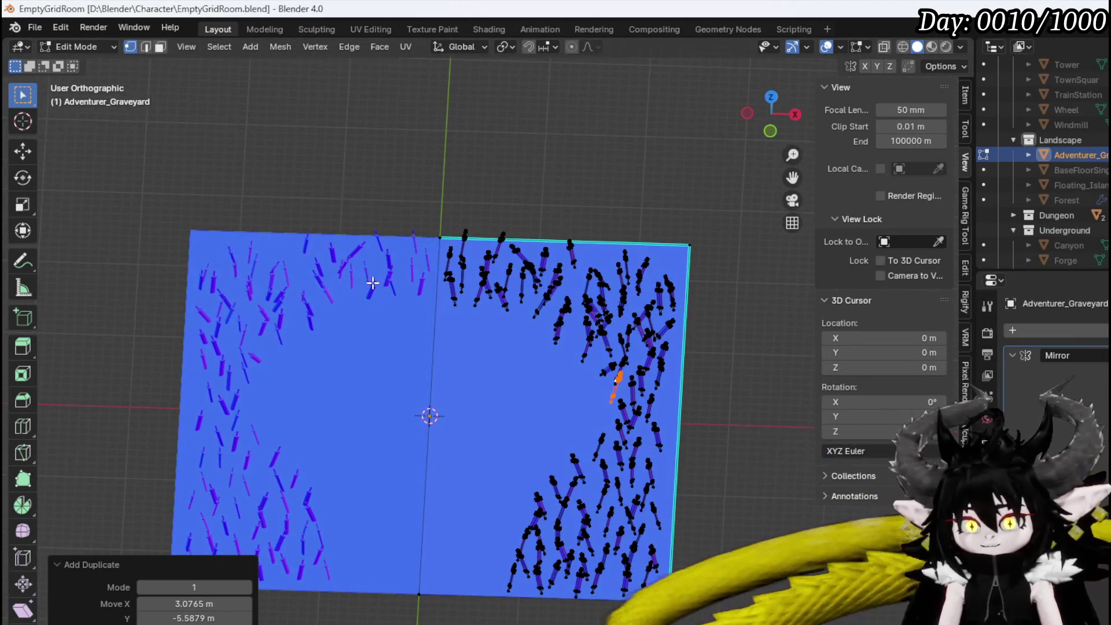
pyautogui.click(79, 47)
pyautogui.click(71, 62)
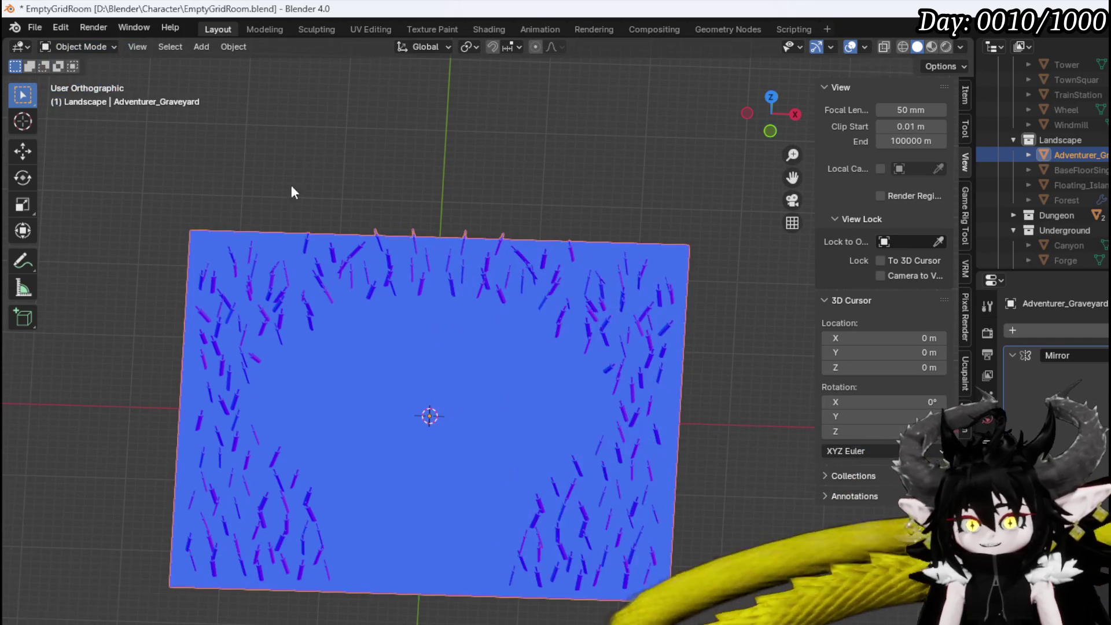
pyautogui.moveTo(492, 276)
pyautogui.mouseDown(button='middle')
pyautogui.moveTo(526, 250)
pyautogui.moveTo(499, 244)
pyautogui.moveTo(533, 273)
pyautogui.moveTo(492, 259)
pyautogui.moveTo(548, 269)
pyautogui.mouseUp(button='middle')
pyautogui.scroll(5, 533, 273)
pyautogui.scroll(-2, 548, 269)
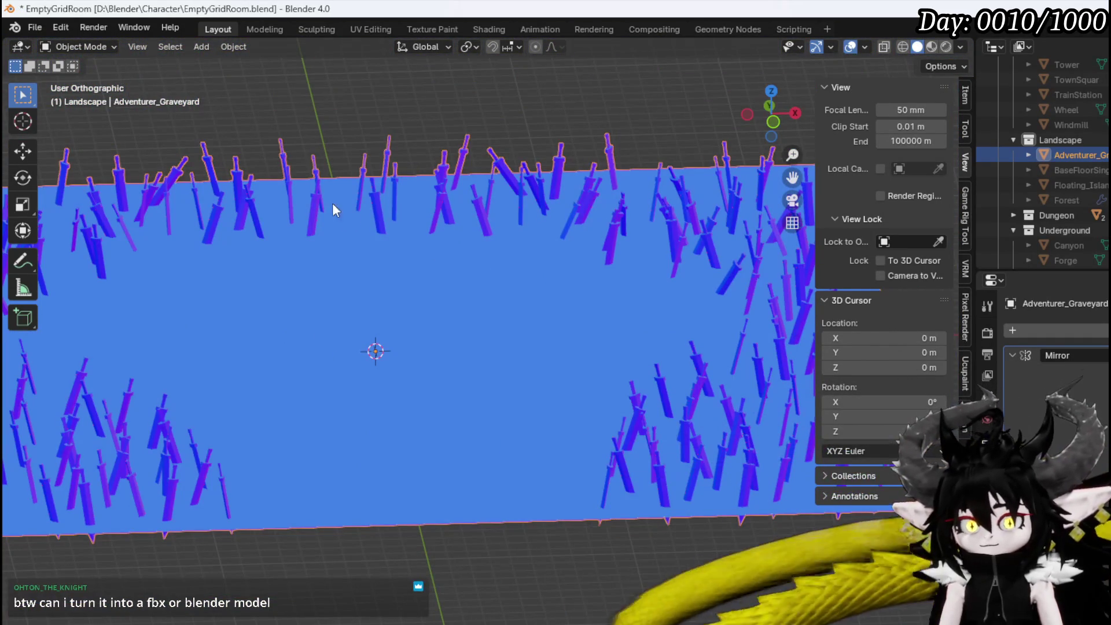
pyautogui.click(35, 27)
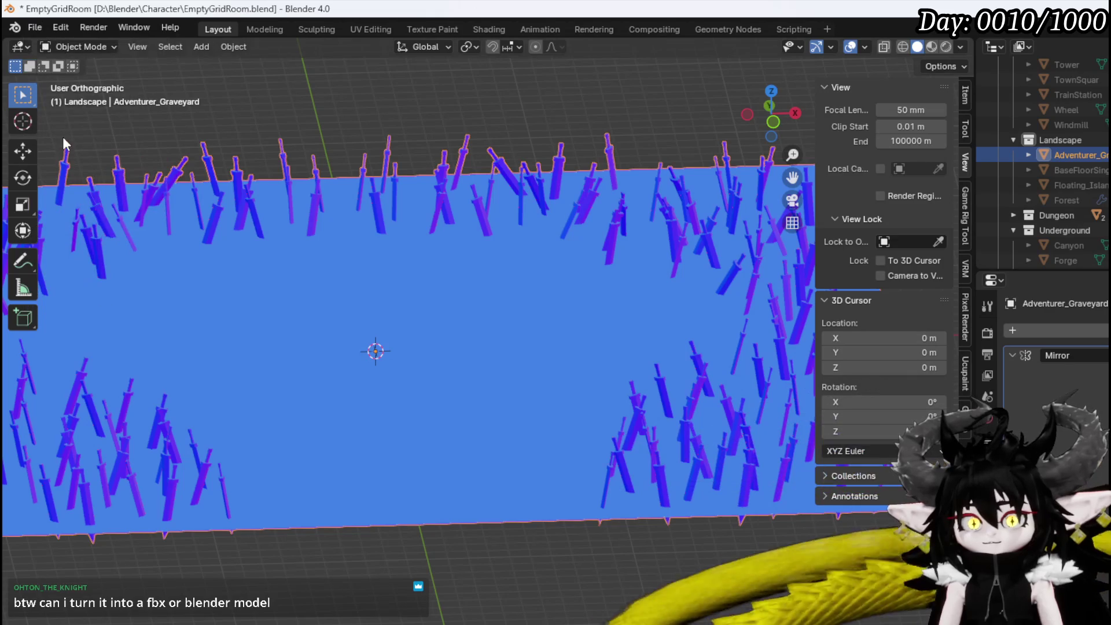
pyautogui.click(32, 27)
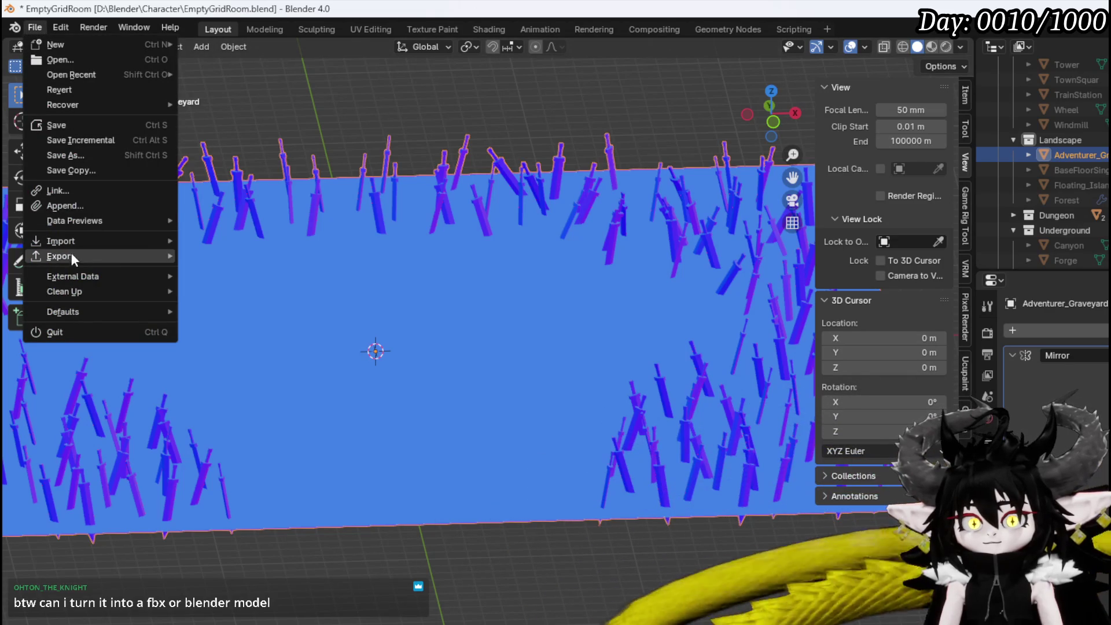
pyautogui.moveTo(72, 256)
pyautogui.click(258, 391)
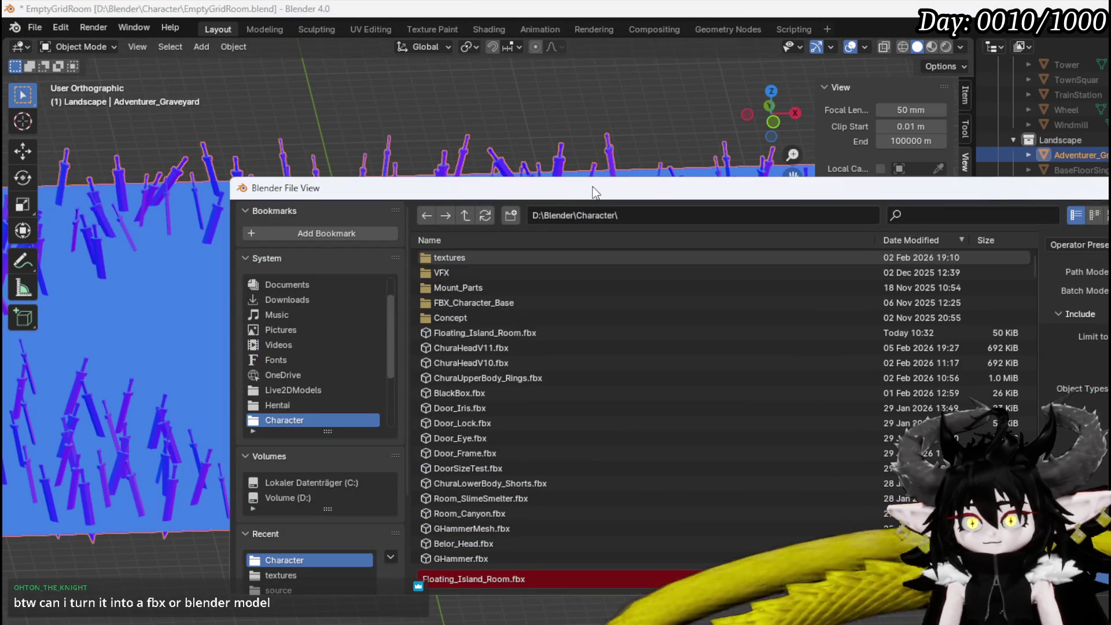
pyautogui.press('Escape')
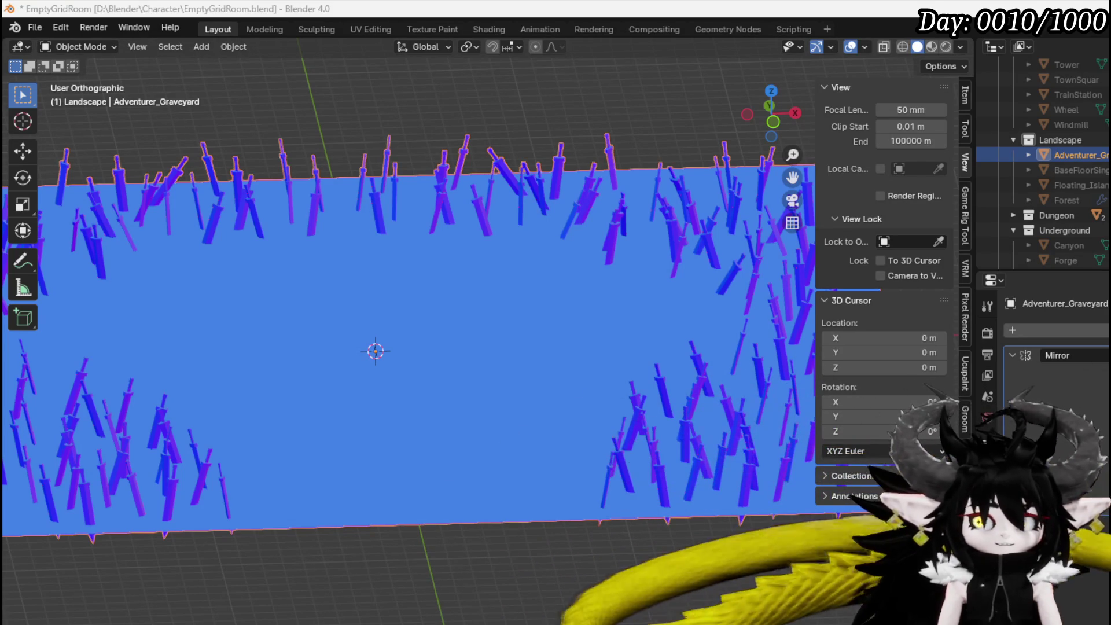
# Save EmptyGridRoom.blend again after a slight orbit of the sword field
pyautogui.moveTo(327, 253); pyautogui.dragTo(421, 309, button='middle')
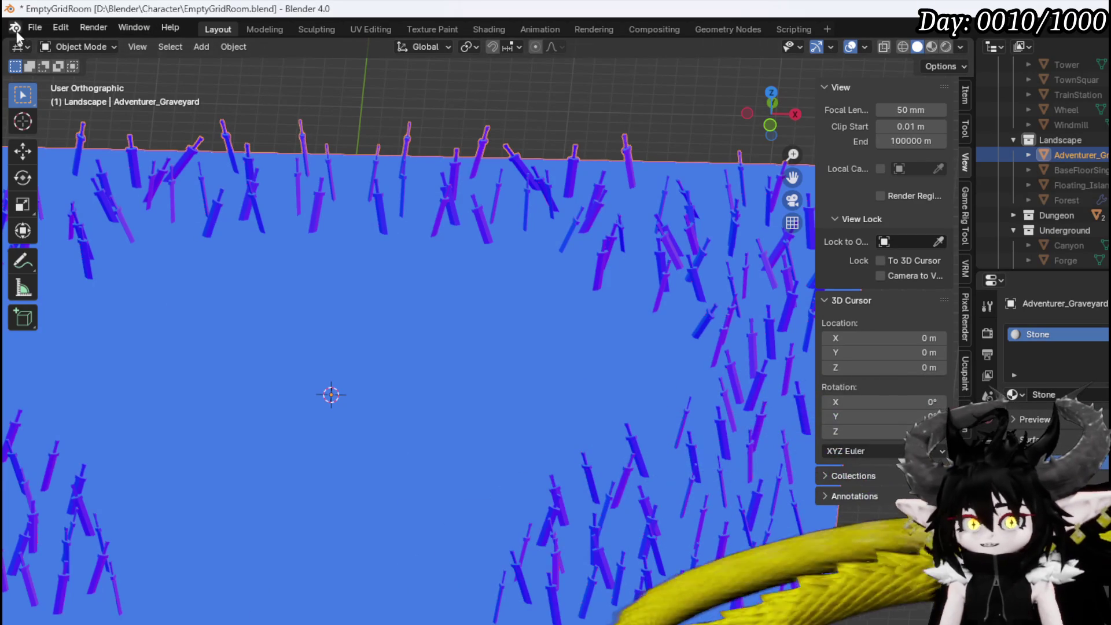
pyautogui.click(35, 27)
pyautogui.click(58, 123)
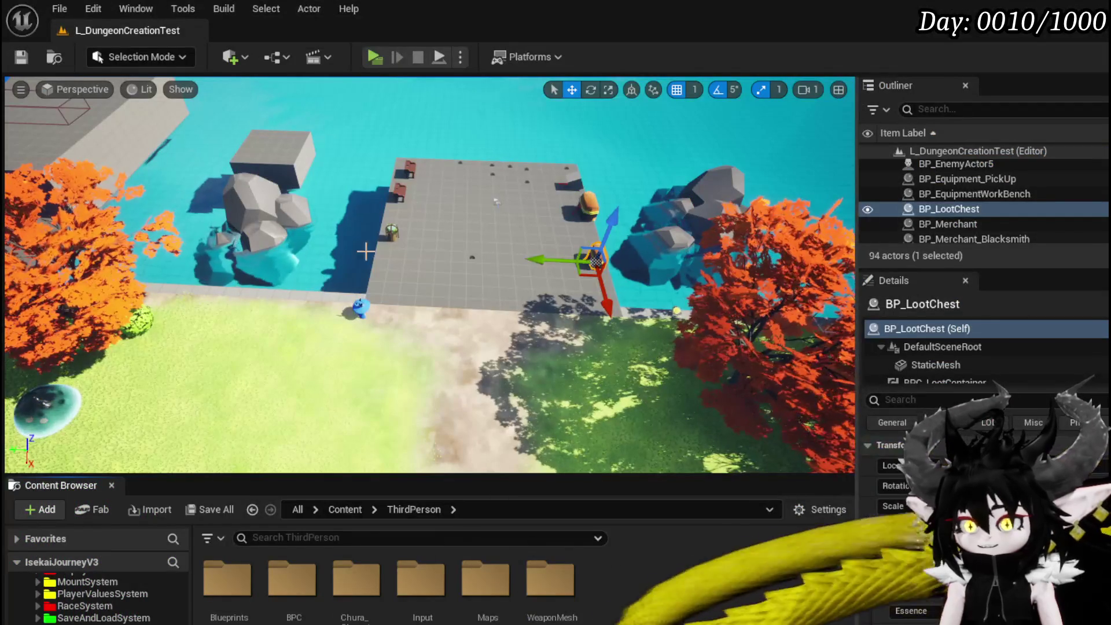
# Import Adventurer_Graveyard_Room.fbx into the DungeonCreationSystem StaticMesh folder
pyautogui.scroll(5, 95, 600)
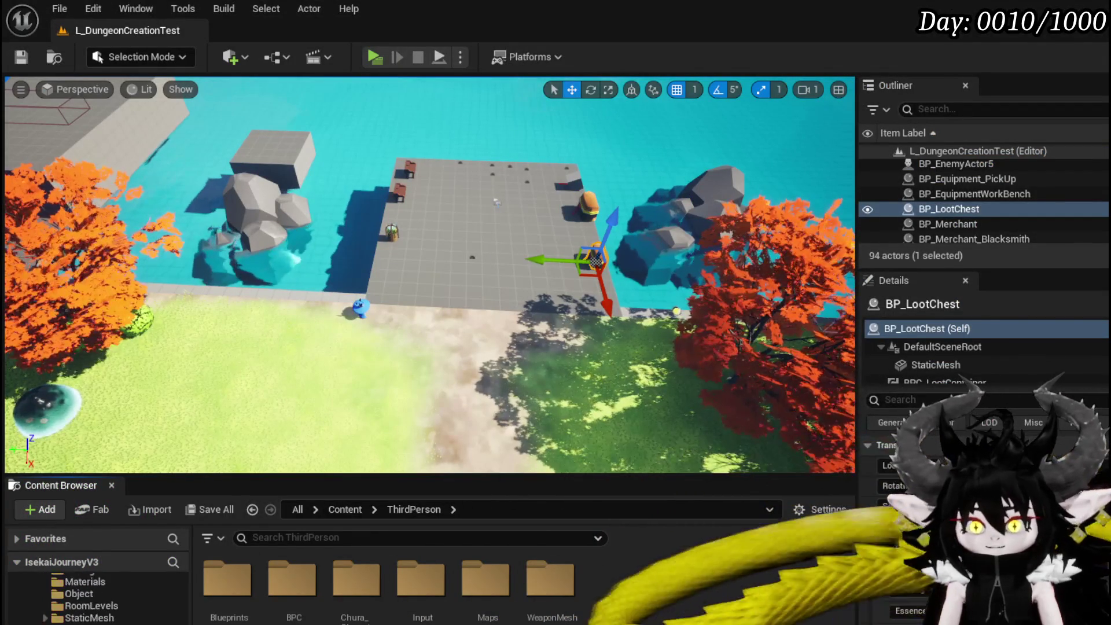
pyautogui.scroll(5, 95, 599)
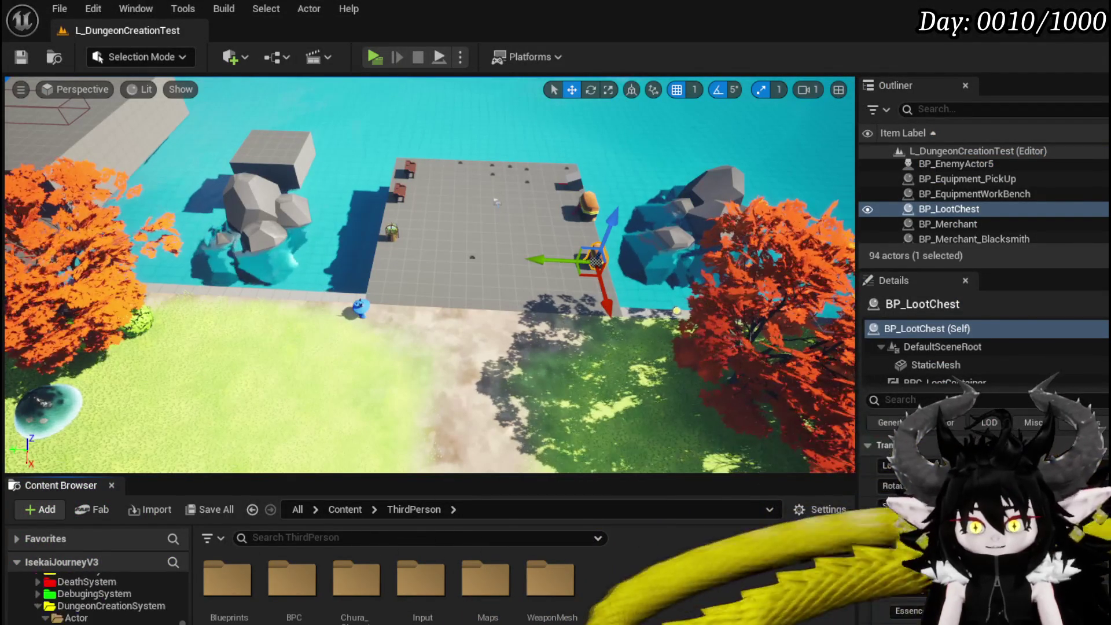
pyautogui.scroll(-2, 95, 599)
pyautogui.click(96, 599)
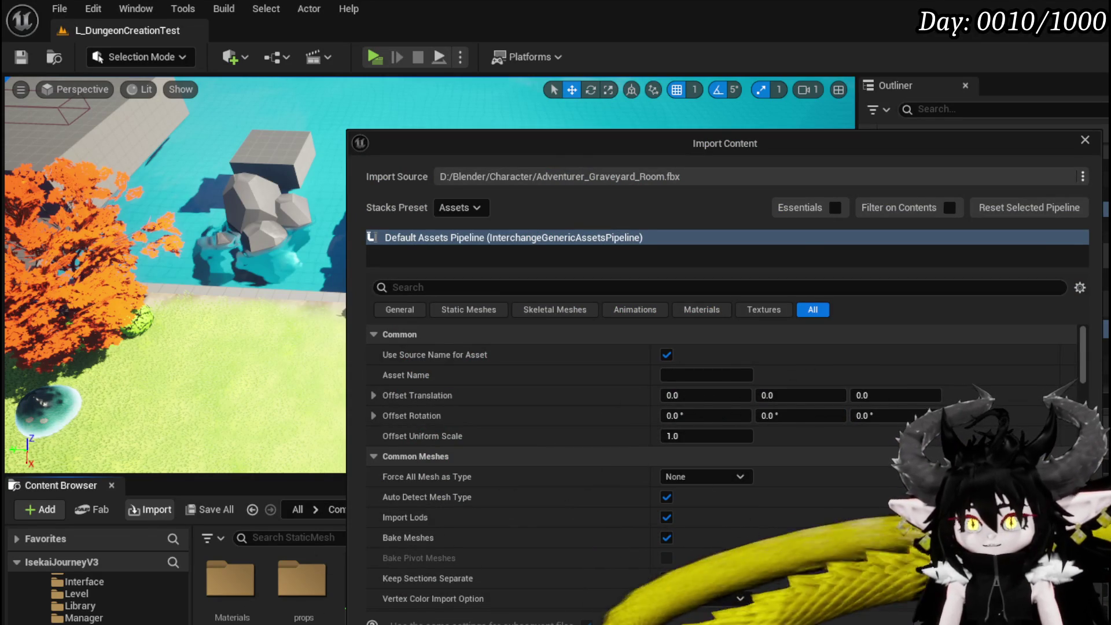
pyautogui.press('Escape')
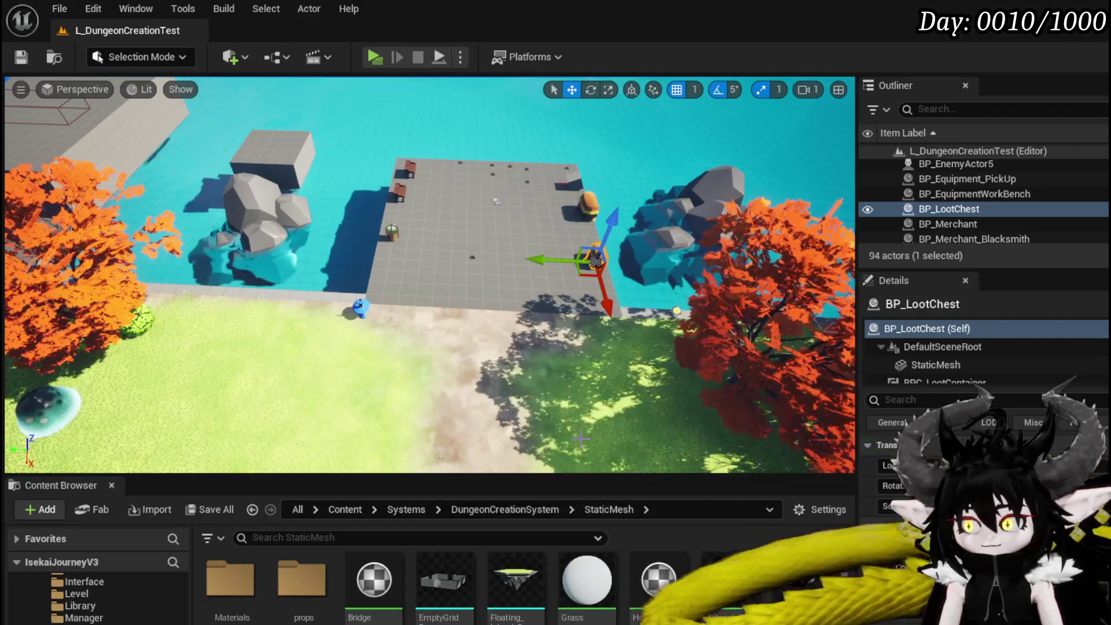
pyautogui.scroll(-2, 446, 585)
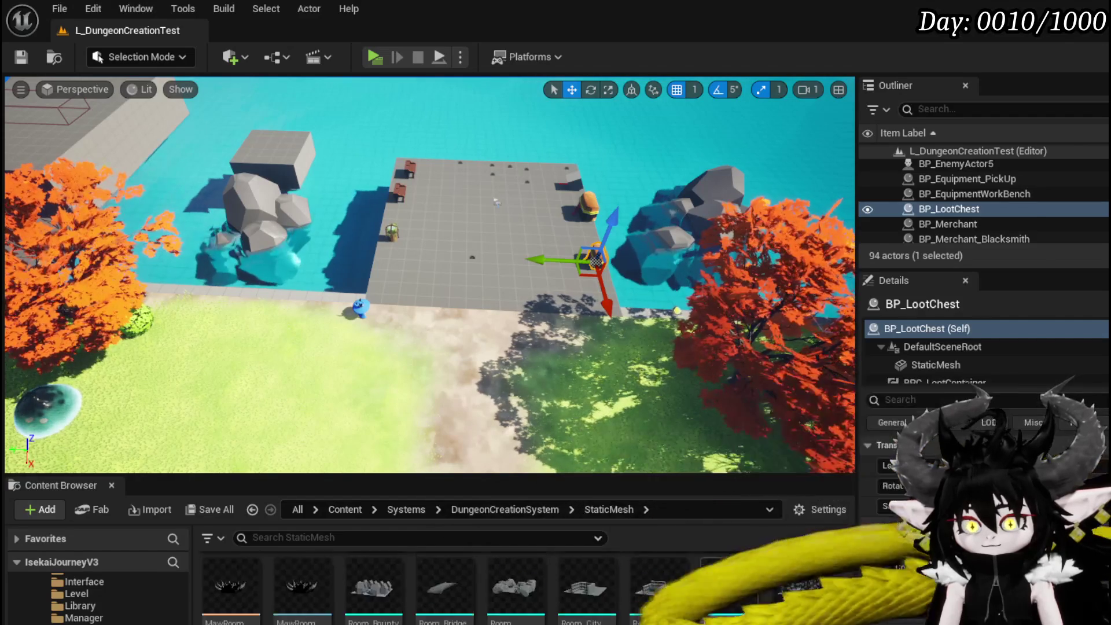
pyautogui.scroll(-5, 723, 578)
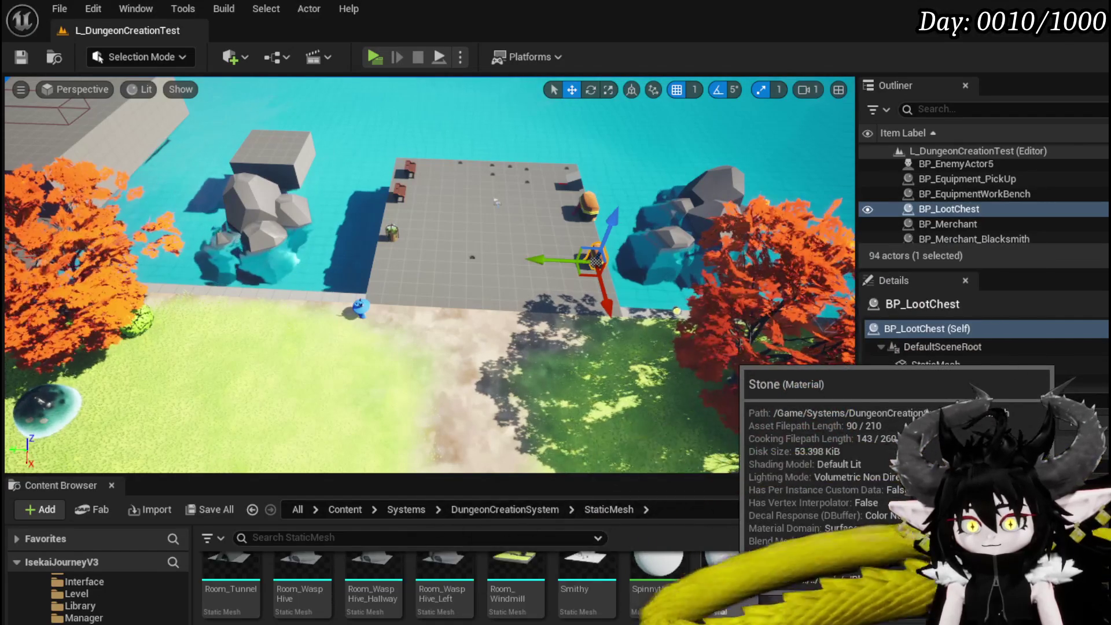
# Save the imported Adventurer_Graveyard_Room asset and drag it into the level
pyautogui.hotkey('ctrl', 'shift', 's')
pyautogui.press('Return')
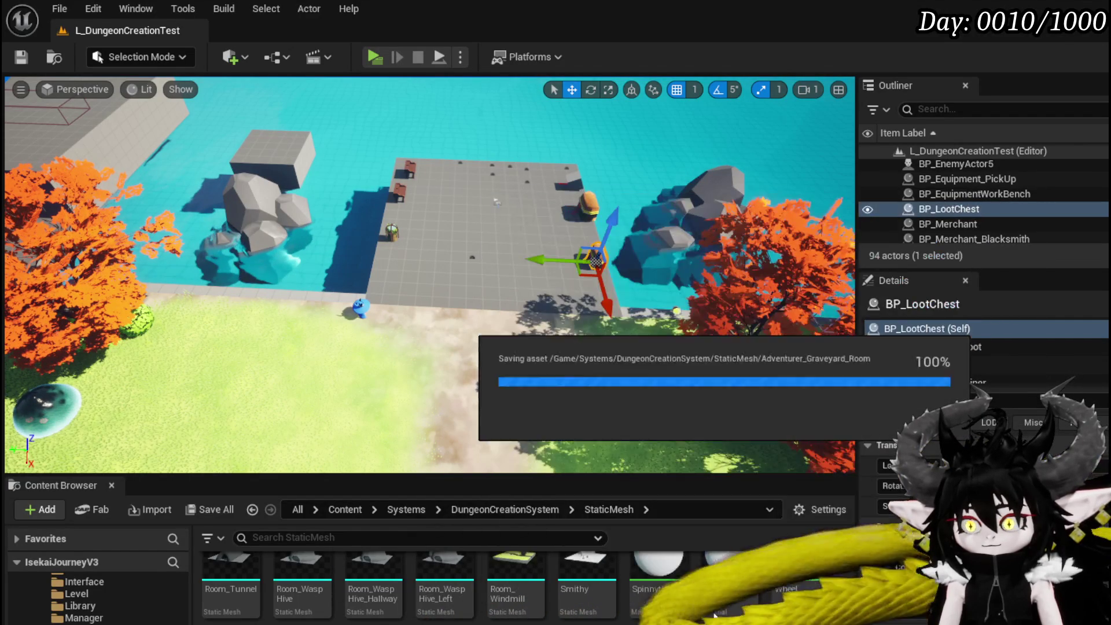
pyautogui.moveTo(714, 617)
pyautogui.mouseDown()
pyautogui.moveTo(637, 348)
pyautogui.moveTo(558, 261)
pyautogui.mouseUp()
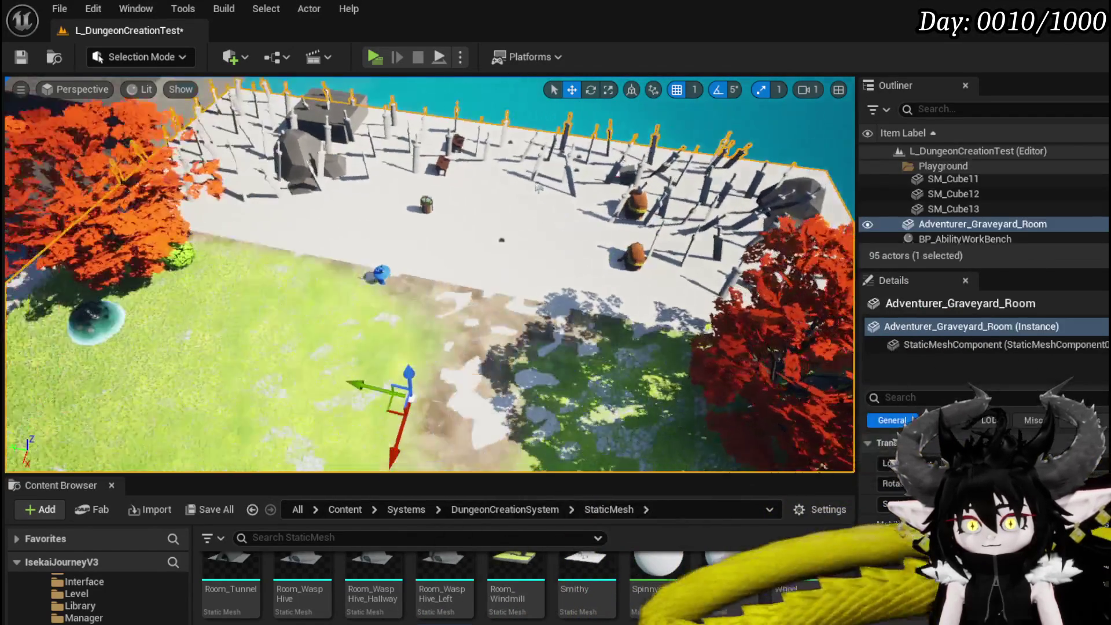
# Move the graveyard room across the level and turn it around its vertical axis
pyautogui.moveTo(538, 186); pyautogui.dragTo(491, 326, button='right')
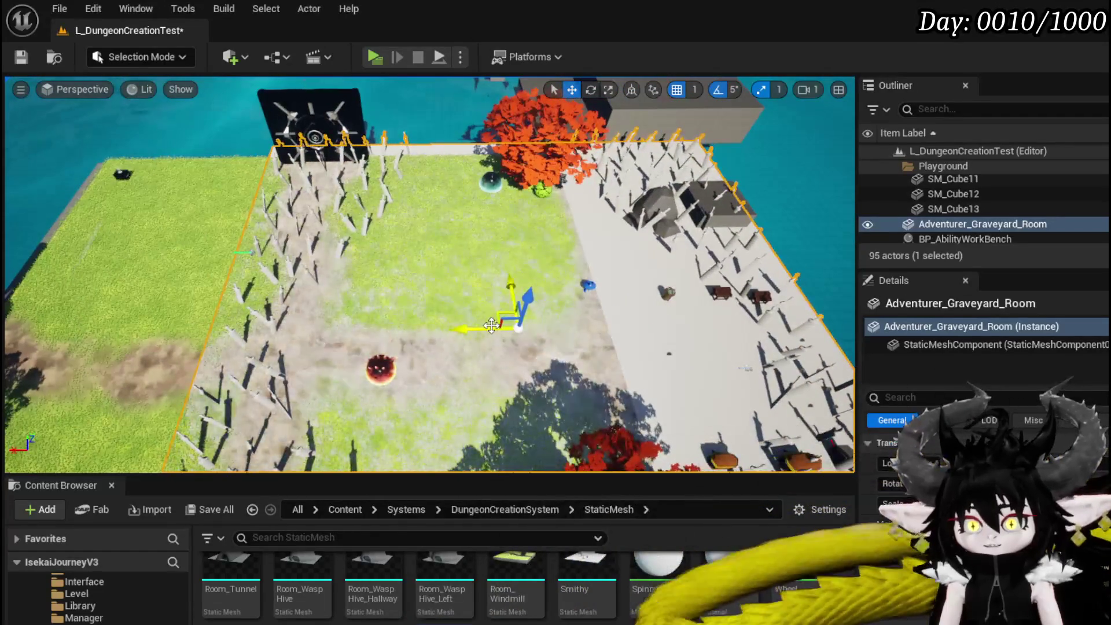
pyautogui.moveTo(490, 326); pyautogui.dragTo(263, 315)
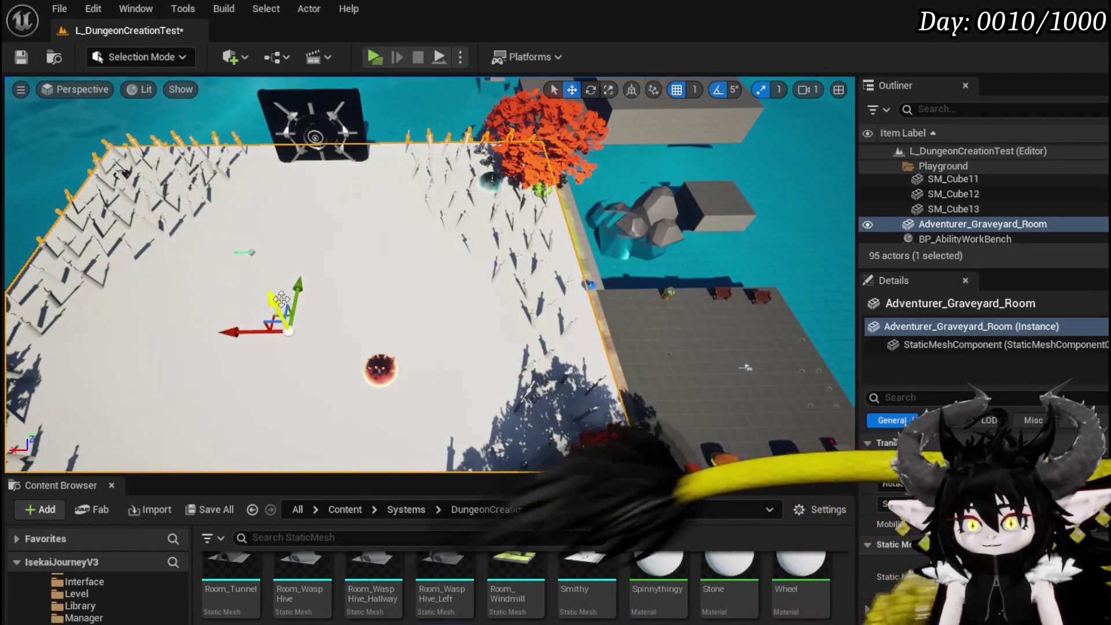
pyautogui.moveTo(281, 299)
pyautogui.mouseDown(button='right')
pyautogui.moveTo(324, 272)
pyautogui.moveTo(399, 275)
pyautogui.mouseUp(button='right')
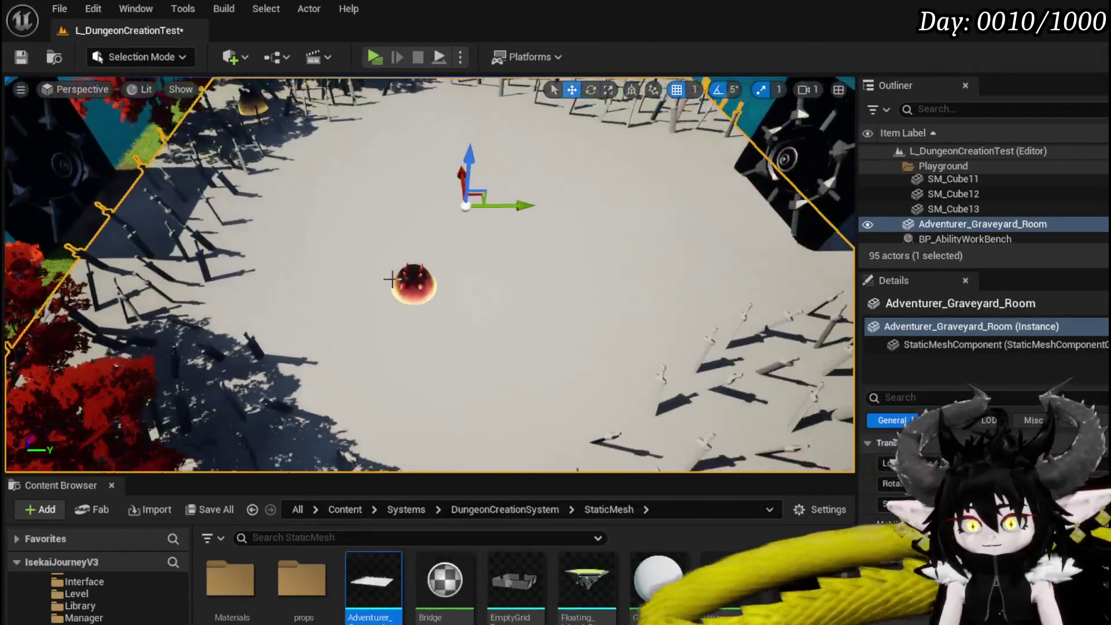
pyautogui.press('e')
pyautogui.moveTo(454, 263); pyautogui.dragTo(453, 263)
pyautogui.moveTo(523, 175)
pyautogui.mouseDown()
pyautogui.moveTo(552, 217)
pyautogui.moveTo(488, 206)
pyautogui.mouseUp()
pyautogui.press('w')
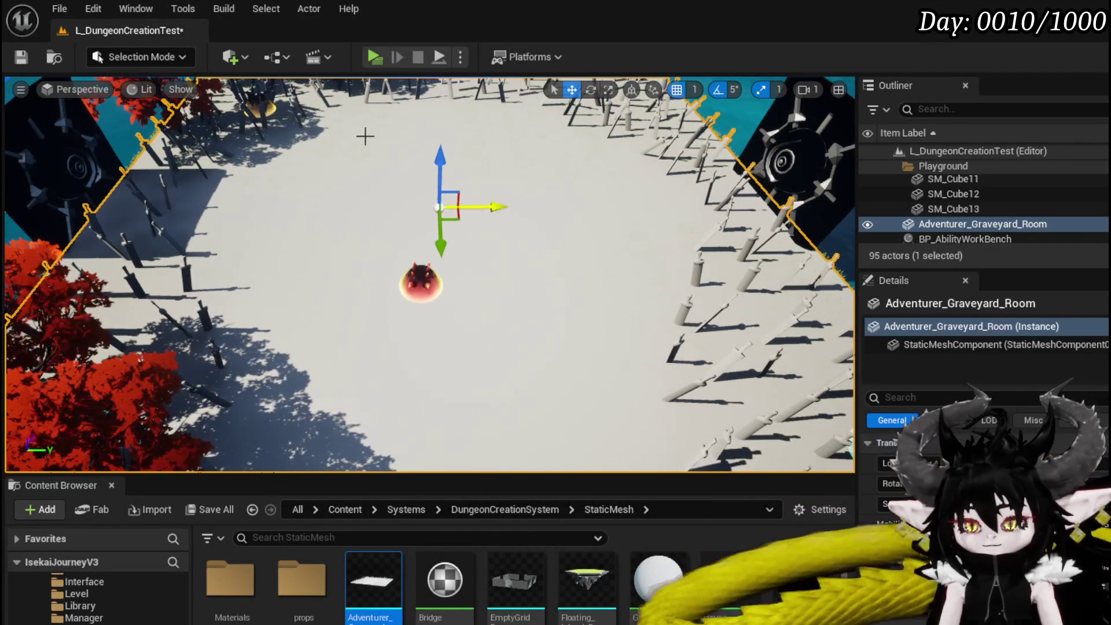
# Save and play-test the level, then open Adventurer_Graveyard_Room in the mesh editor
pyautogui.click(55, 57)
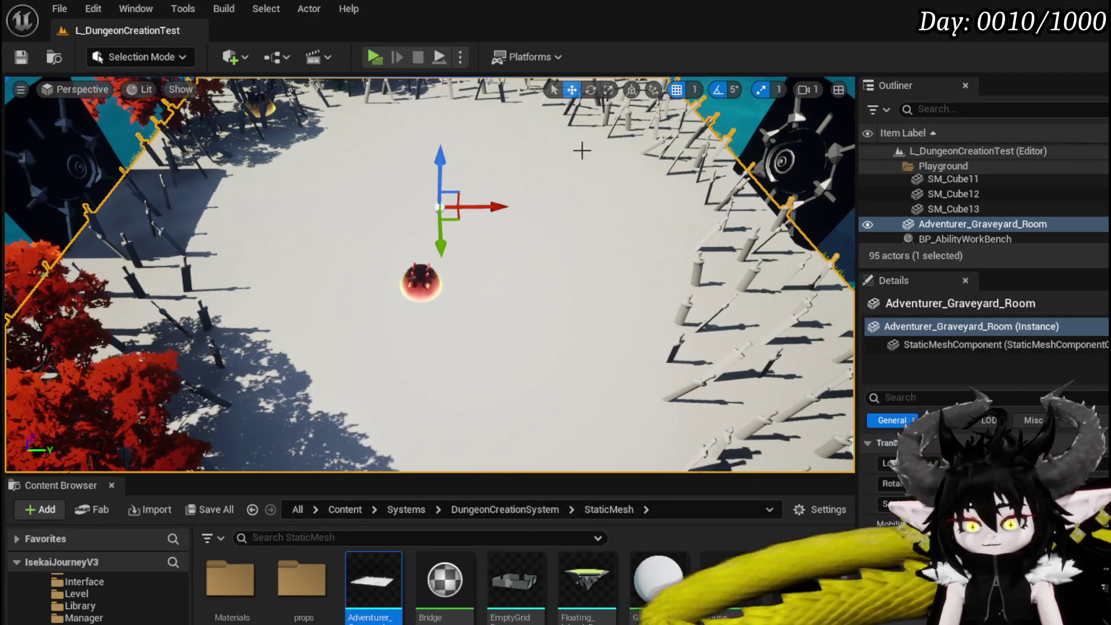
pyautogui.click(374, 57)
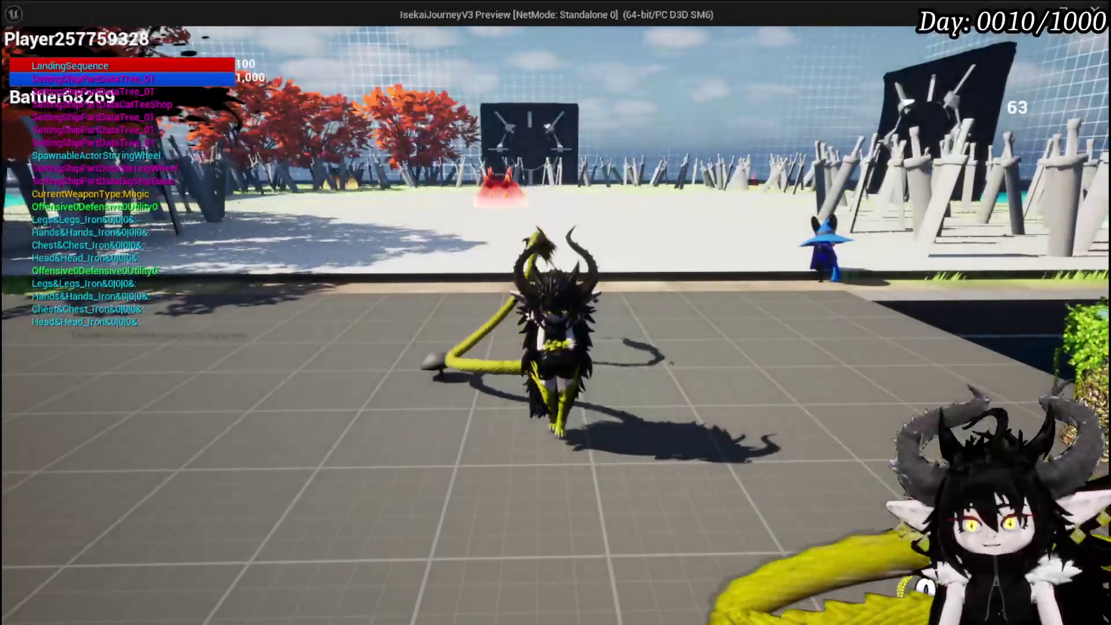
pyautogui.hotkey('alt', 'Tab')
pyautogui.press('Escape')
pyautogui.hotkey('ctrl', 's')
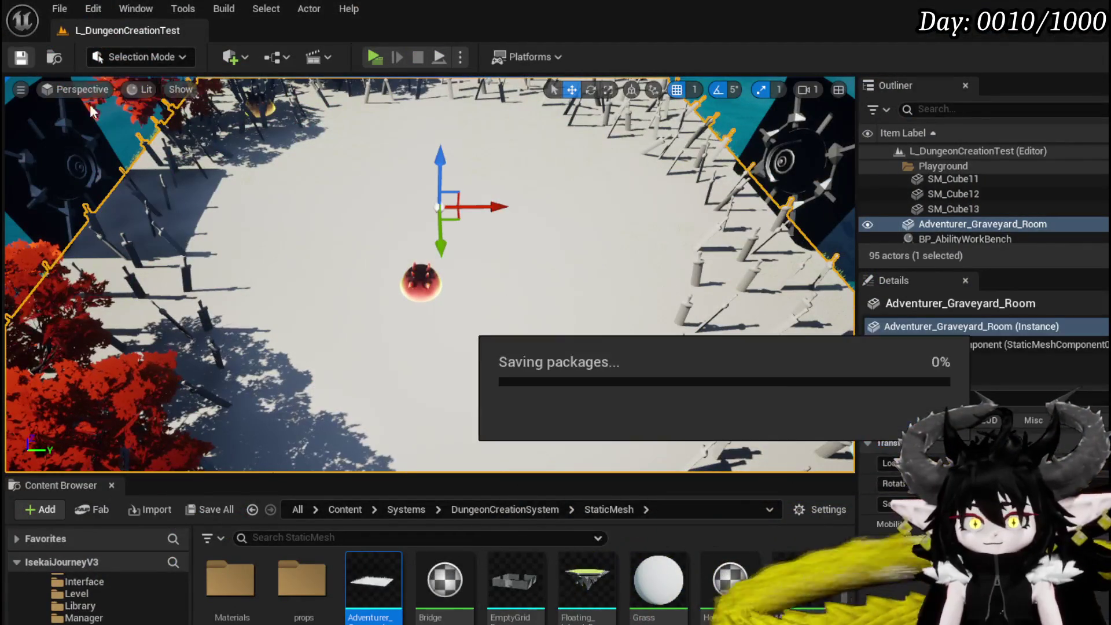
pyautogui.doubleClick(387, 579)
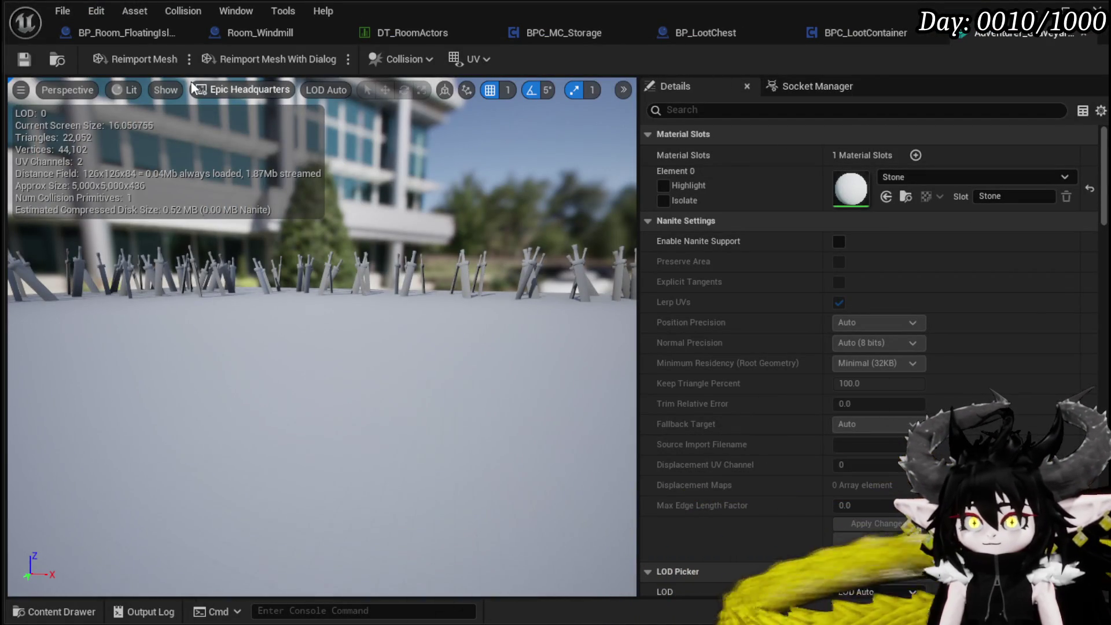
# Show simple collision and set the mesh to use complex collision as simple
pyautogui.click(161, 88)
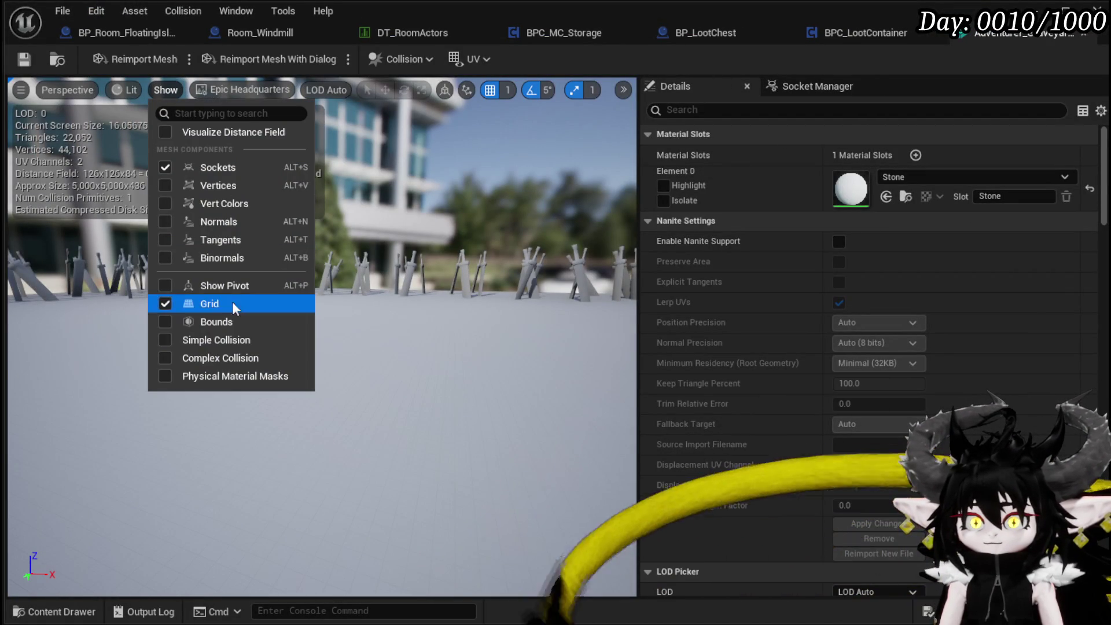
pyautogui.click(221, 341)
pyautogui.scroll(2, 358, 310)
pyautogui.moveTo(359, 304); pyautogui.dragTo(359, 305, button='right')
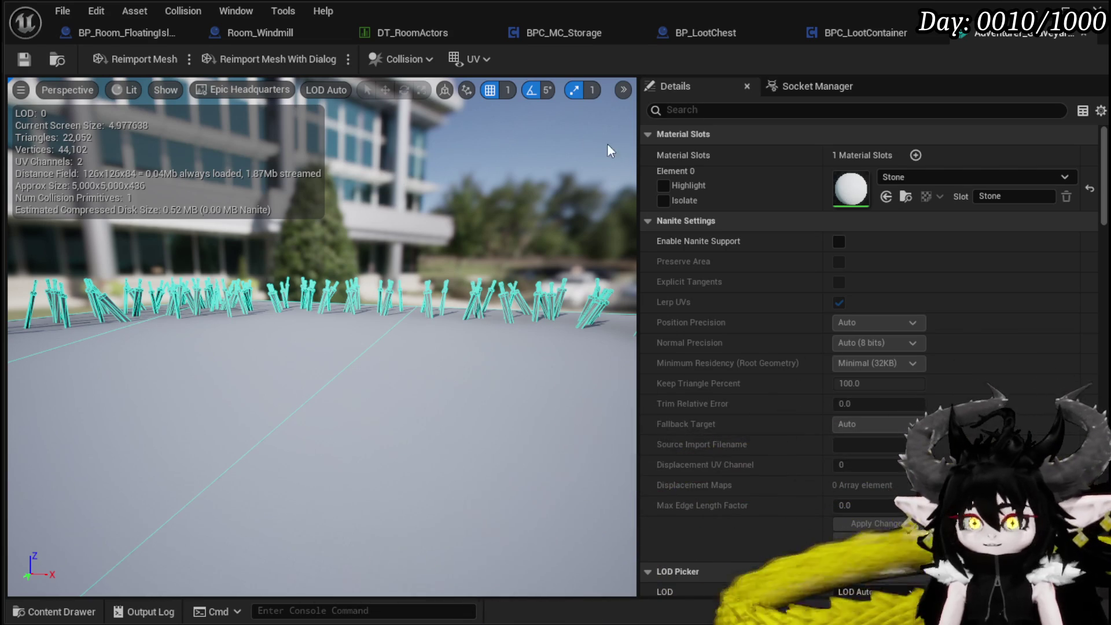
pyautogui.scroll(-15, 889, 263)
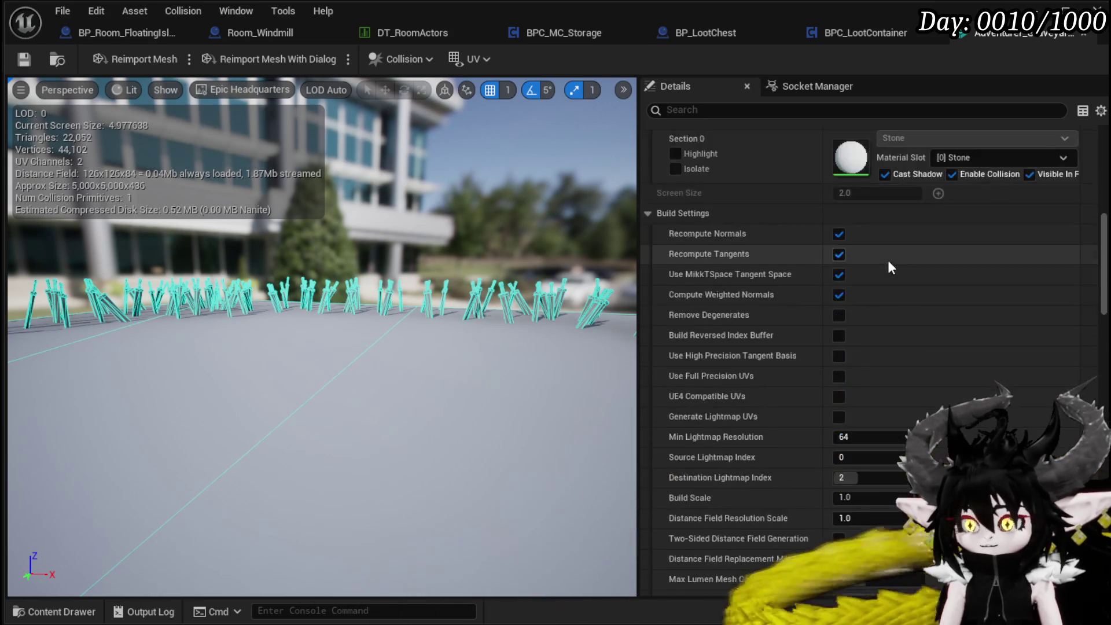
pyautogui.scroll(-15, 889, 265)
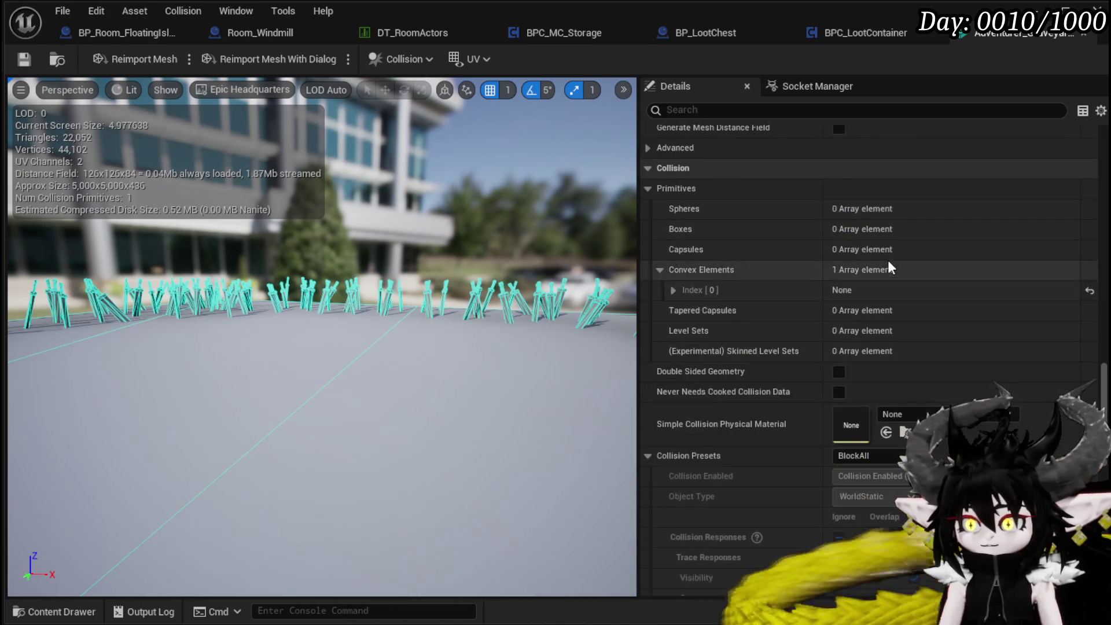
pyautogui.scroll(-10, 879, 406)
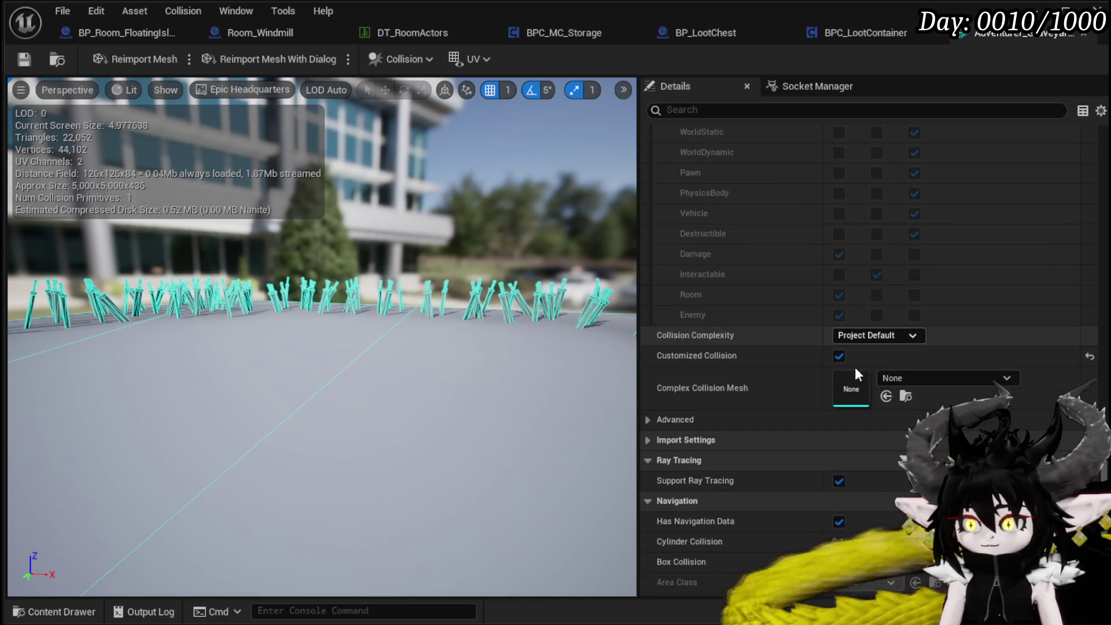
pyautogui.click(862, 339)
pyautogui.click(866, 392)
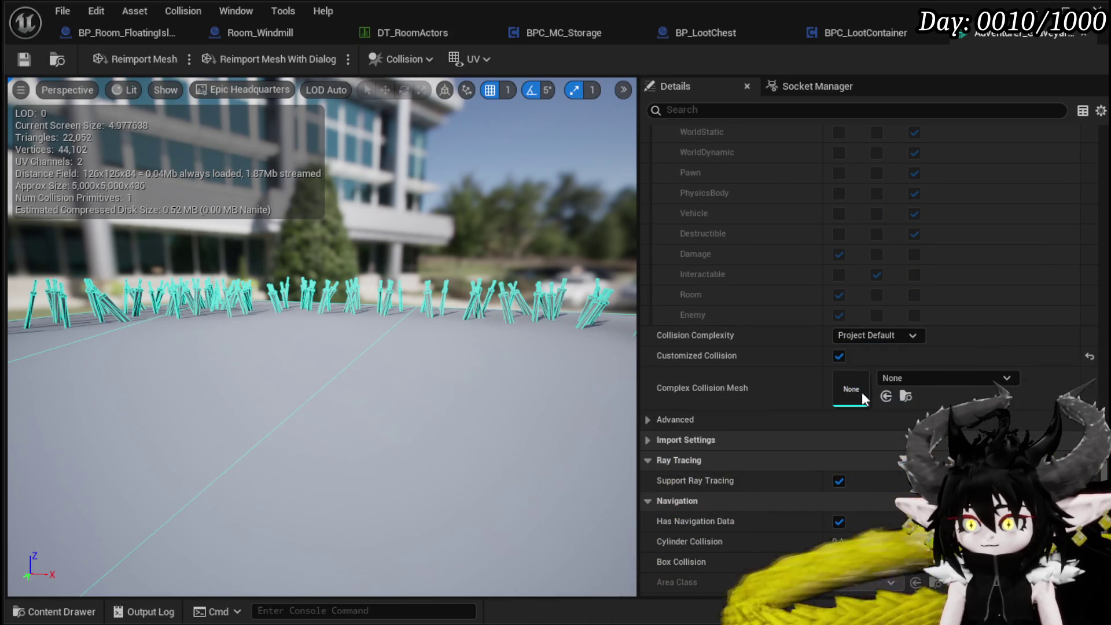
# Assign M_StoneDecoration to the Stone material slot and close the mesh editor
pyautogui.scroll(10, 828, 243)
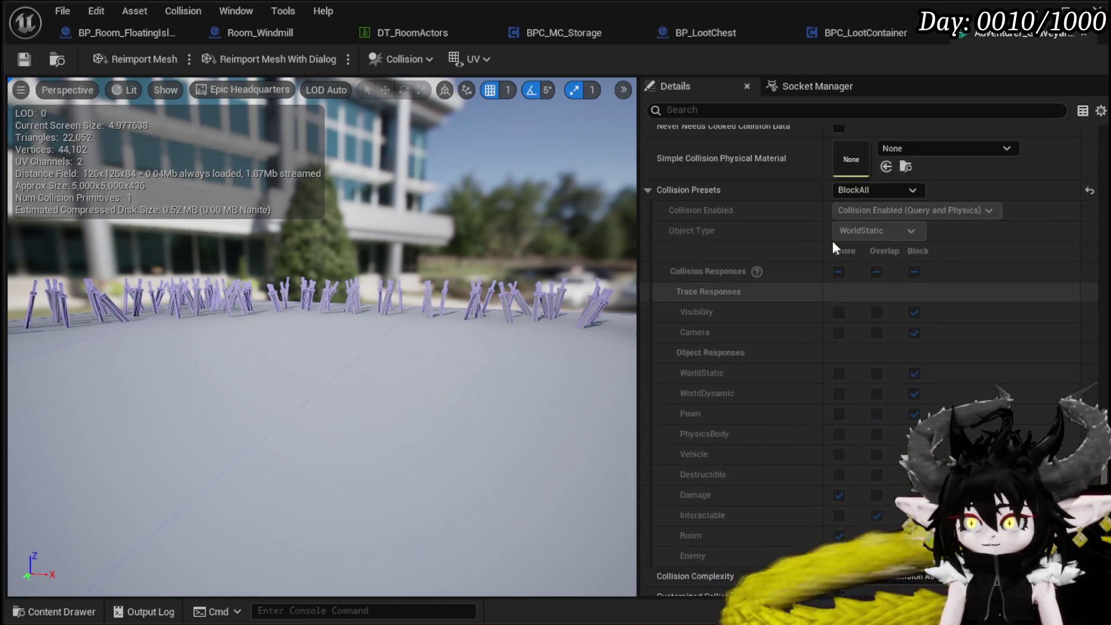
pyautogui.scroll(4, 834, 238)
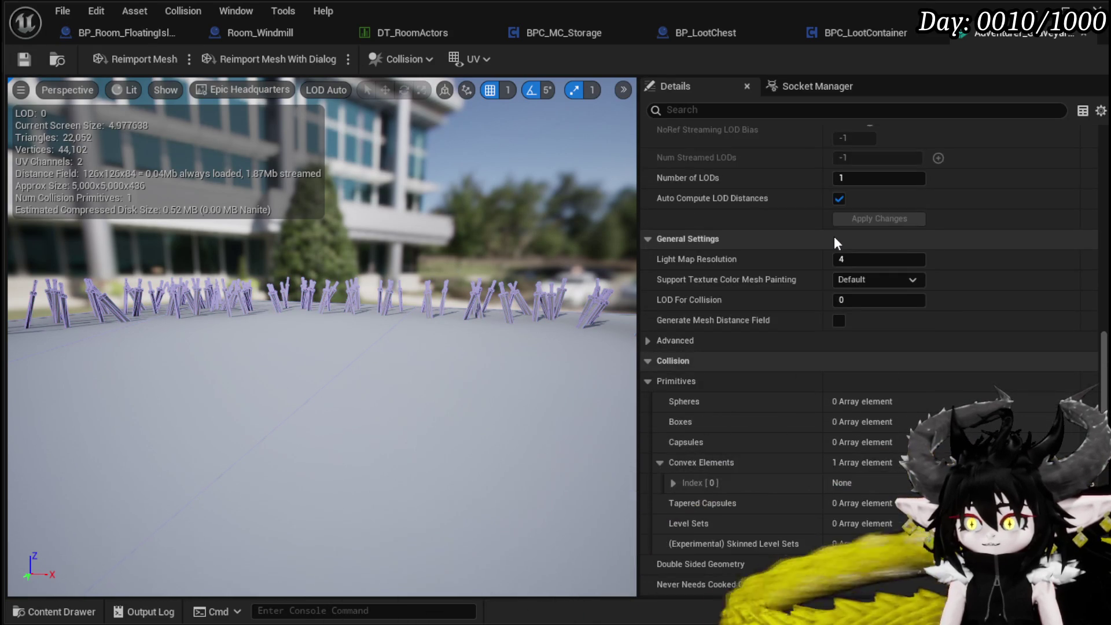
pyautogui.scroll(-4, 835, 238)
pyautogui.scroll(15, 834, 237)
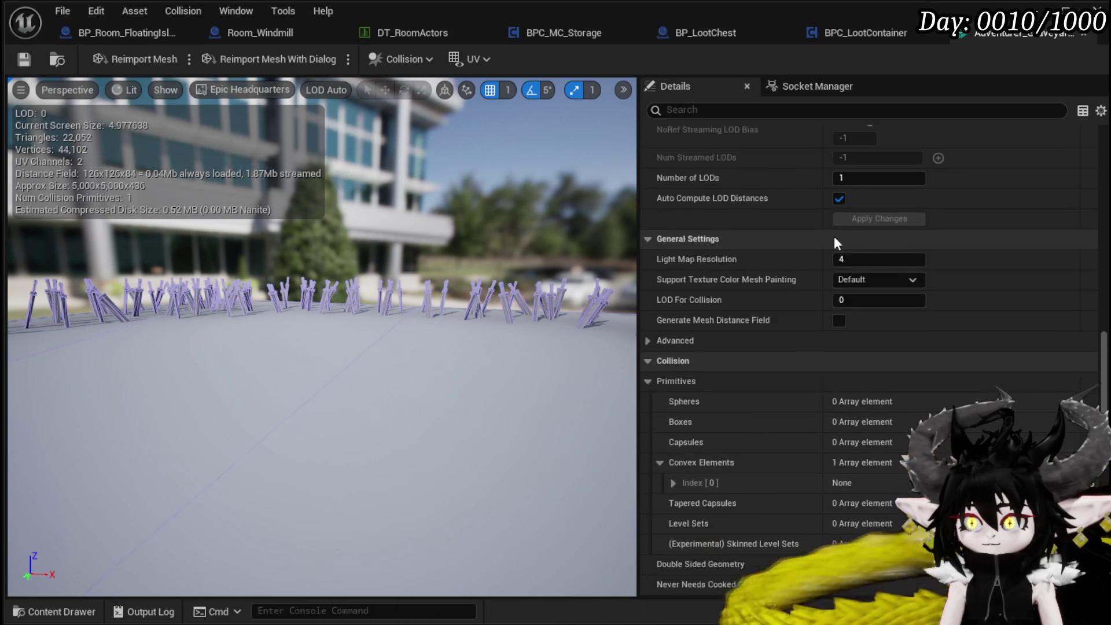
pyautogui.scroll(4, 834, 236)
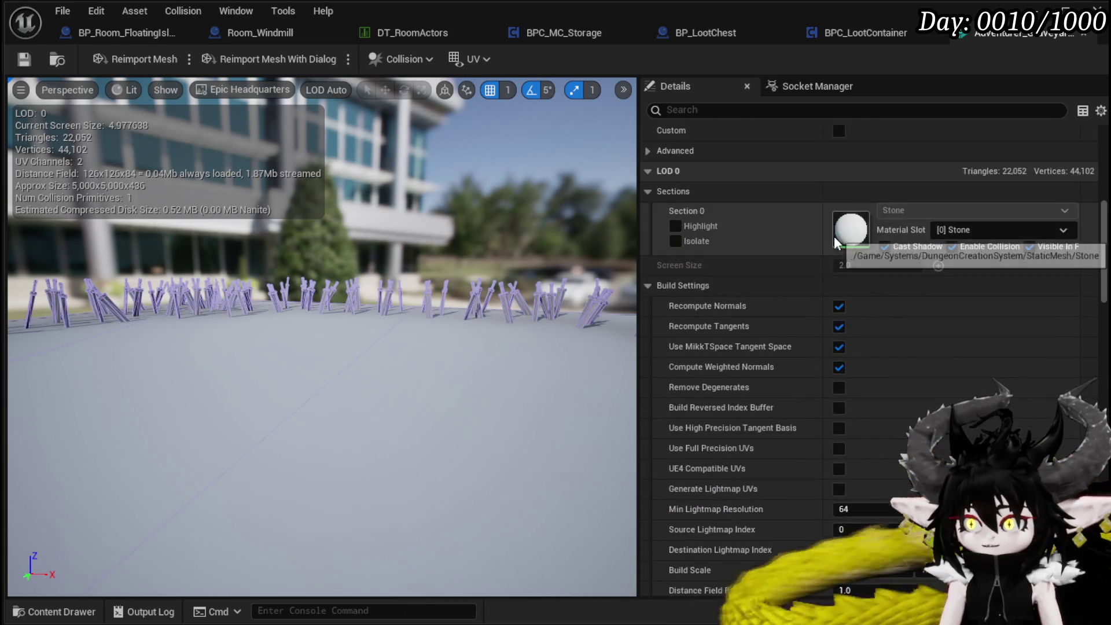
pyautogui.scroll(3, 917, 221)
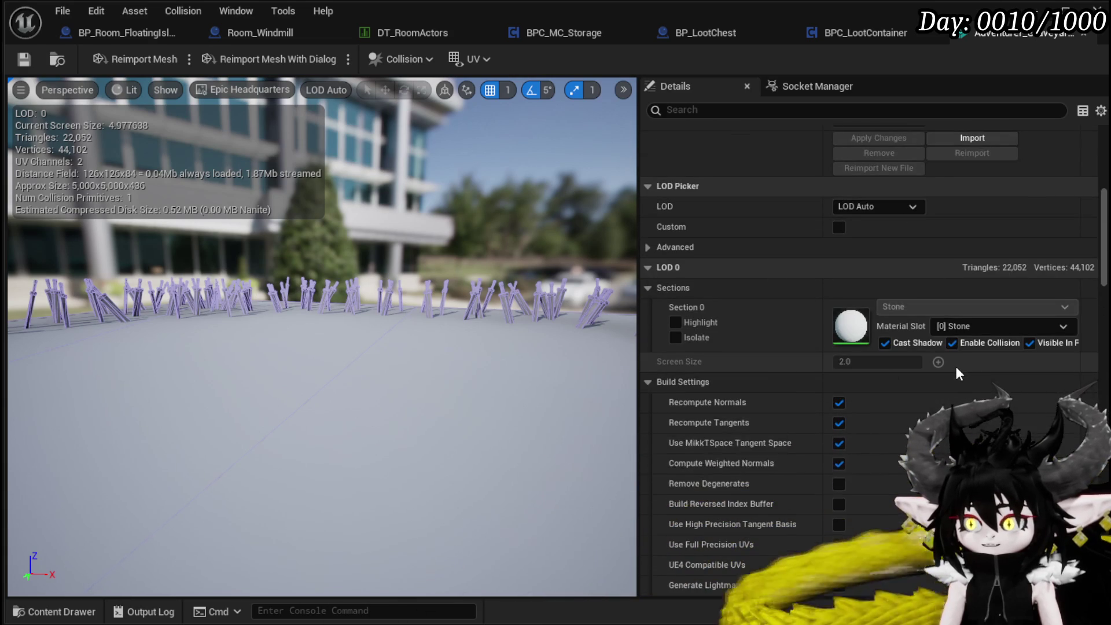
pyautogui.scroll(7, 955, 364)
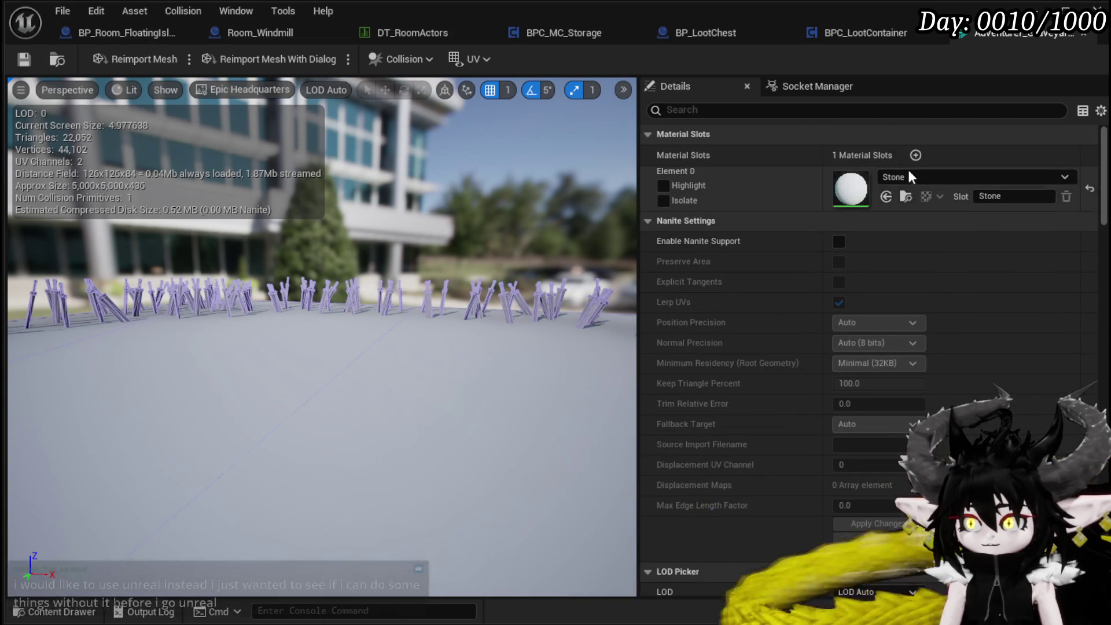
pyautogui.click(909, 177)
pyautogui.write('M')
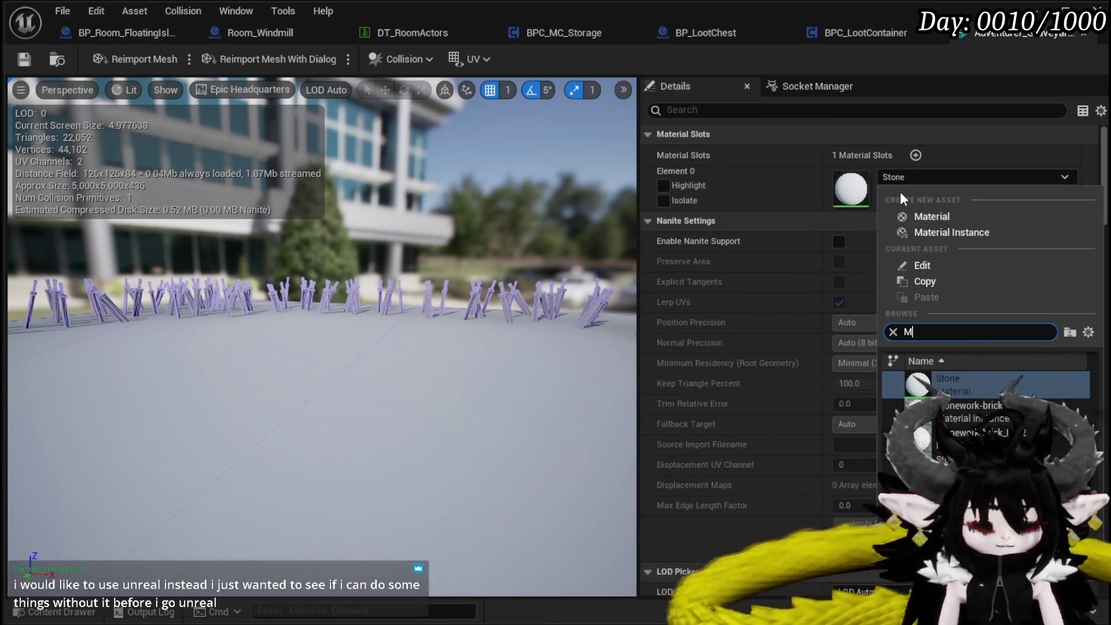
pyautogui.write('_StoneDe')
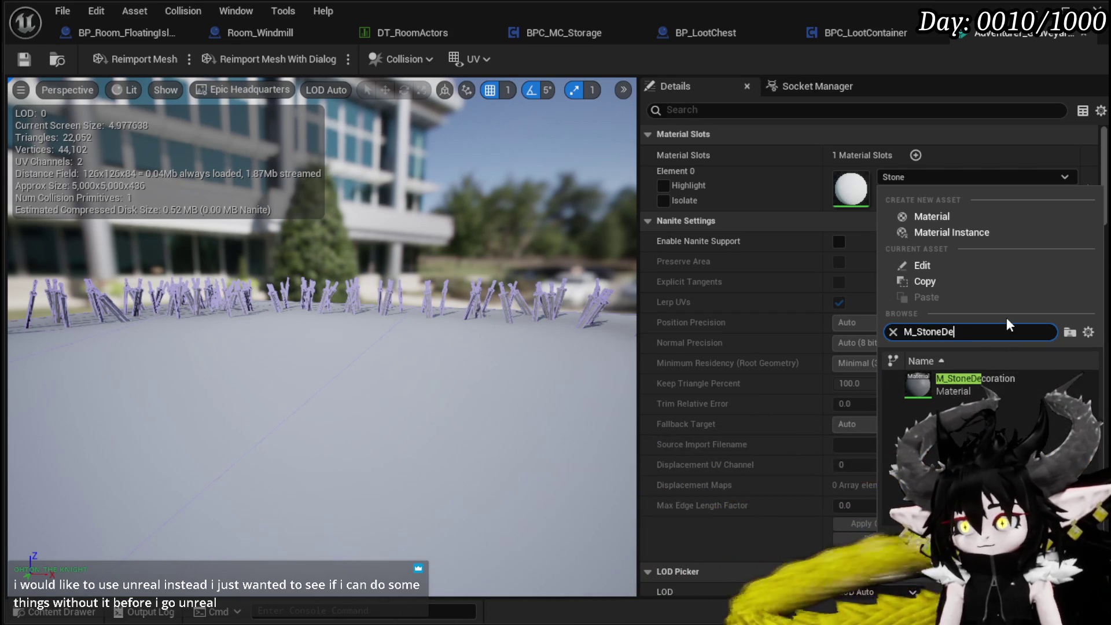
pyautogui.click(966, 391)
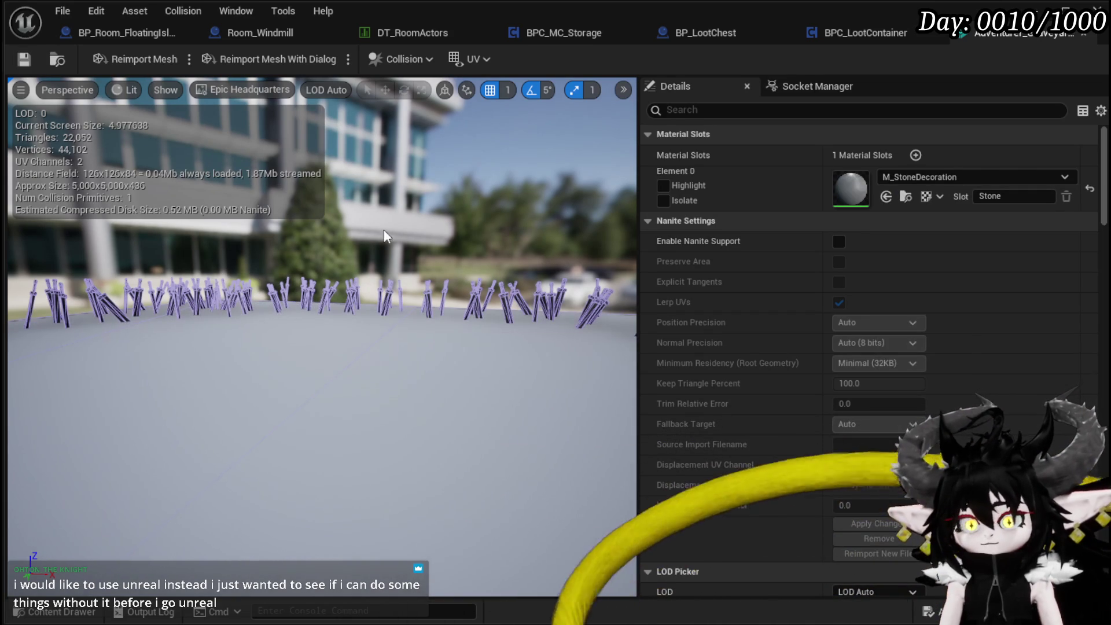
pyautogui.click(1097, 10)
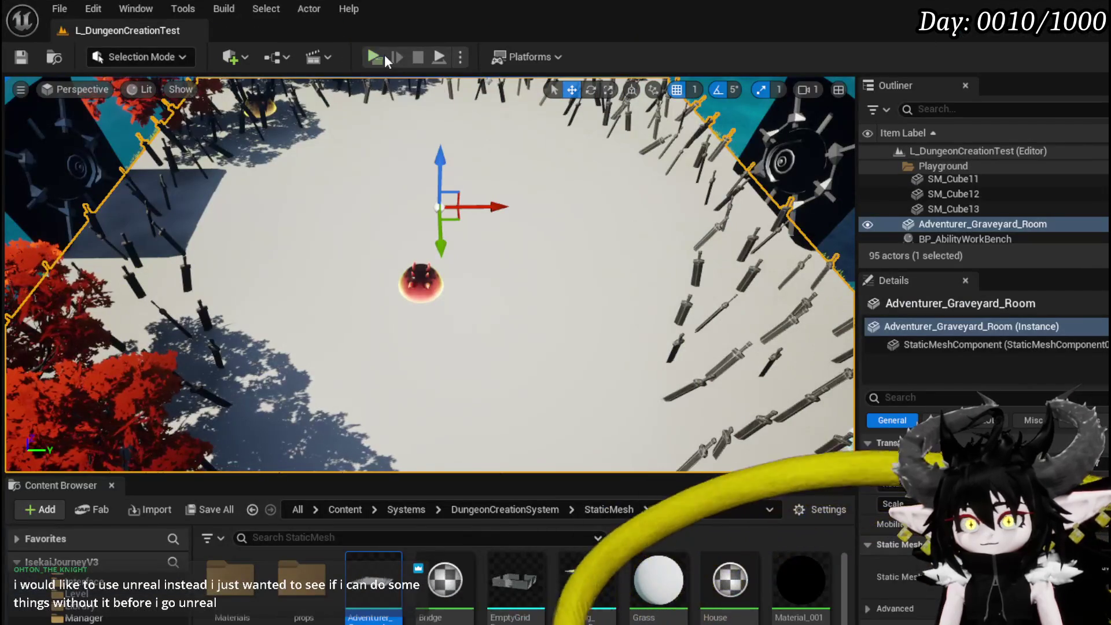
pyautogui.click(374, 56)
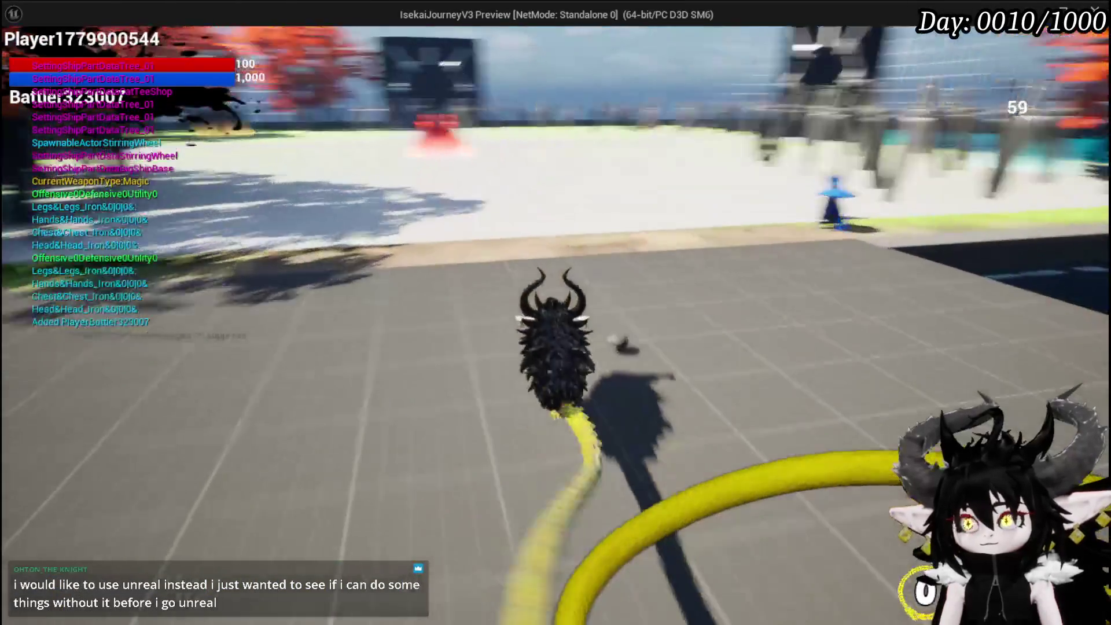
pyautogui.press('w')
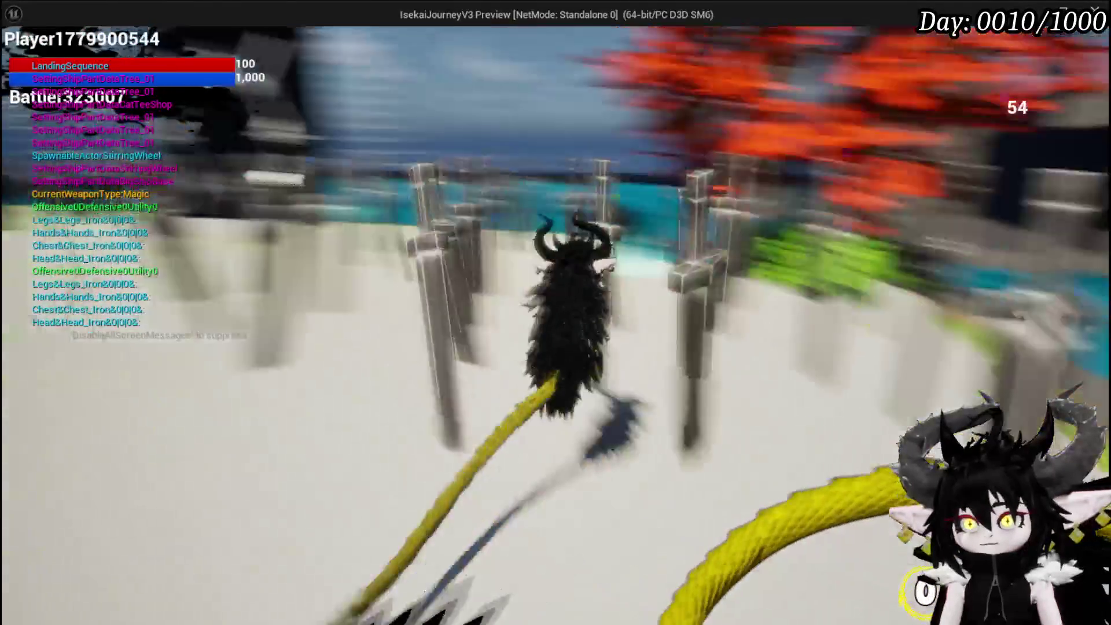
pyautogui.press('space')
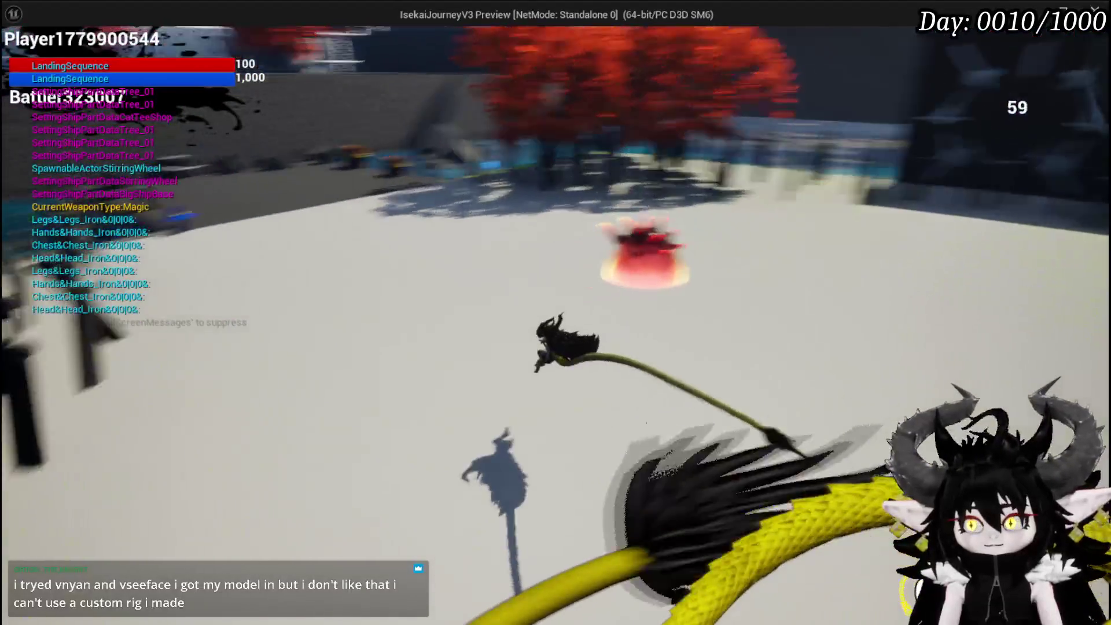
# Stop the play-test and save the level
pyautogui.press('Escape')
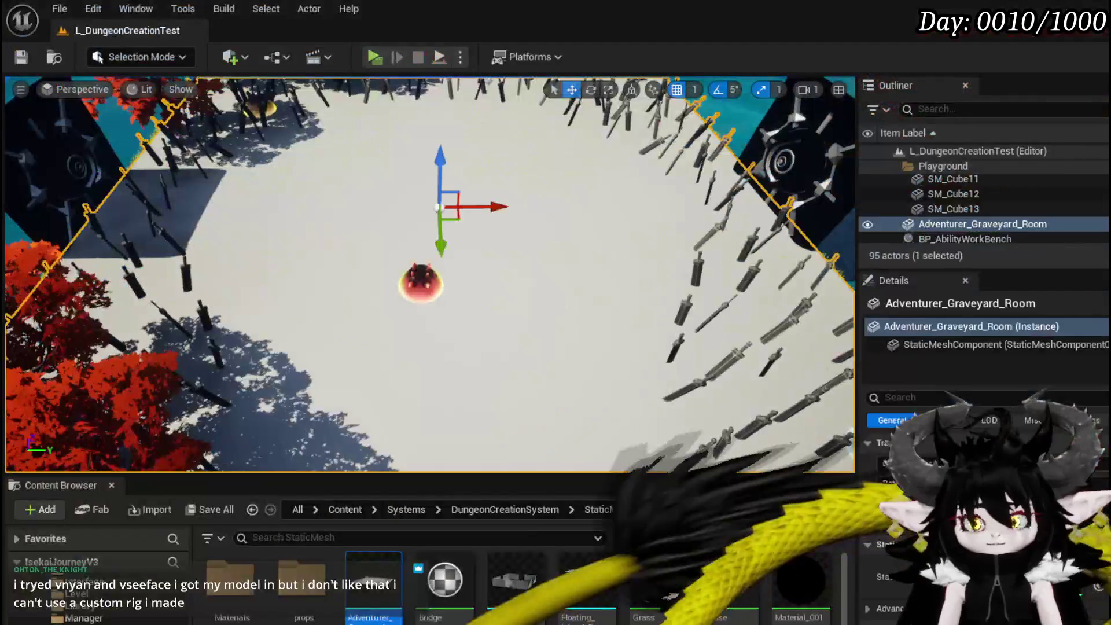
pyautogui.hotkey('ctrl', 's')
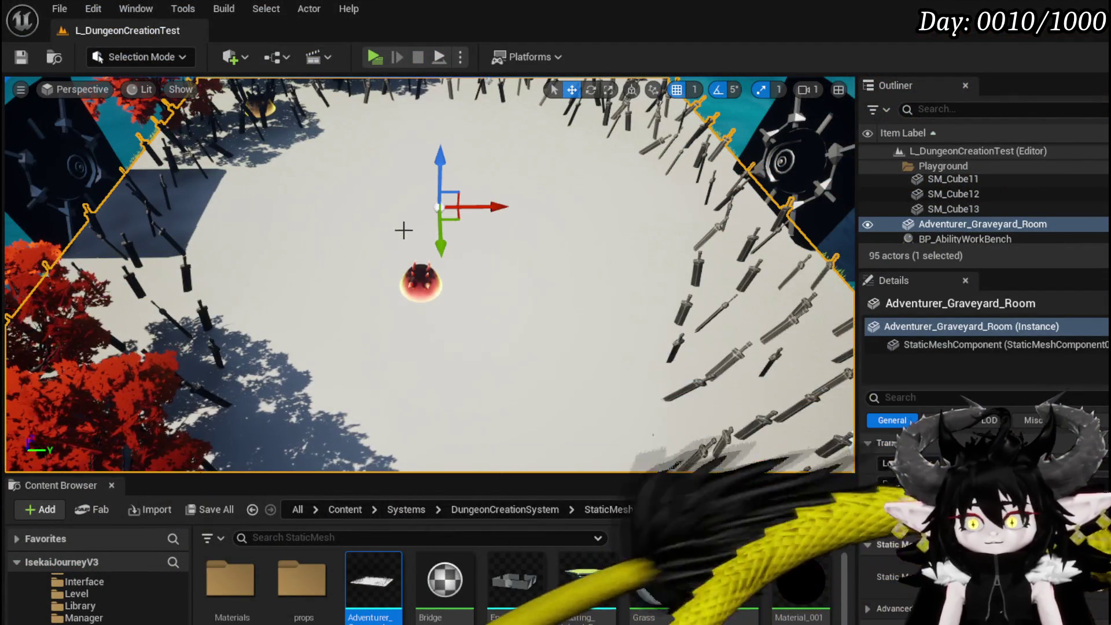
pyautogui.scroll(-5, 429, 275)
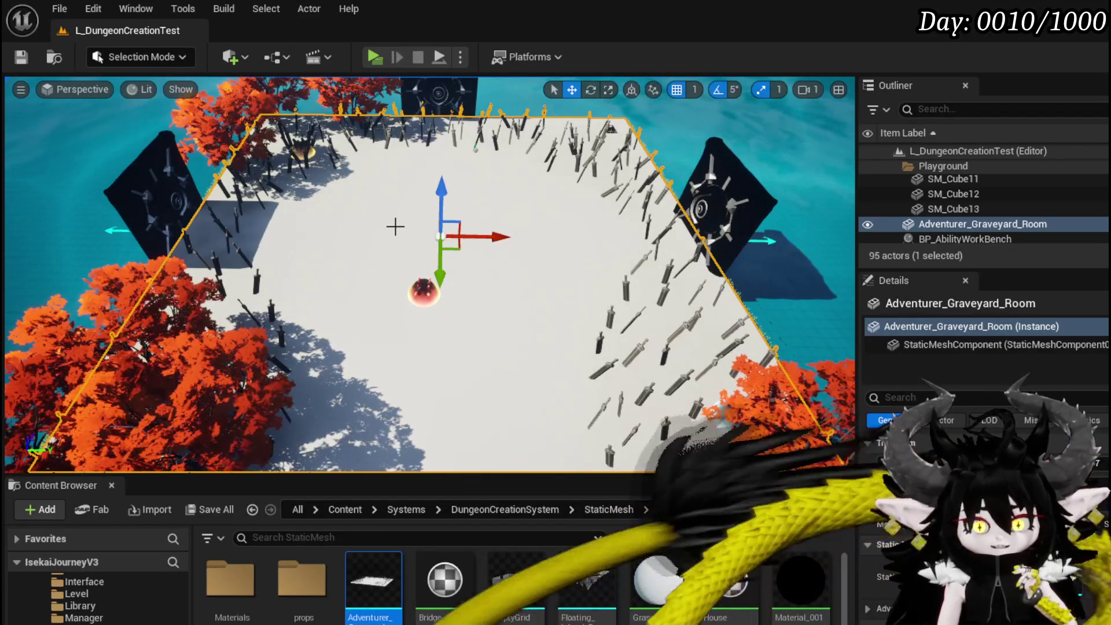
pyautogui.click(22, 56)
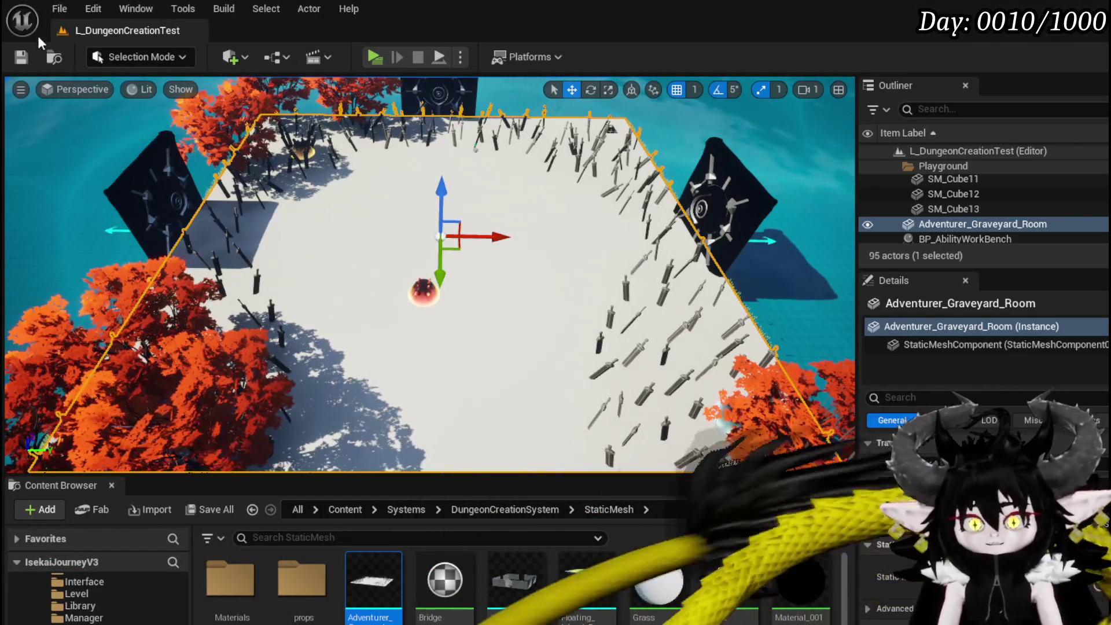
pyautogui.click(34, 52)
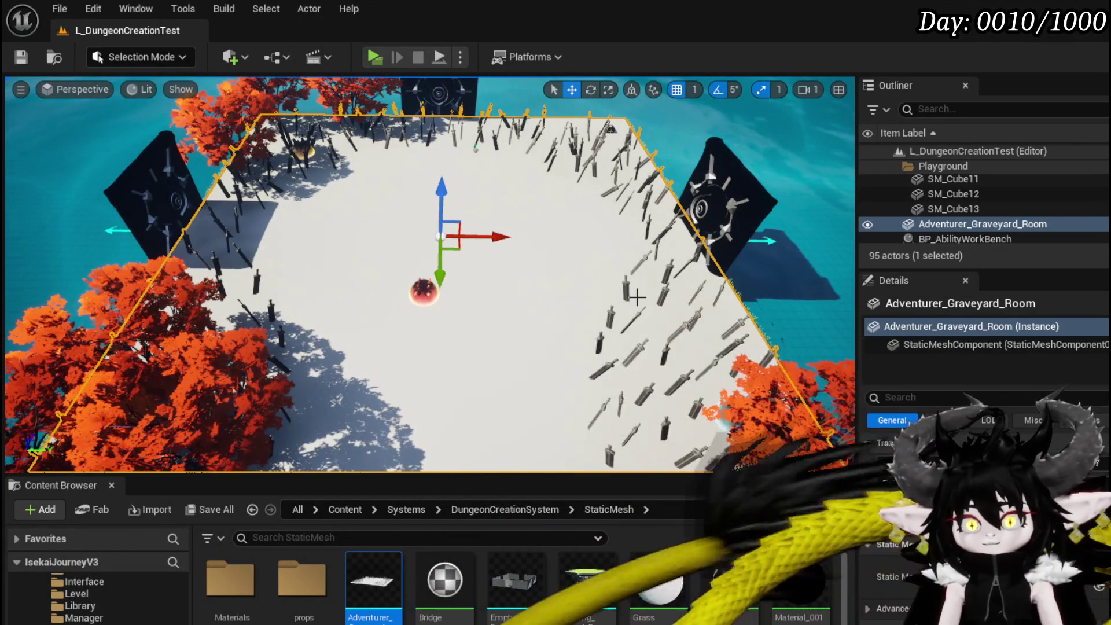
# Move the graveyard room along X, save, then nudge its height along Z
pyautogui.moveTo(428, 272)
pyautogui.mouseDown(button='right')
pyautogui.moveTo(324, 277)
pyautogui.moveTo(560, 203)
pyautogui.mouseUp(button='right')
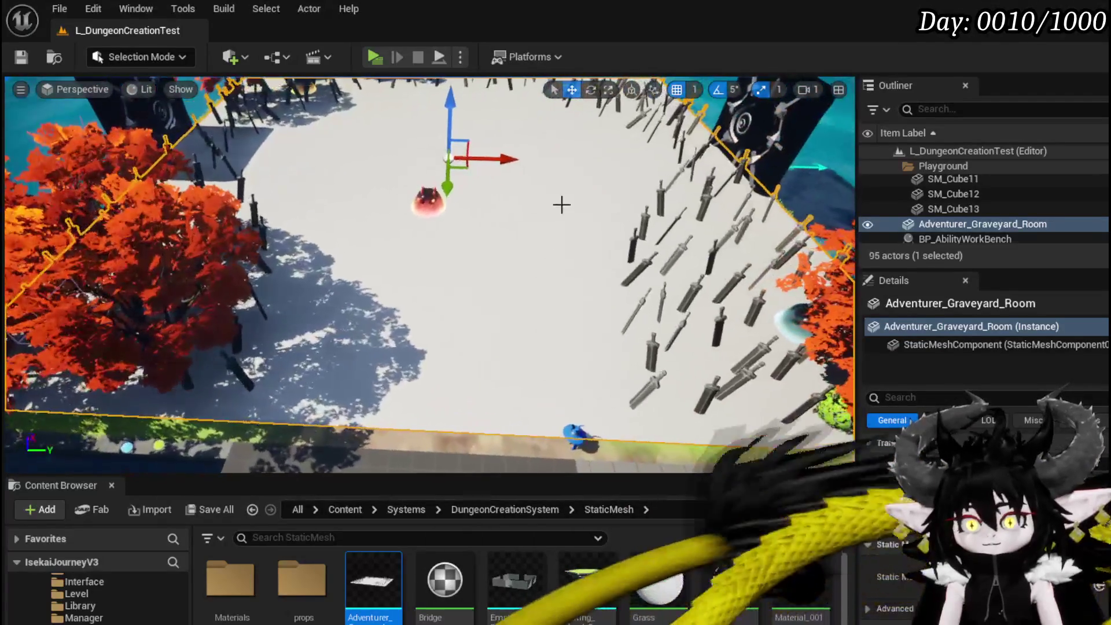
pyautogui.moveTo(469, 159)
pyautogui.mouseDown()
pyautogui.moveTo(488, 162)
pyautogui.moveTo(456, 193)
pyautogui.mouseUp()
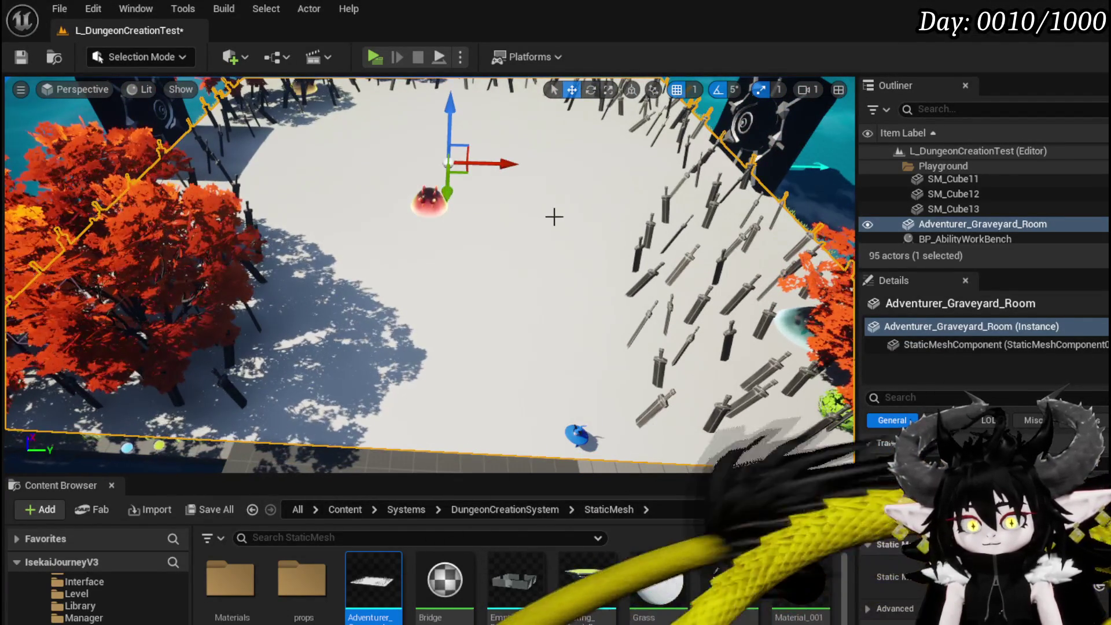
pyautogui.click(53, 58)
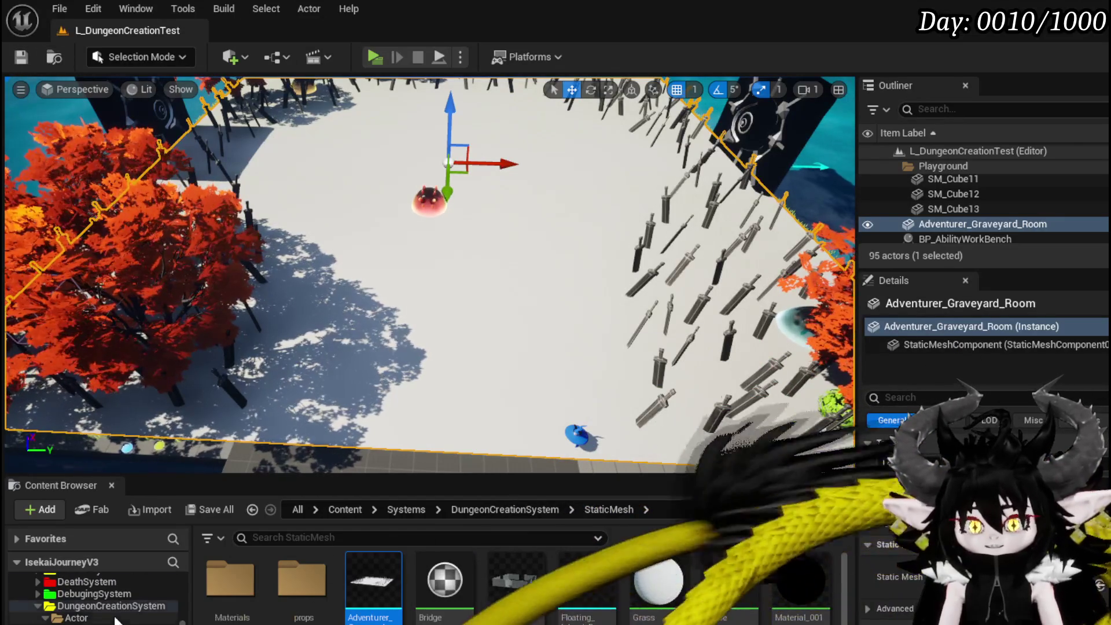
pyautogui.scroll(-3, 97, 613)
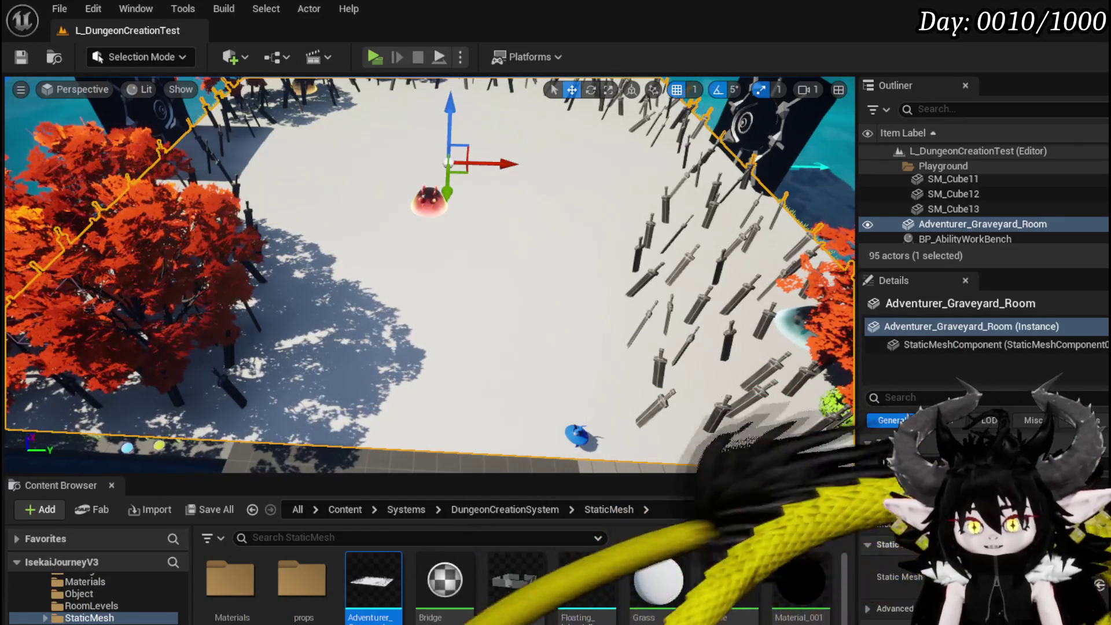
pyautogui.scroll(10, 96, 602)
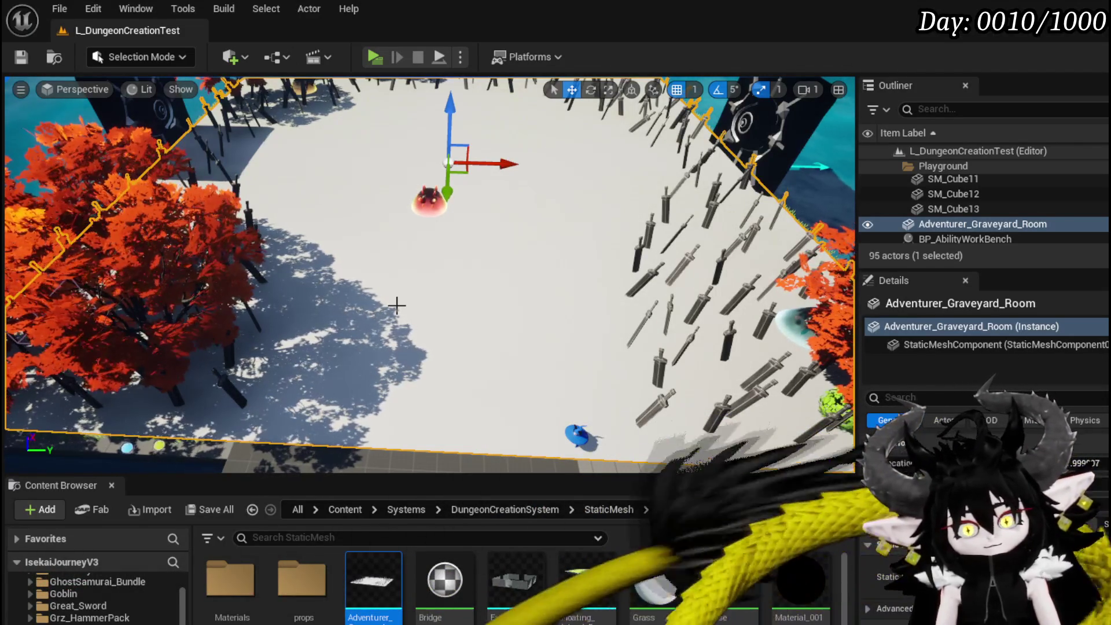
pyautogui.scroll(-3, 416, 179)
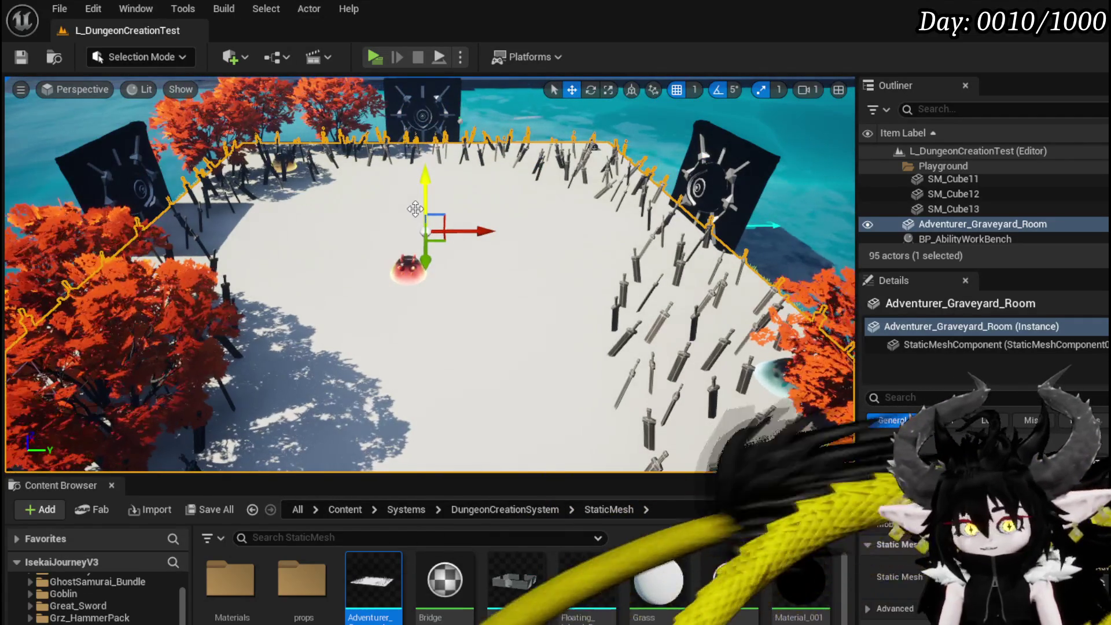
pyautogui.moveTo(416, 208); pyautogui.dragTo(413, 208, button='right')
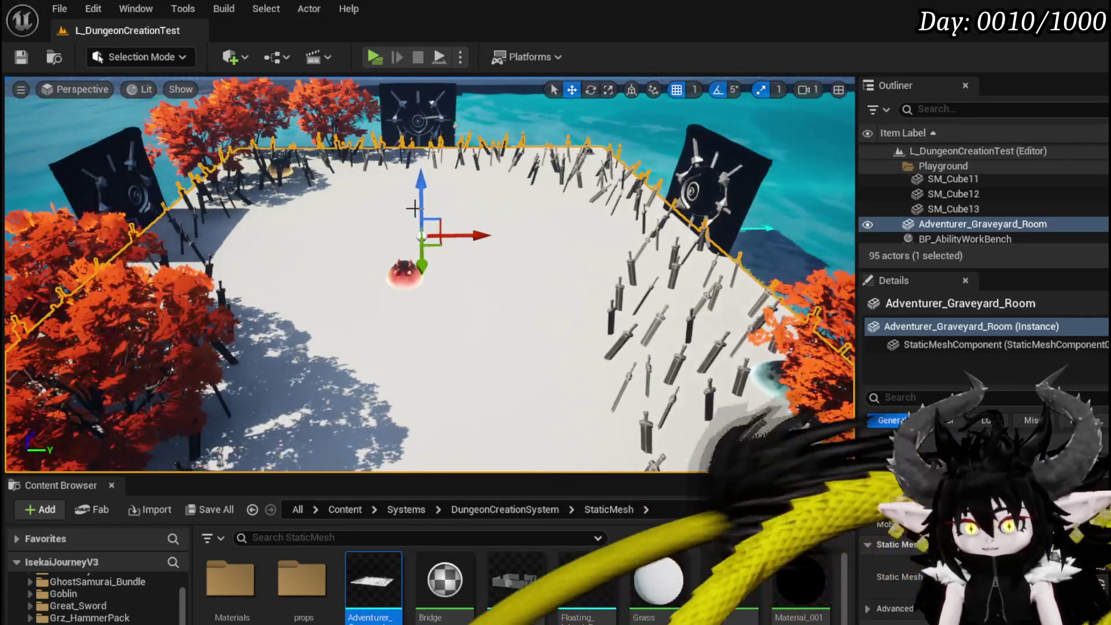
pyautogui.moveTo(417, 205); pyautogui.dragTo(422, 184)
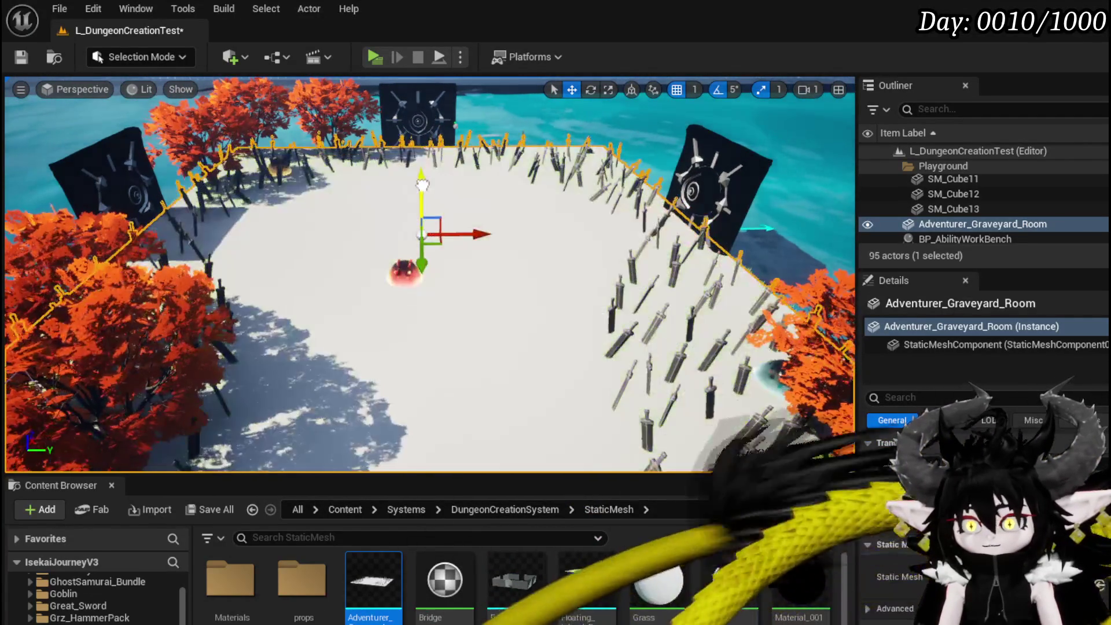
# Delete the graveyard room from the level and save the level
pyautogui.press('Delete')
pyautogui.hotkey('ctrl', 's')
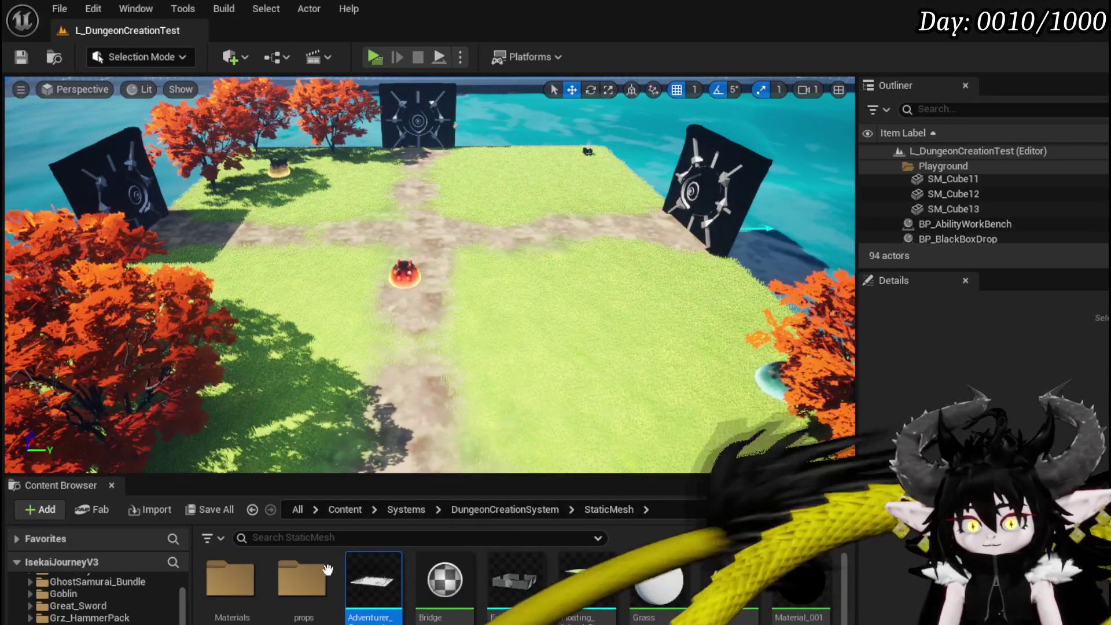
pyautogui.scroll(-5, 84, 602)
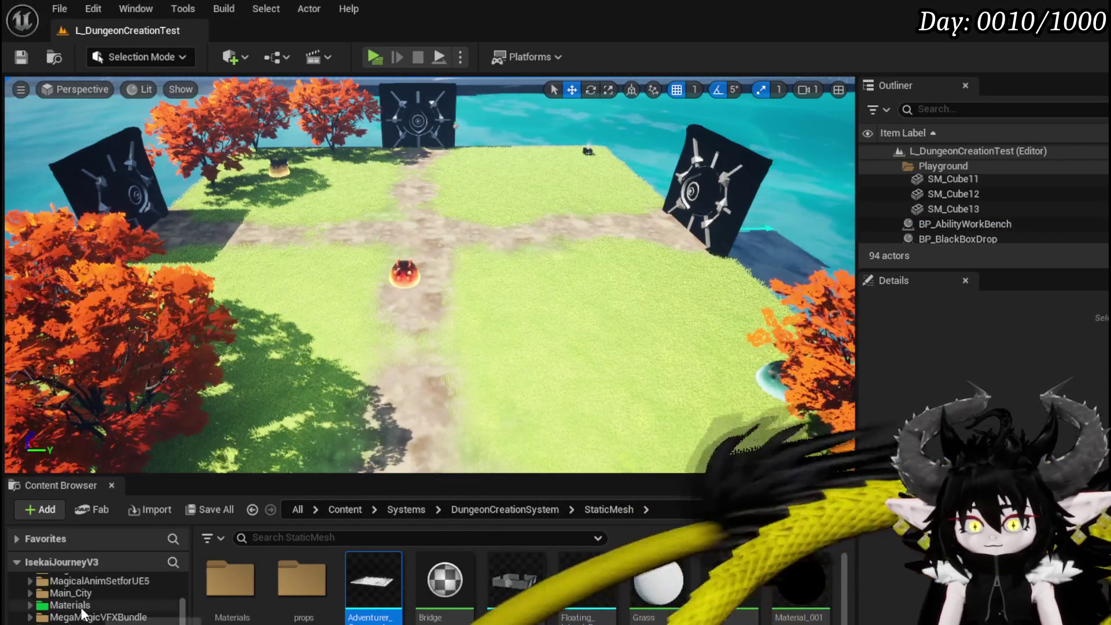
pyautogui.scroll(-5, 82, 608)
pyautogui.scroll(-3, 82, 605)
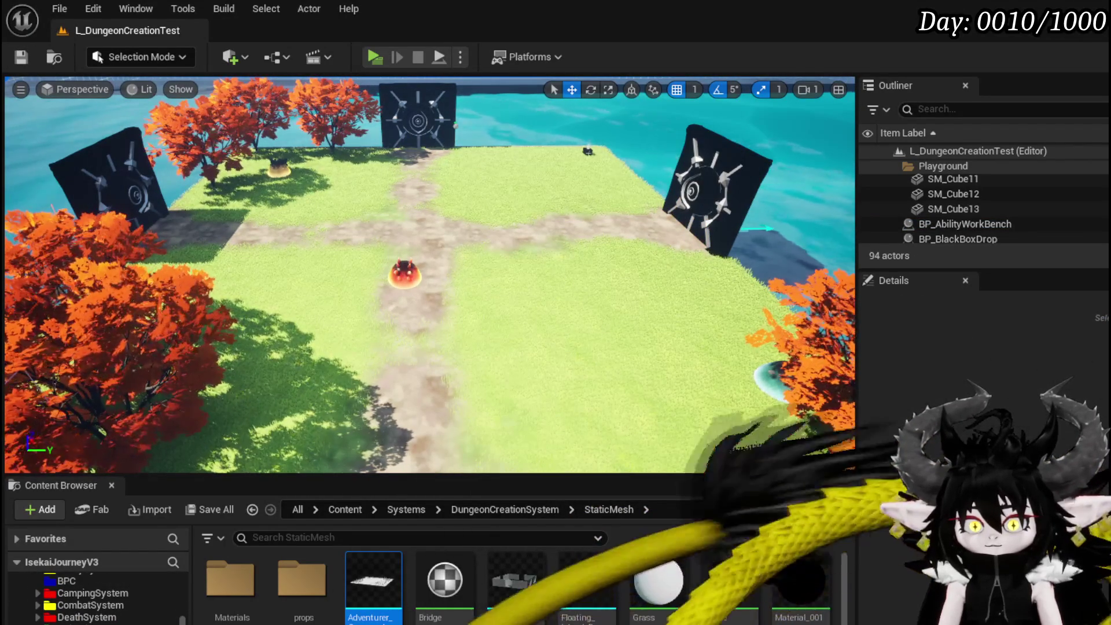
pyautogui.scroll(-2, 82, 602)
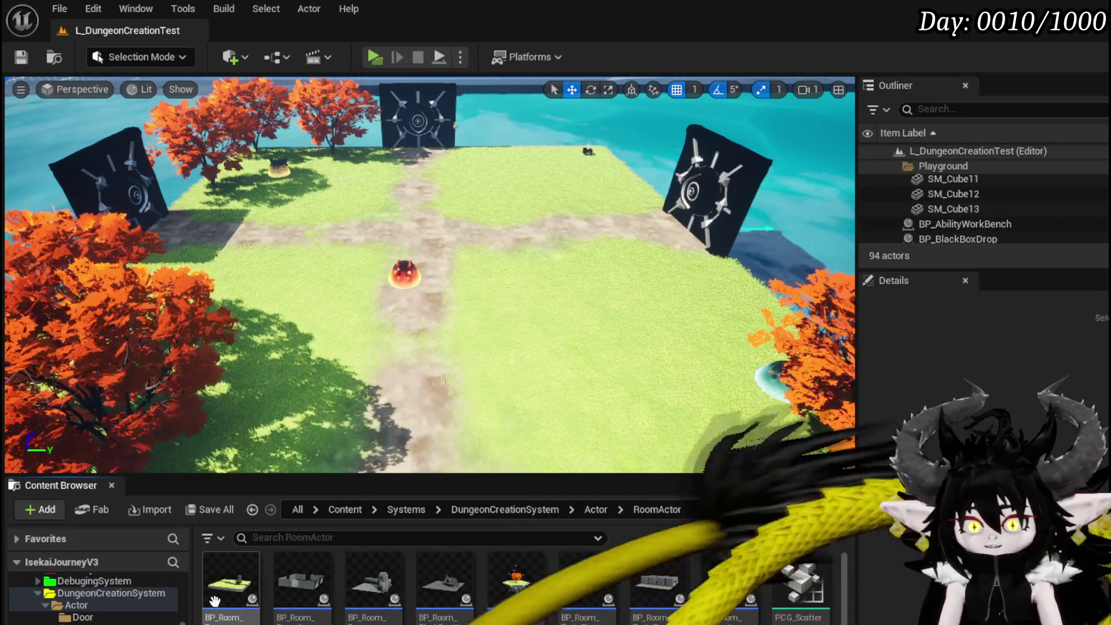
# Create a child room blueprint named BP_Room_AdventurerGraveyard and save it
pyautogui.rightClick(231, 582)
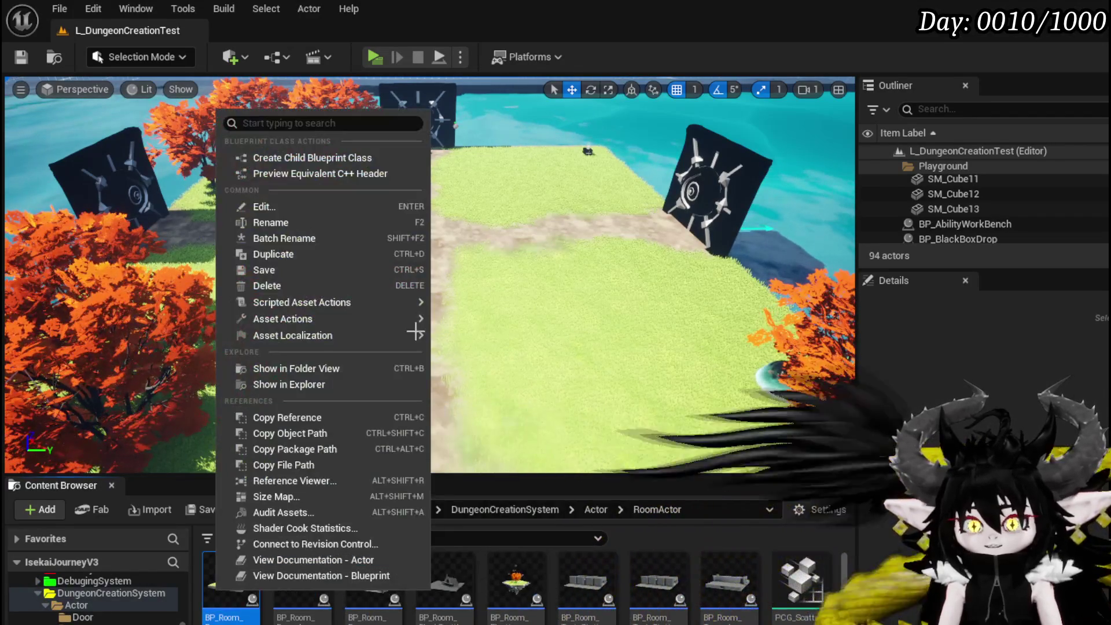
pyautogui.click(285, 158)
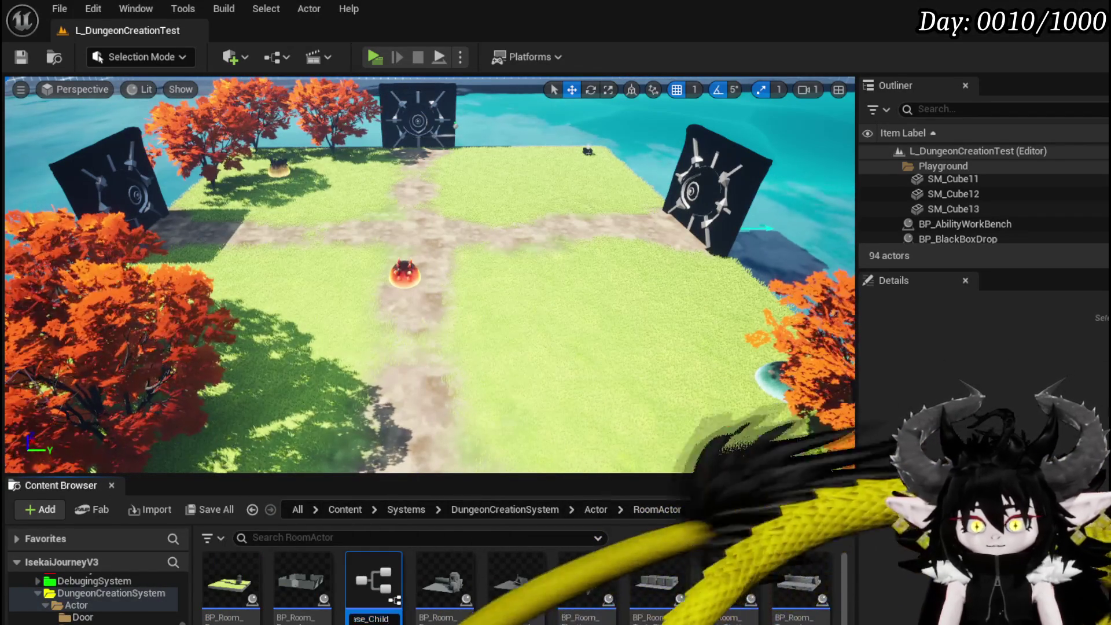
pyautogui.write('BP_Room_B')
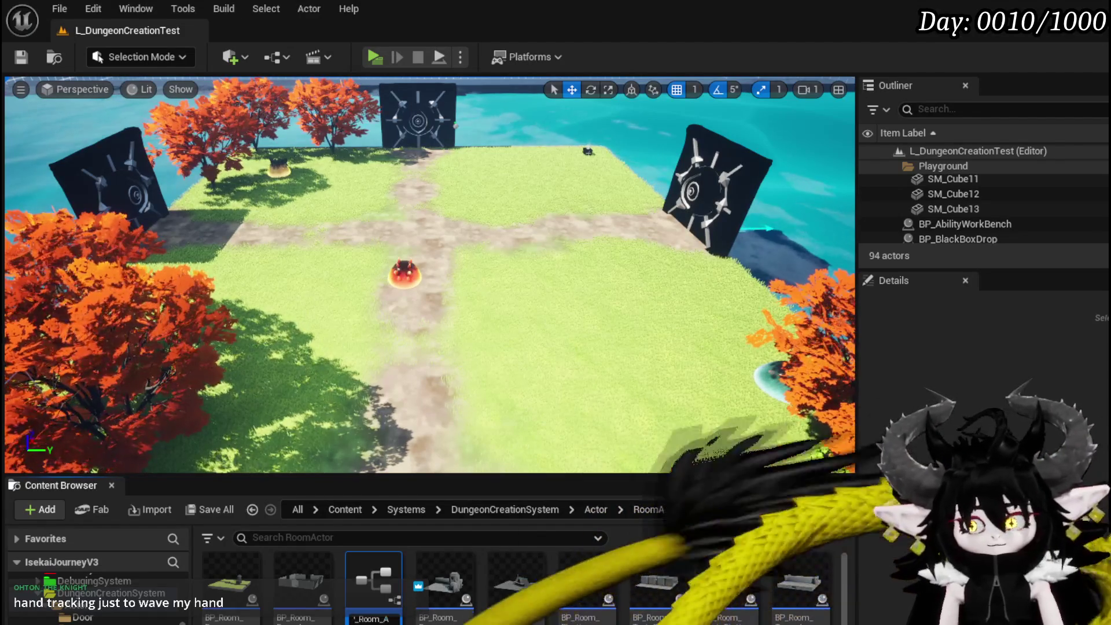
pyautogui.write('dventur')
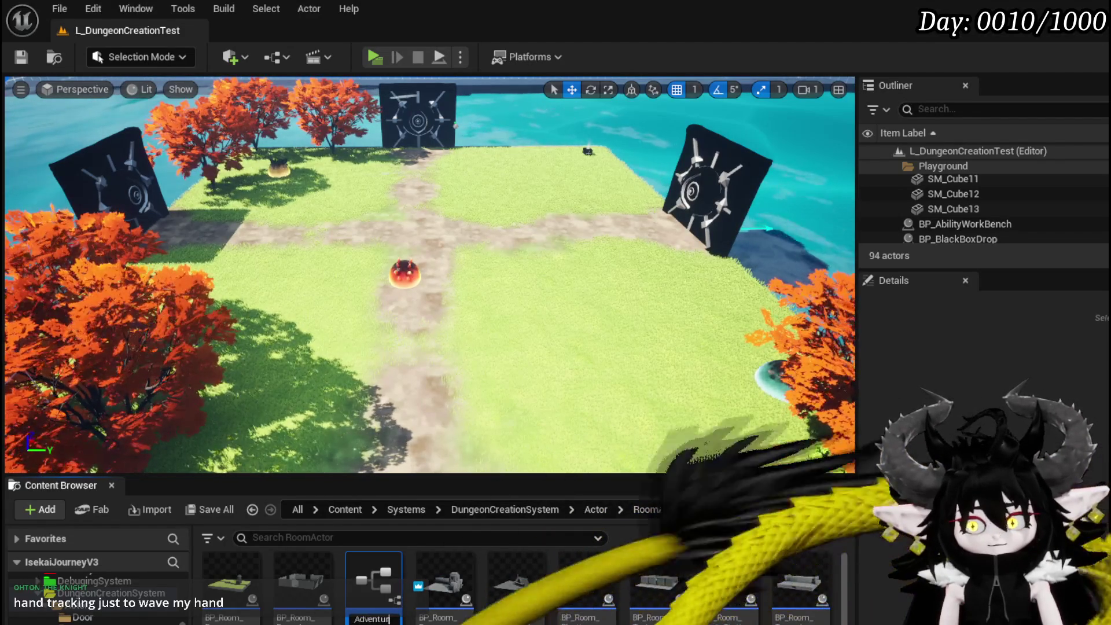
pyautogui.write('erGra')
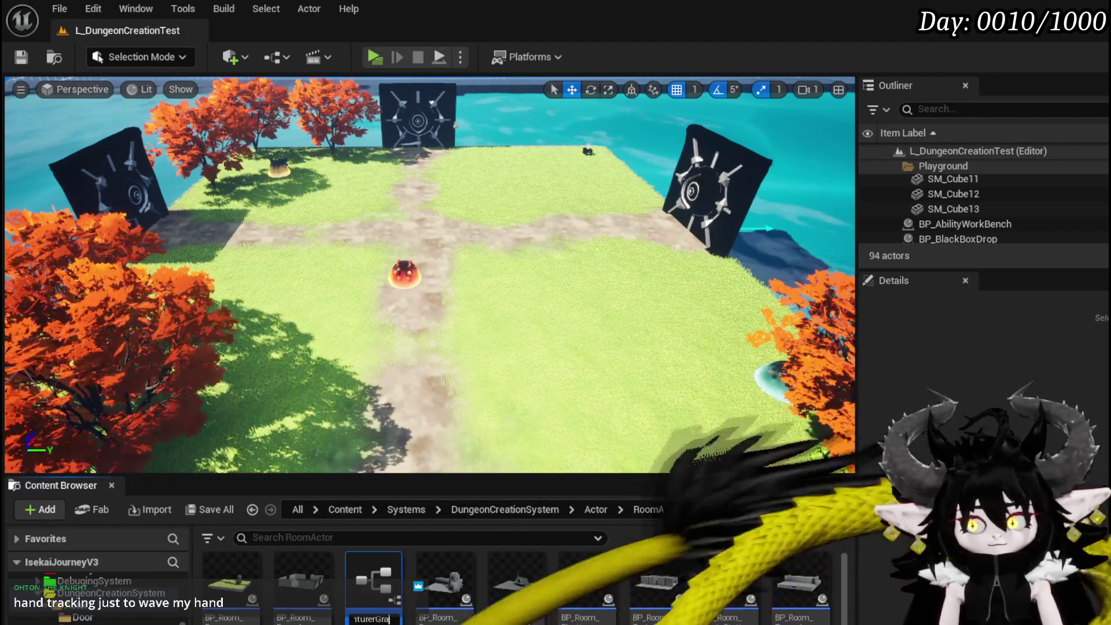
pyautogui.write('veyar')
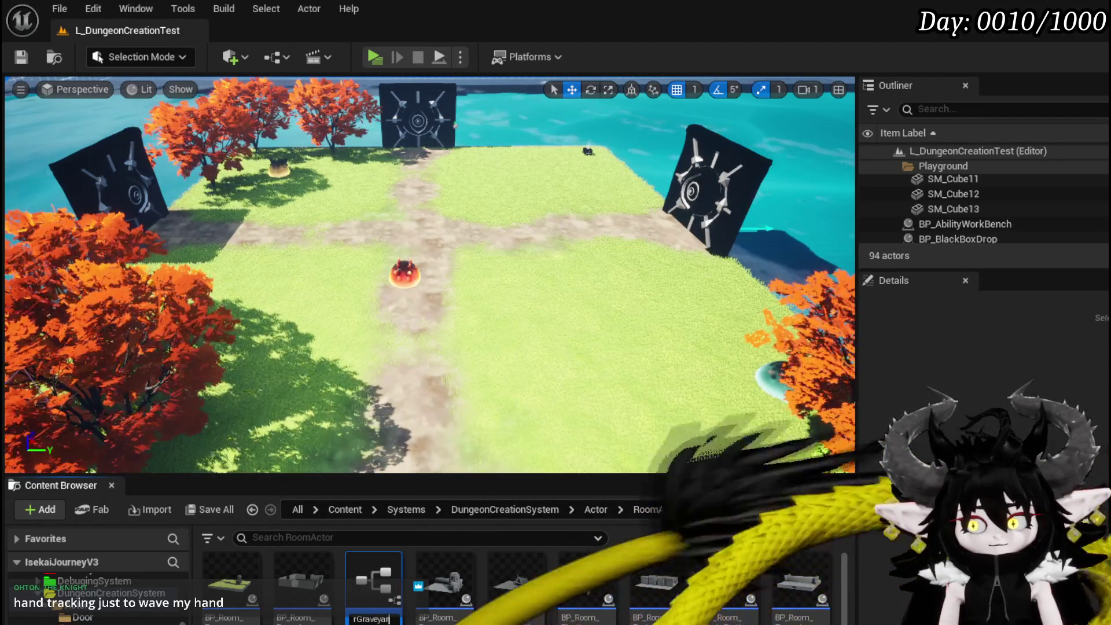
pyautogui.write('d')
pyautogui.press('Return')
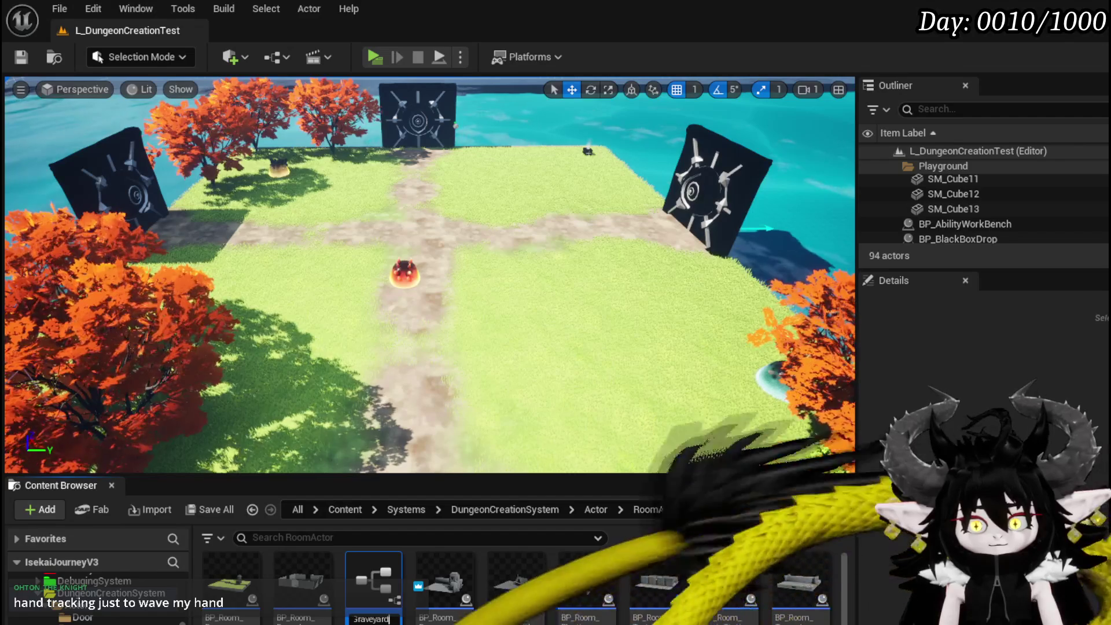
pyautogui.press('Return')
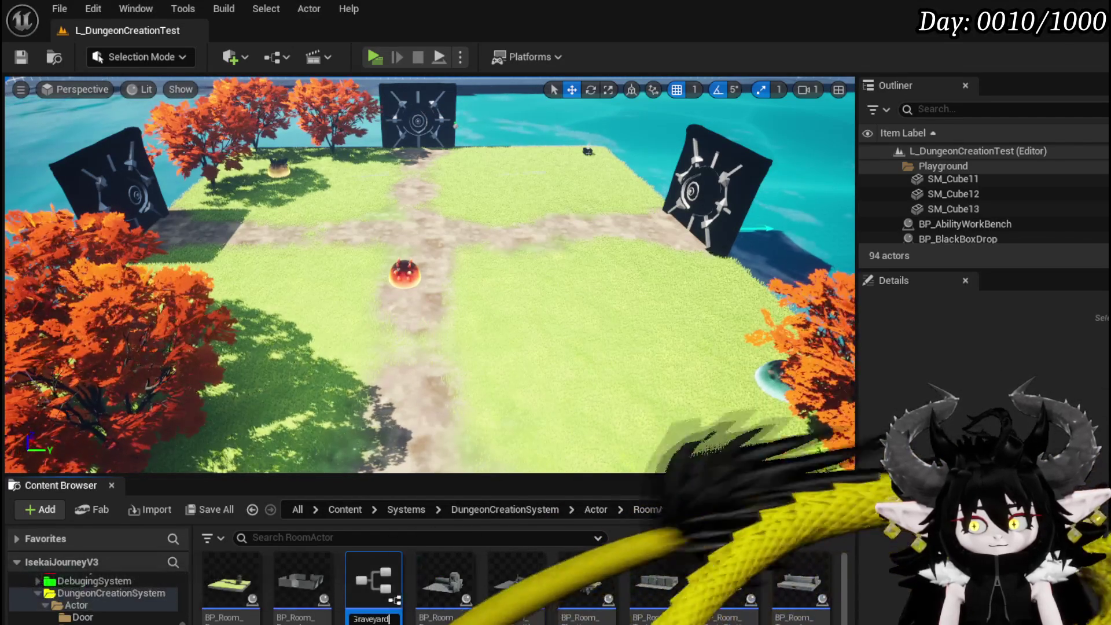
pyautogui.press('Return')
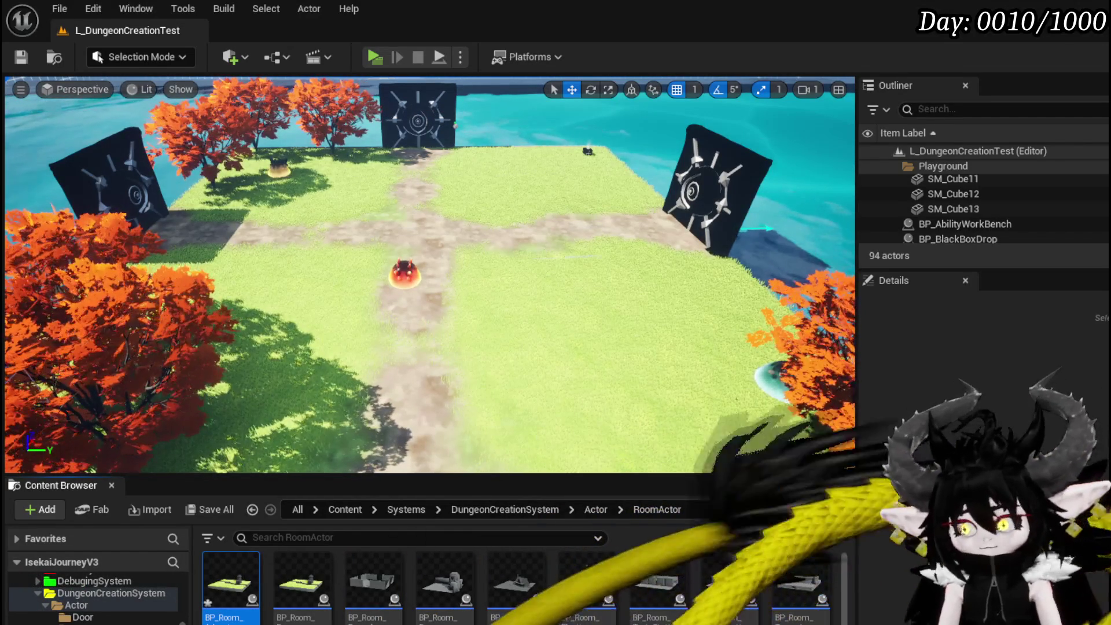
pyautogui.hotkey('ctrl', 'shift', 's')
pyautogui.press('Return')
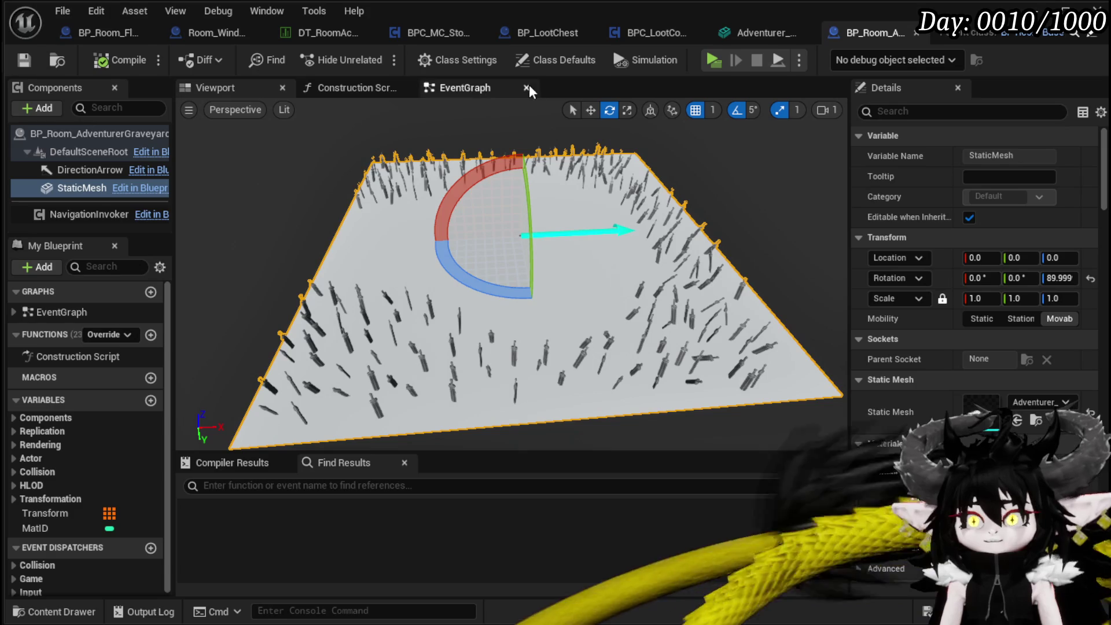
# Add an Arrow component to the BP_Room_AdventurerGraveyard blueprint
pyautogui.moveTo(573, 347)
pyautogui.mouseDown(button='right')
pyautogui.moveTo(544, 353)
pyautogui.moveTo(567, 350)
pyautogui.mouseUp(button='right')
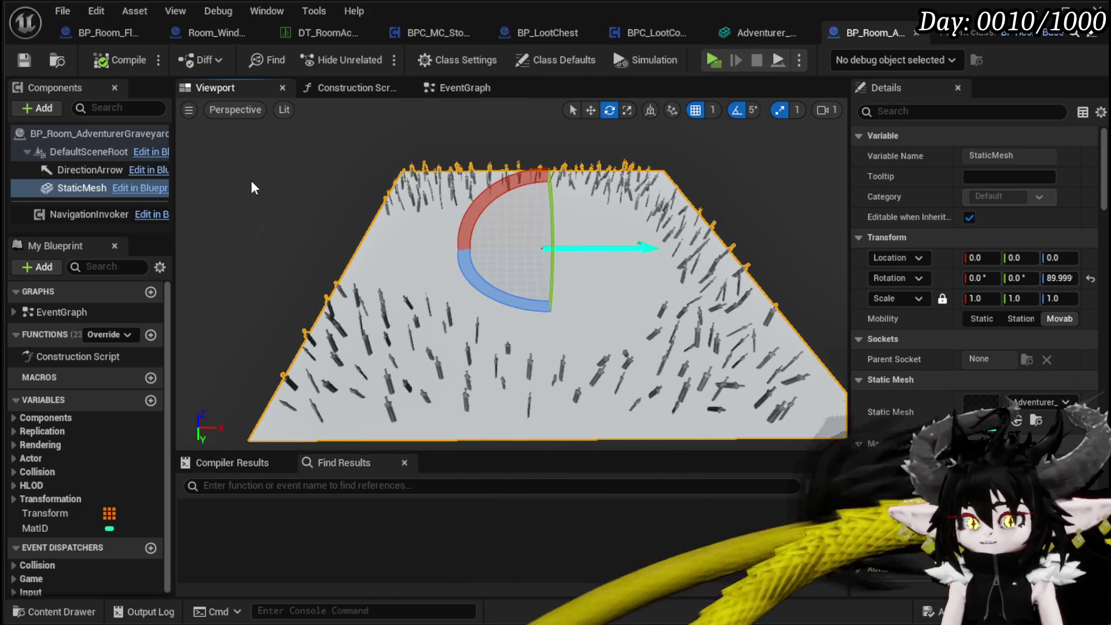
pyautogui.click(38, 108)
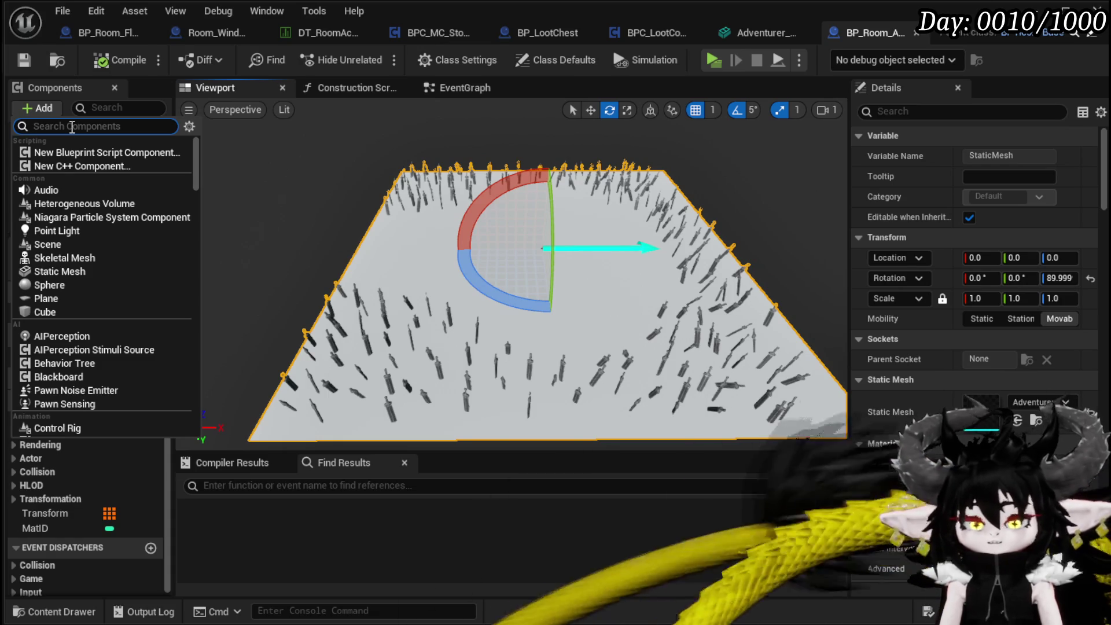
pyautogui.write('Arrow')
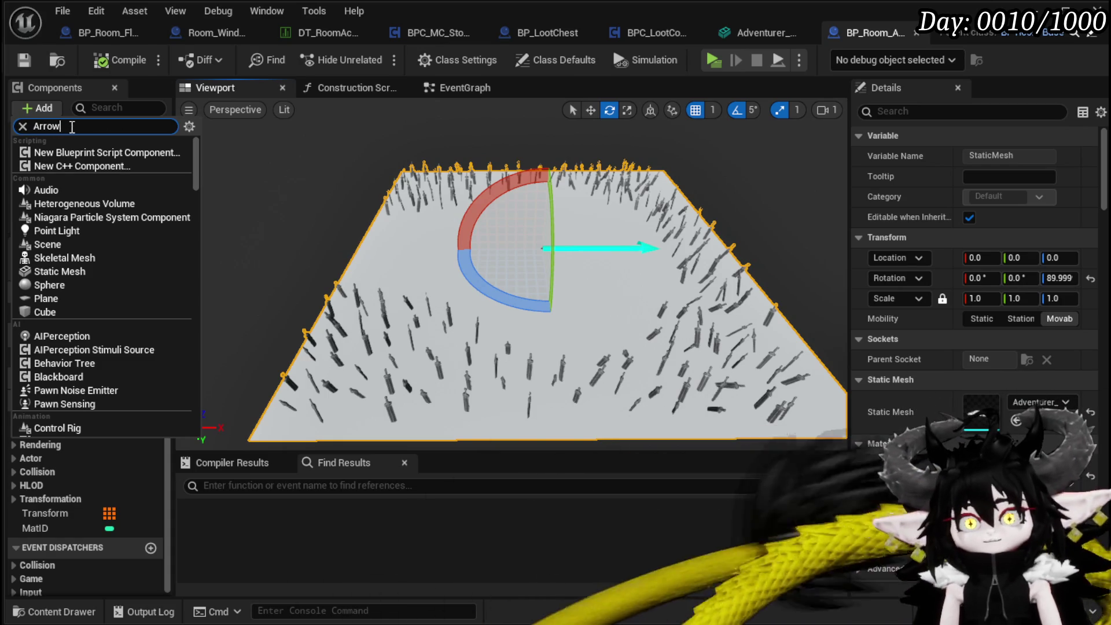
pyautogui.press('Return')
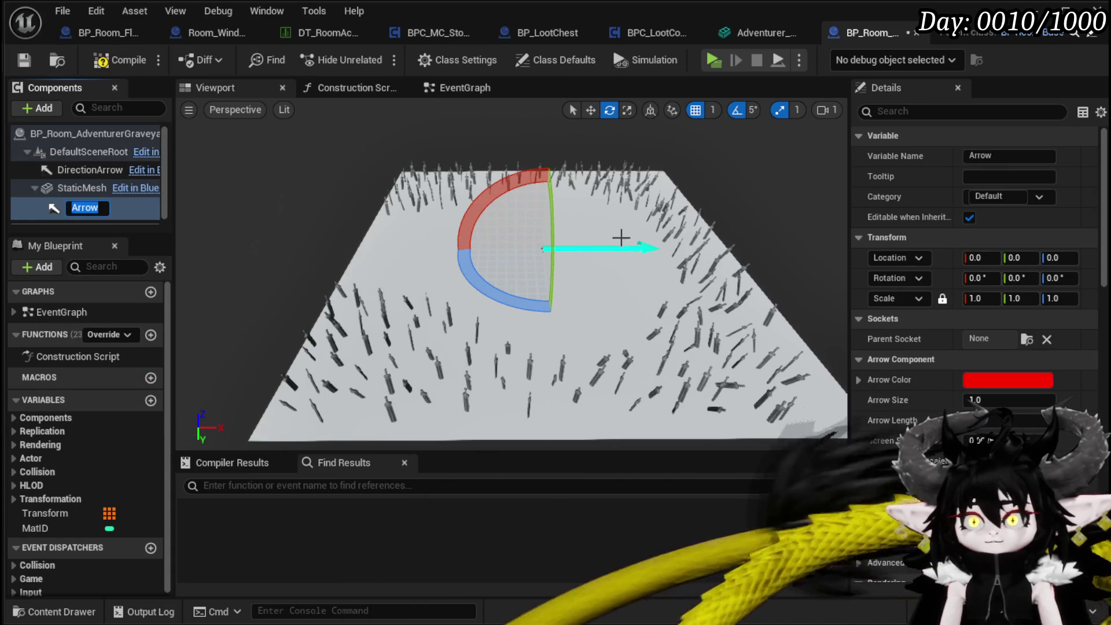
# Rotate the arrow about 90° in yaw, then compile and save the blueprint
pyautogui.moveTo(621, 238); pyautogui.dragTo(590, 218, button='right')
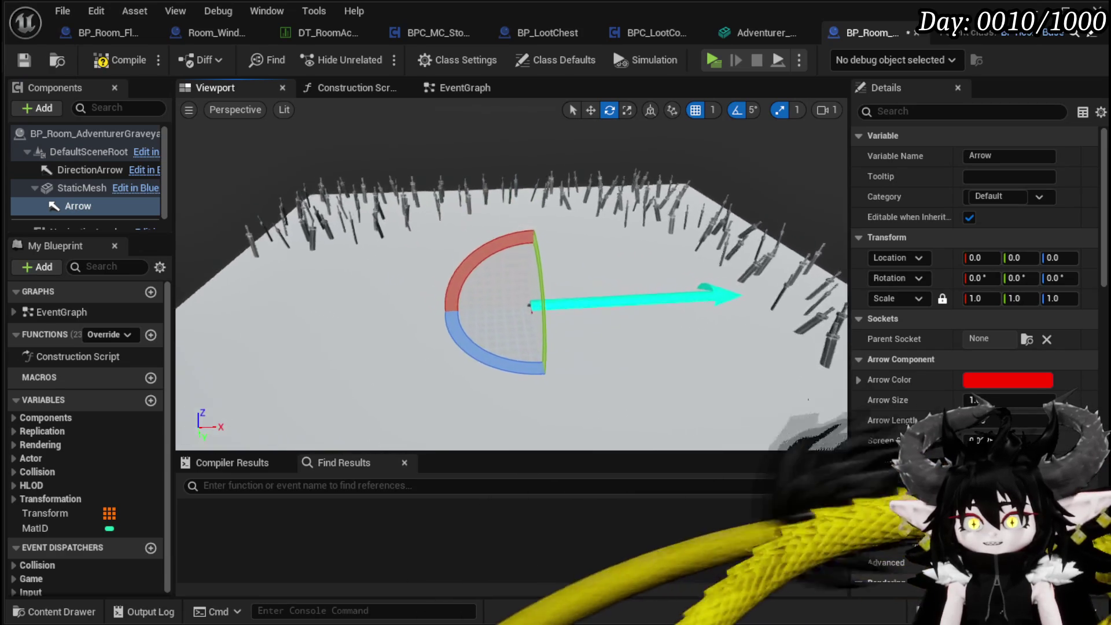
pyautogui.moveTo(530, 305)
pyautogui.mouseDown(button='right')
pyautogui.moveTo(516, 240)
pyautogui.moveTo(539, 272)
pyautogui.mouseUp(button='right')
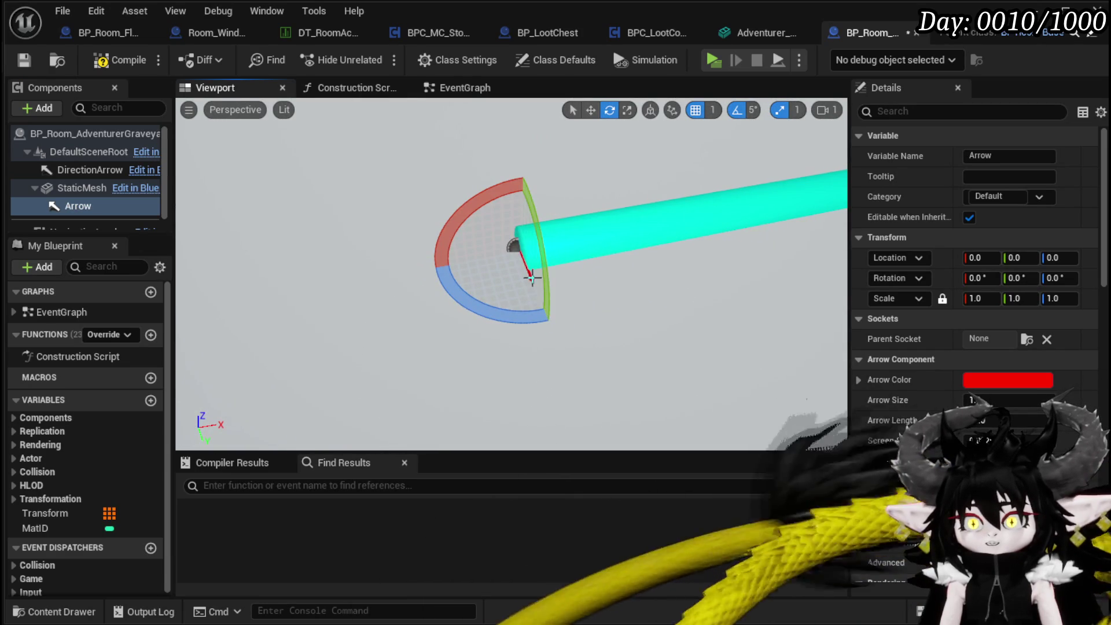
pyautogui.moveTo(591, 236)
pyautogui.mouseDown(button='right')
pyautogui.moveTo(567, 249)
pyautogui.moveTo(591, 236)
pyautogui.mouseUp(button='right')
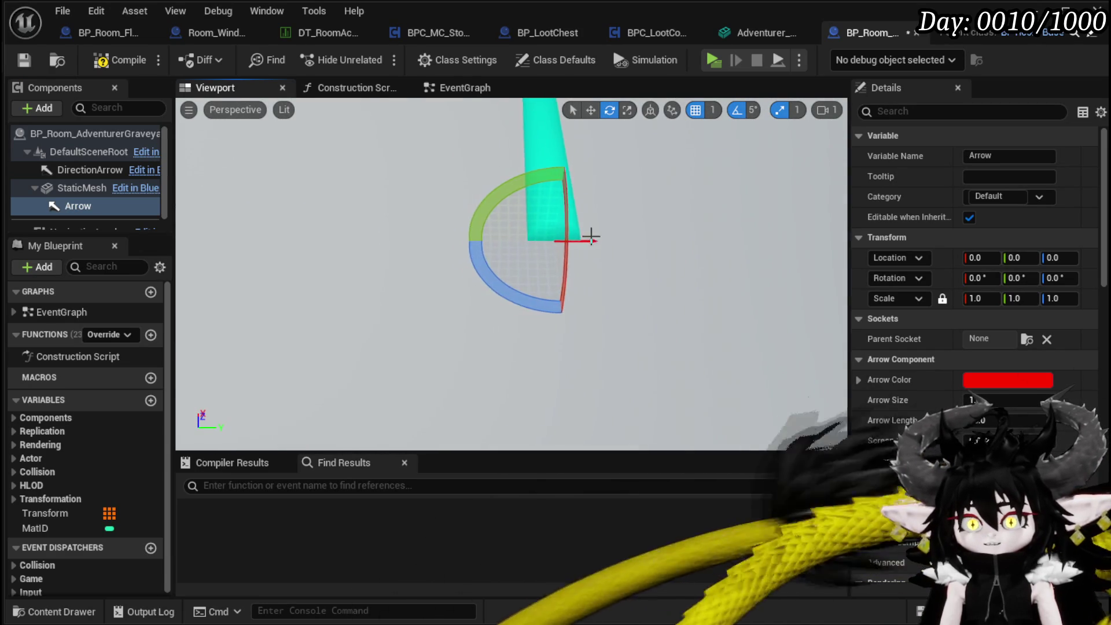
pyautogui.moveTo(564, 272)
pyautogui.mouseDown()
pyautogui.moveTo(660, 249)
pyautogui.moveTo(570, 339)
pyautogui.moveTo(502, 246)
pyautogui.mouseUp()
pyautogui.click(123, 60)
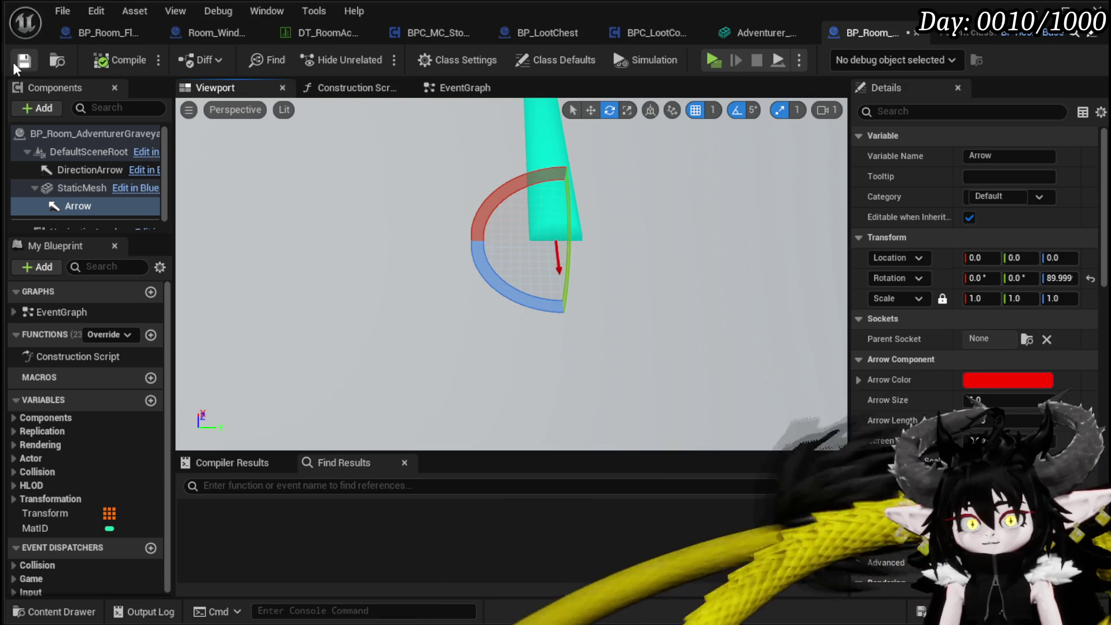
pyautogui.click(17, 65)
# Rename the Arrow component to BoxLocation, then compile and save the blueprint
pyautogui.rightClick(58, 206)
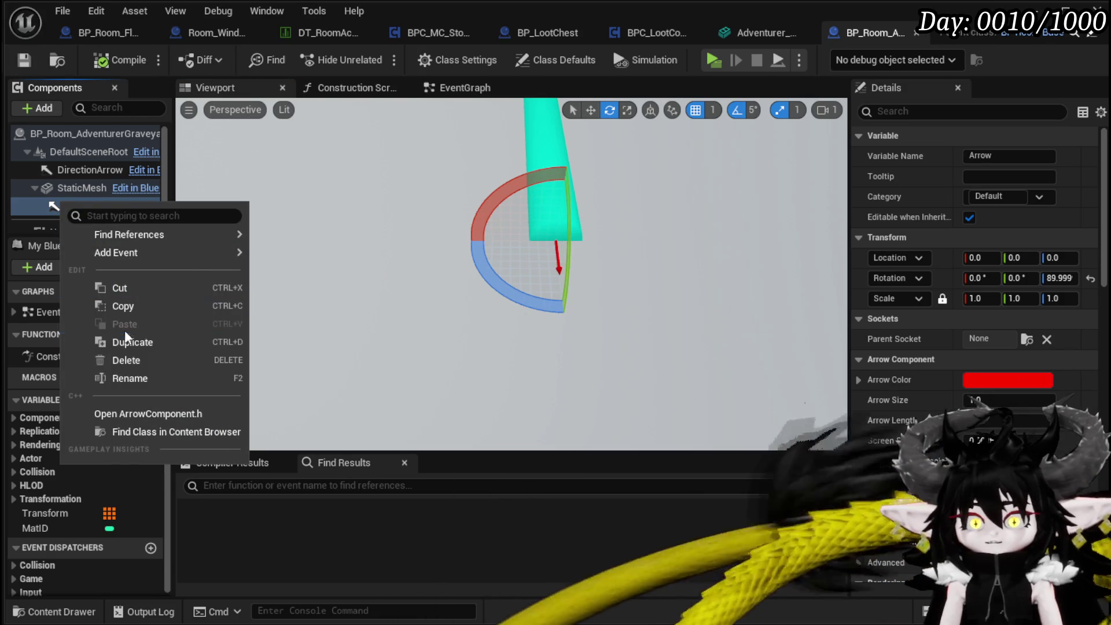
pyautogui.click(130, 378)
pyautogui.write('B')
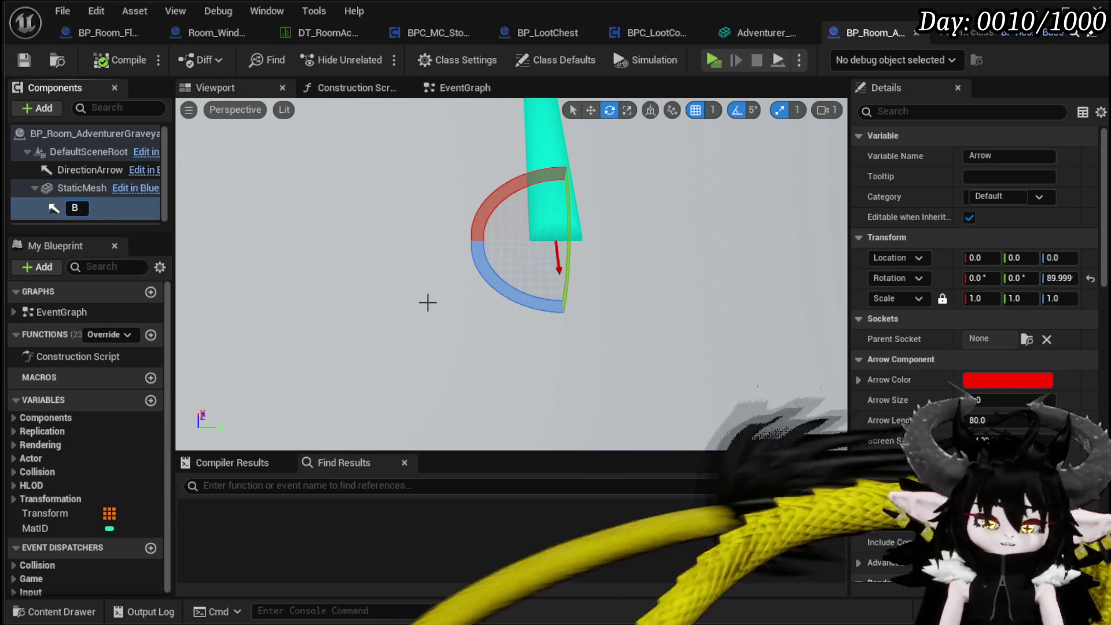
pyautogui.write('oxLo')
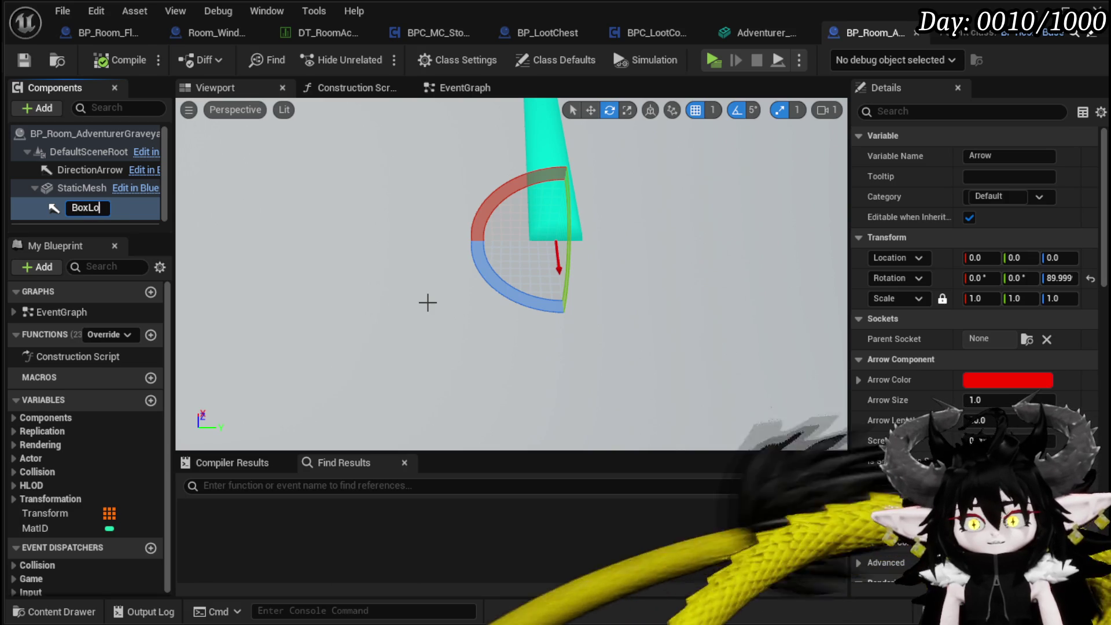
pyautogui.write('cation')
pyautogui.press('Return')
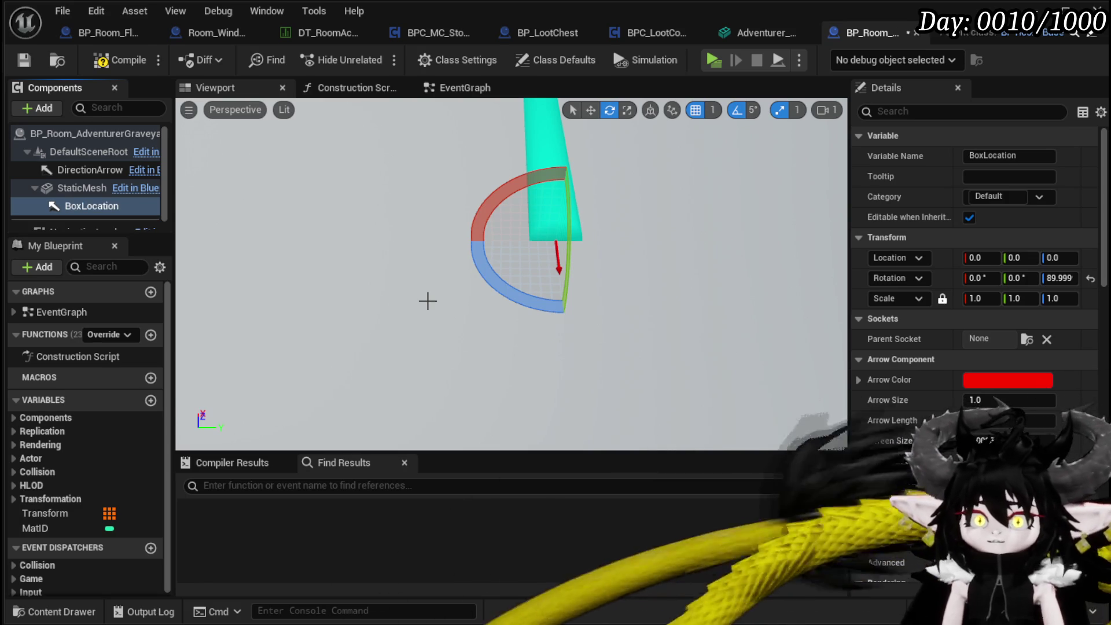
pyautogui.click(113, 60)
pyautogui.click(24, 59)
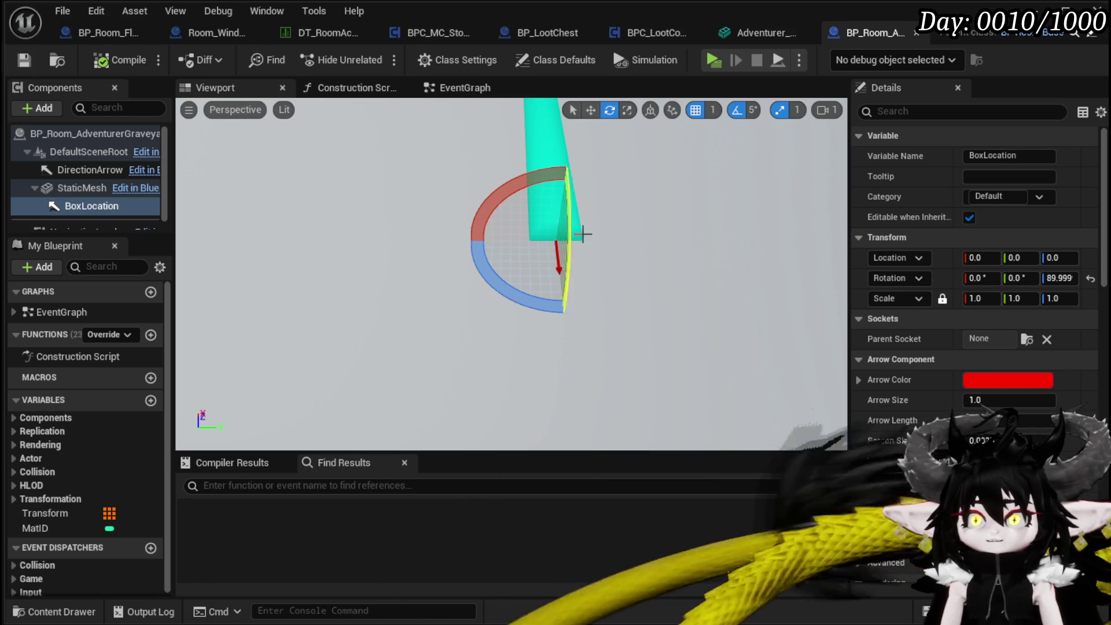
# Pull the view back over the graveyard swords, save the blueprint again, and switch to Blender
pyautogui.scroll(-10, 583, 234)
pyautogui.moveTo(612, 285); pyautogui.dragTo(493, 267, button='right')
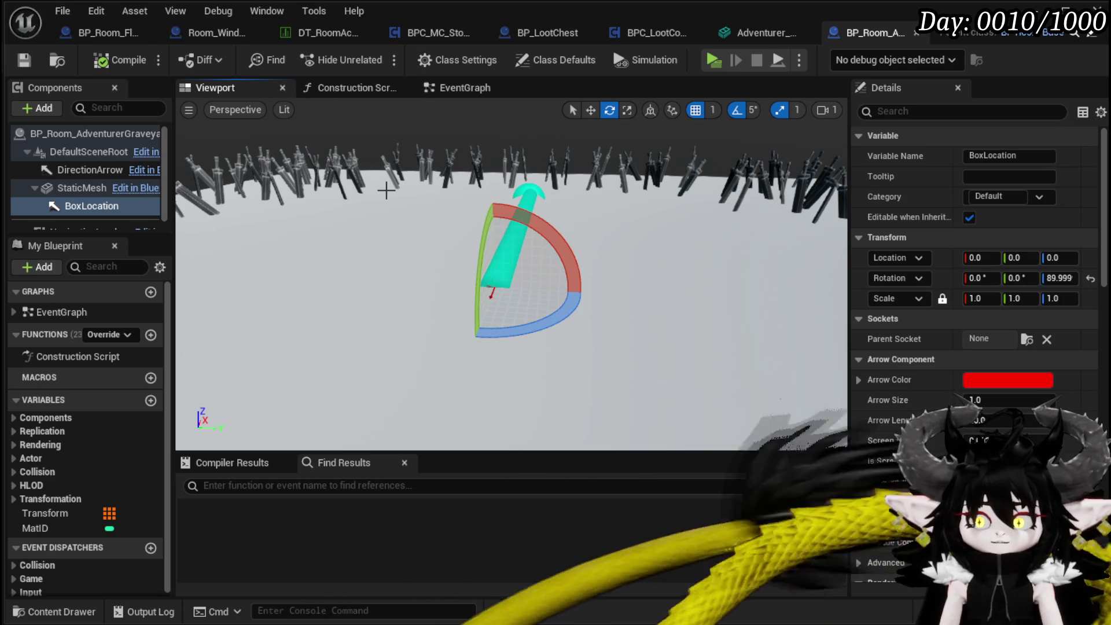
pyautogui.click(22, 59)
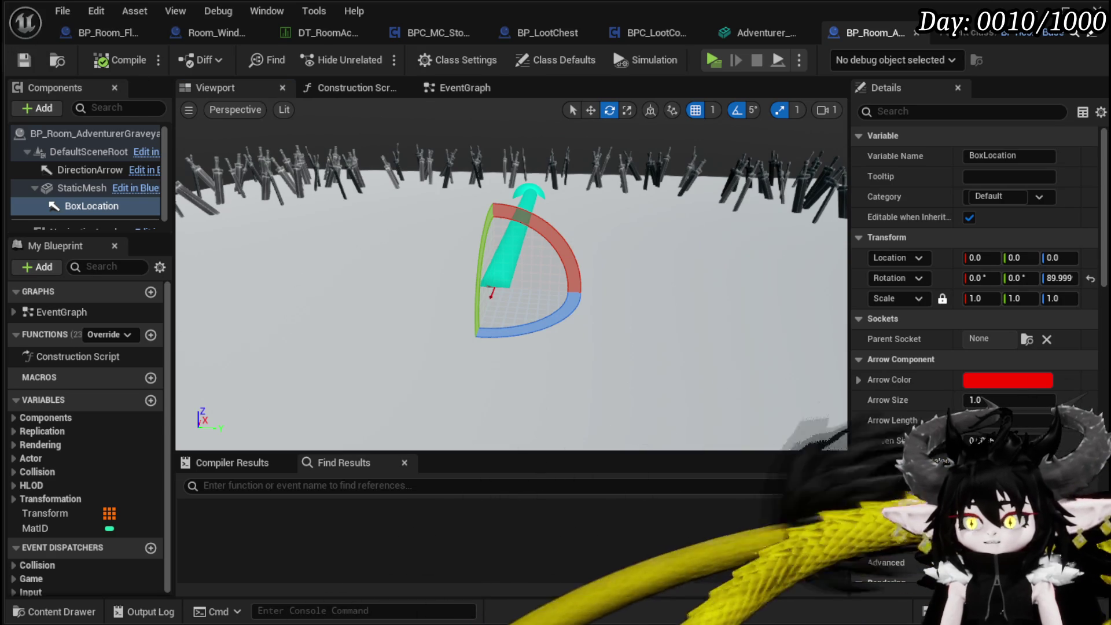
pyautogui.hotkey('alt', 'Tab')
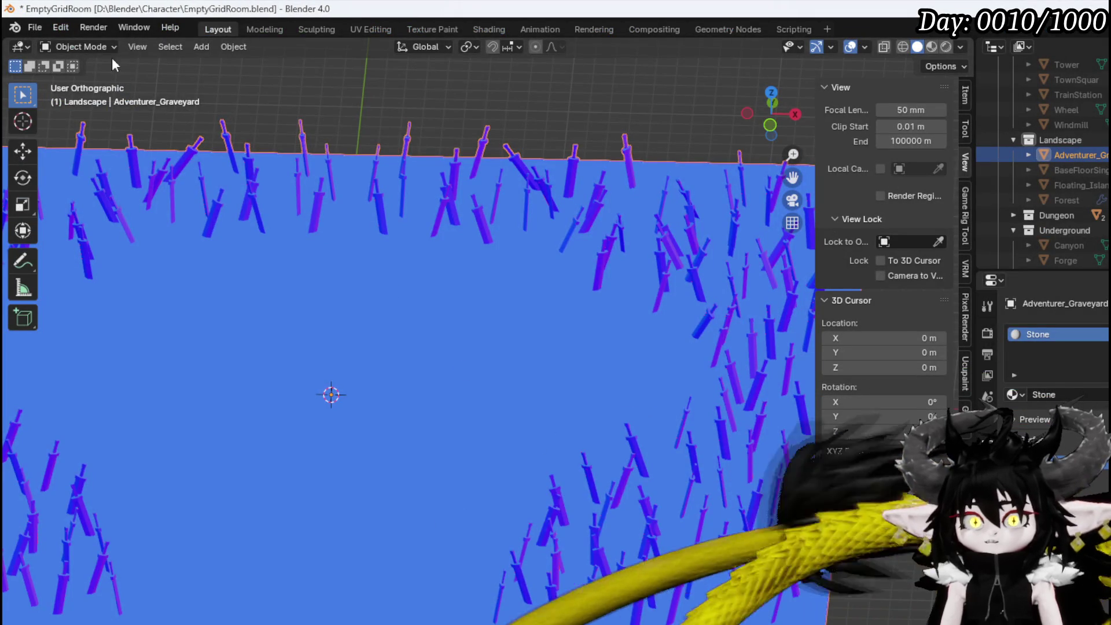
# Unwrap the graveyard floor mesh in UV Editing over the stone texture and save EmptyGridRoom.blend
pyautogui.click(371, 29)
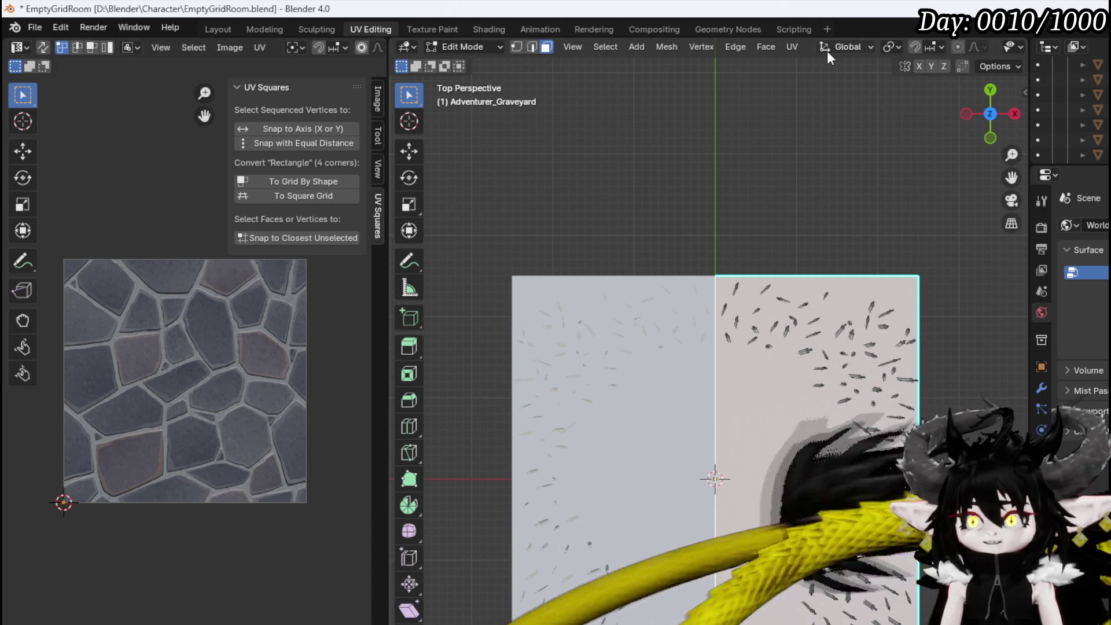
pyautogui.click(794, 46)
pyautogui.click(818, 69)
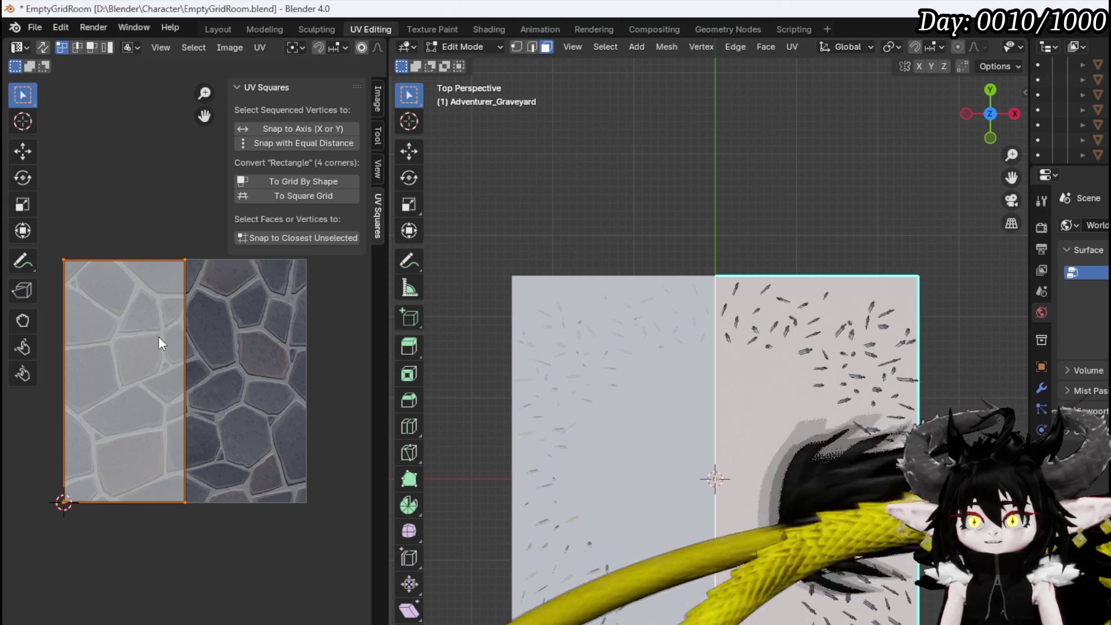
pyautogui.click(37, 26)
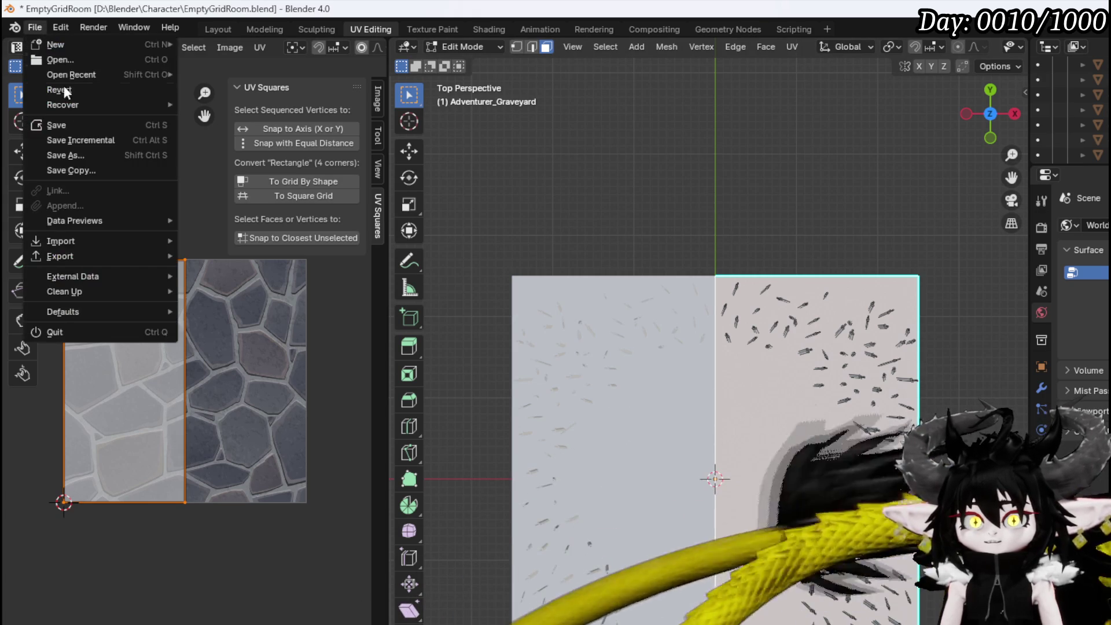
pyautogui.click(70, 126)
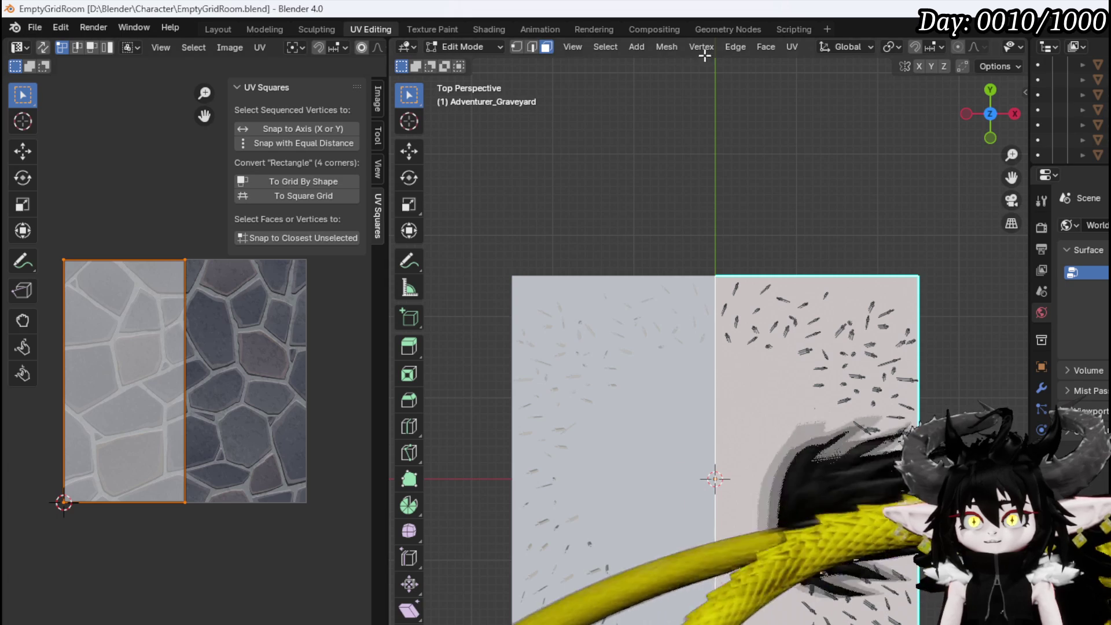
# Back in Layout, export the graveyard scene as FBX (.fbx) and resave EmptyGridRoom.blend
pyautogui.click(213, 30)
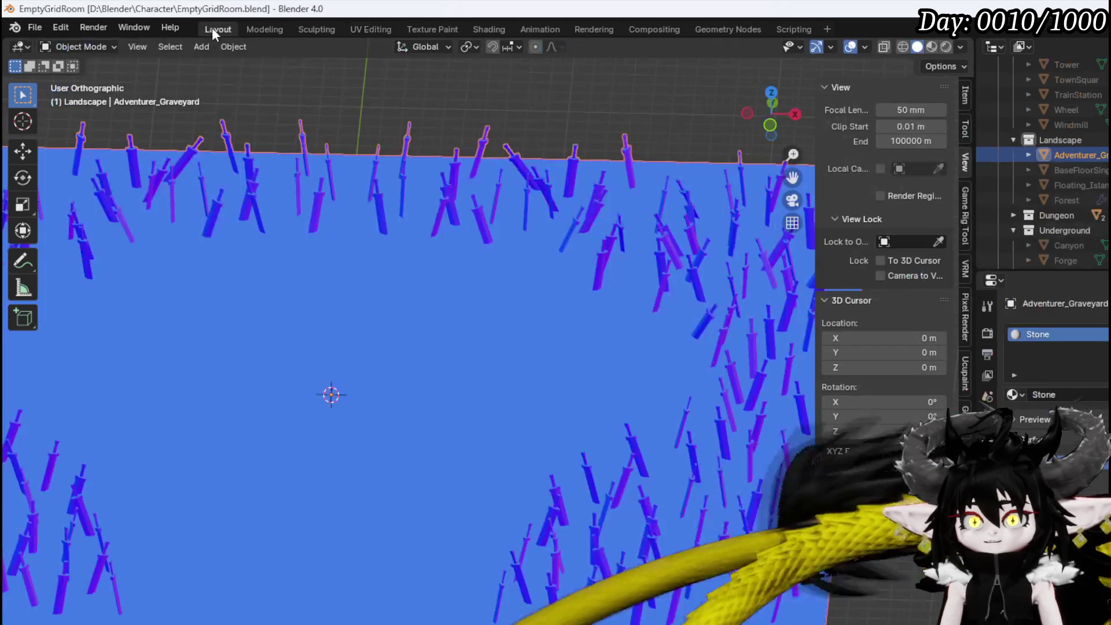
pyautogui.click(61, 27)
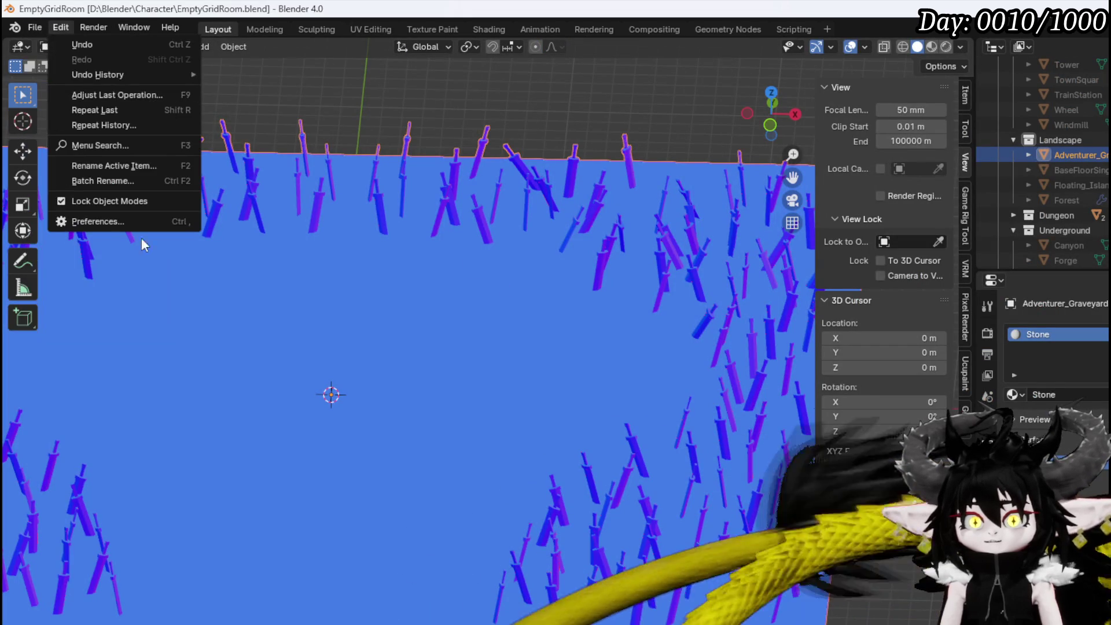
pyautogui.click(34, 27)
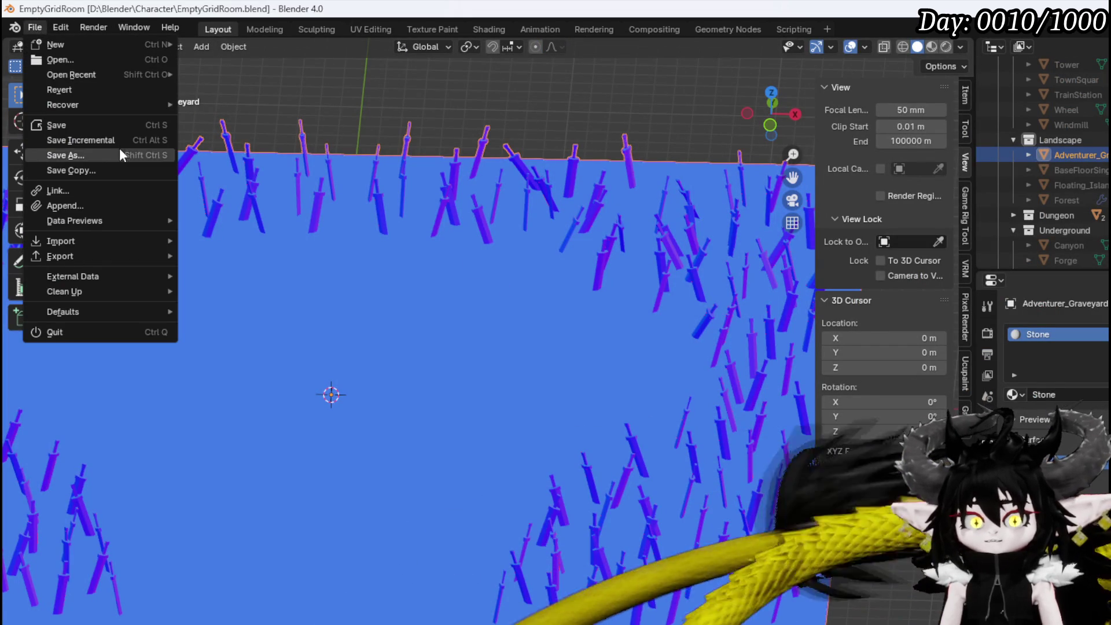
pyautogui.moveTo(75, 255)
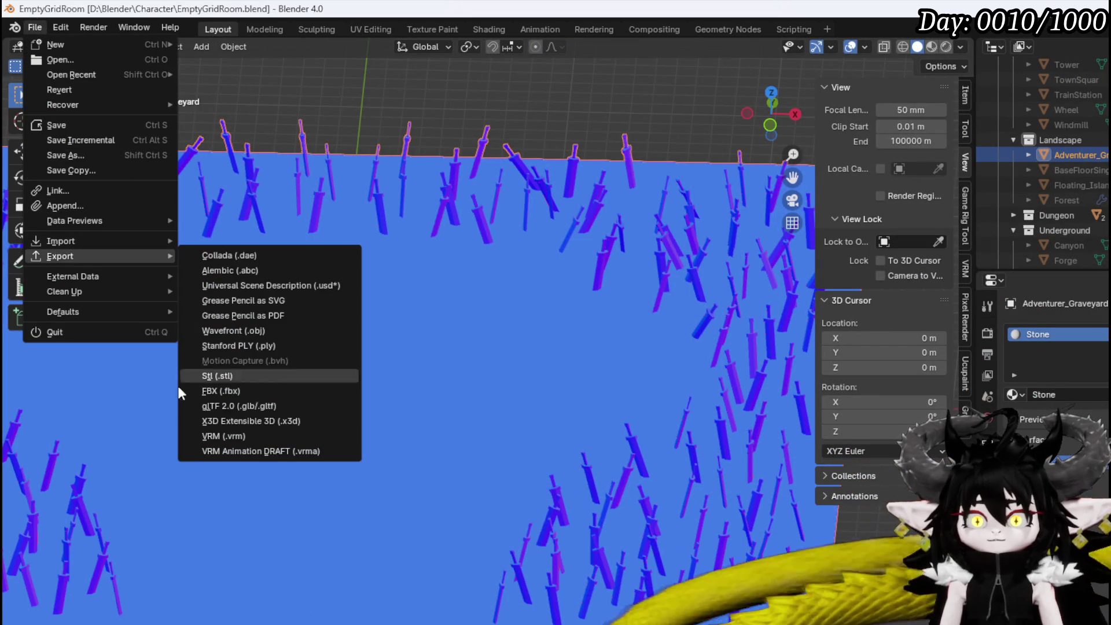
pyautogui.click(232, 392)
pyautogui.press('Return')
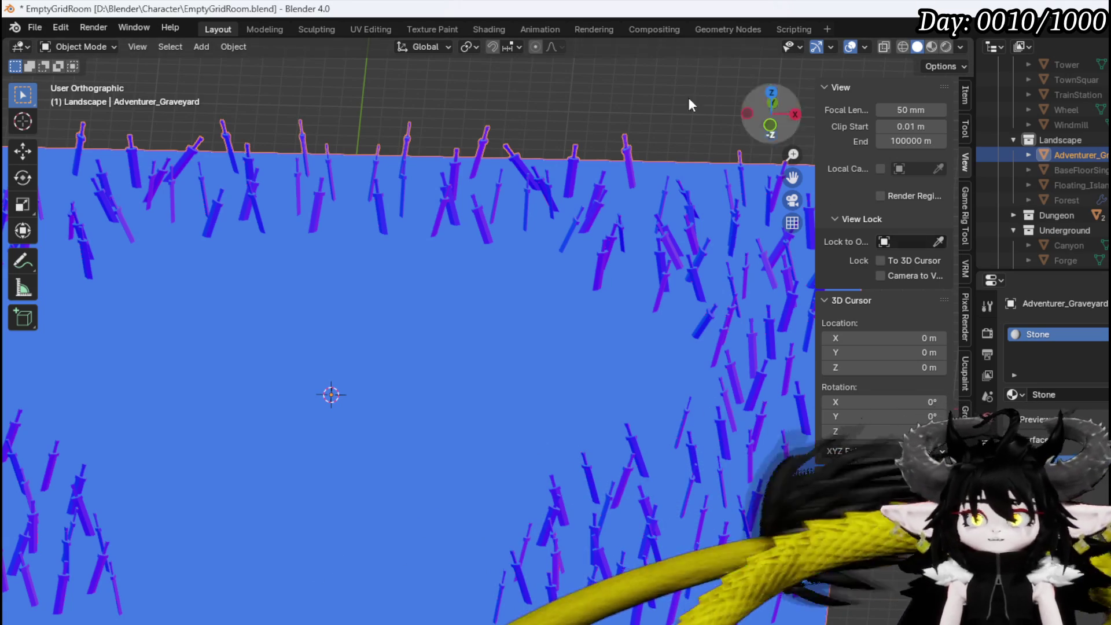
pyautogui.click(33, 28)
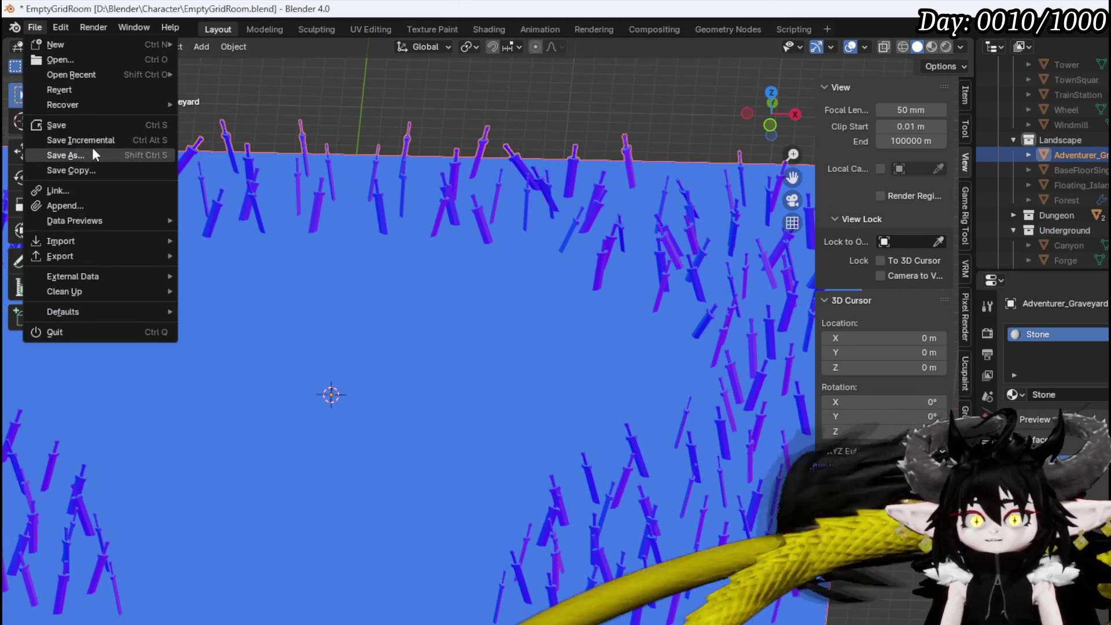
pyautogui.click(89, 127)
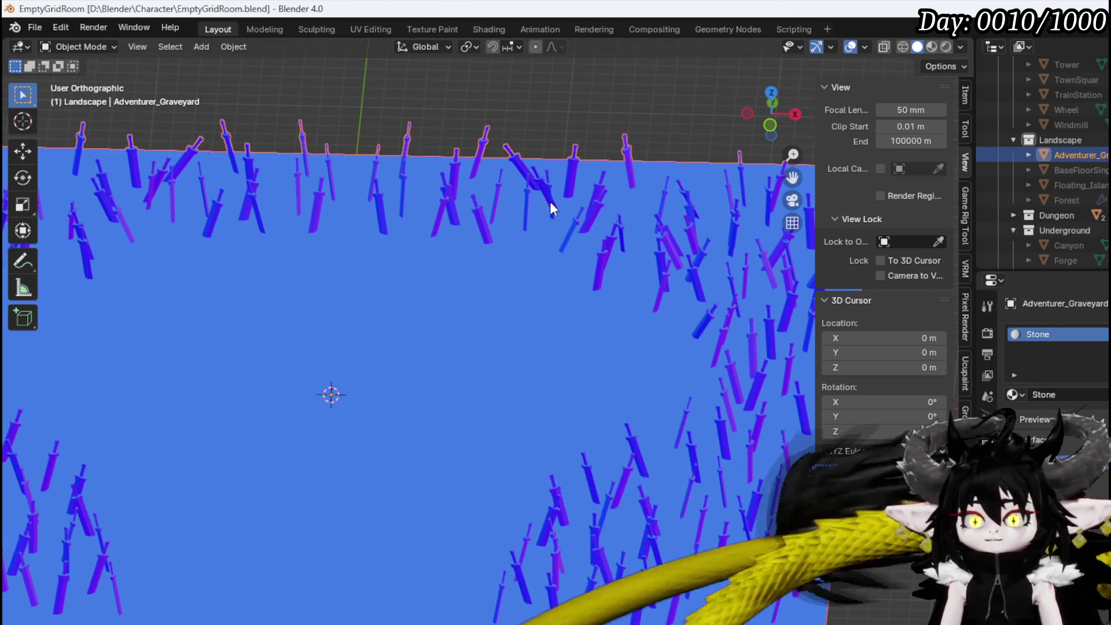
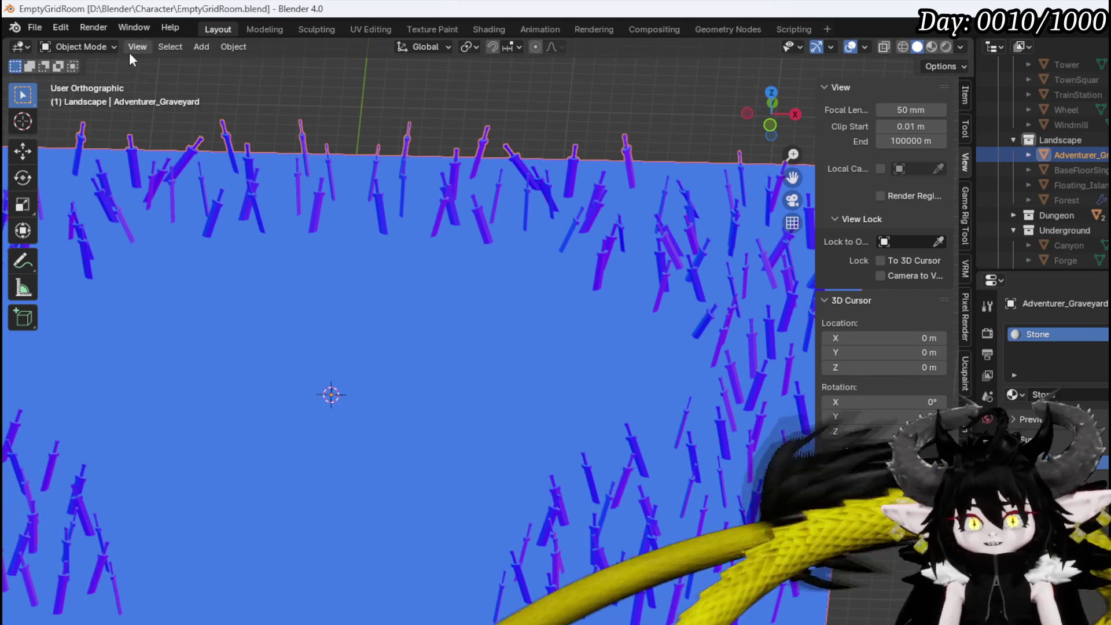
# Save the Blender EmptyGridRoom scene and bring the Unreal BP_Room_AdventurerGraveyard blueprint forward
pyautogui.click(36, 28)
pyautogui.click(61, 122)
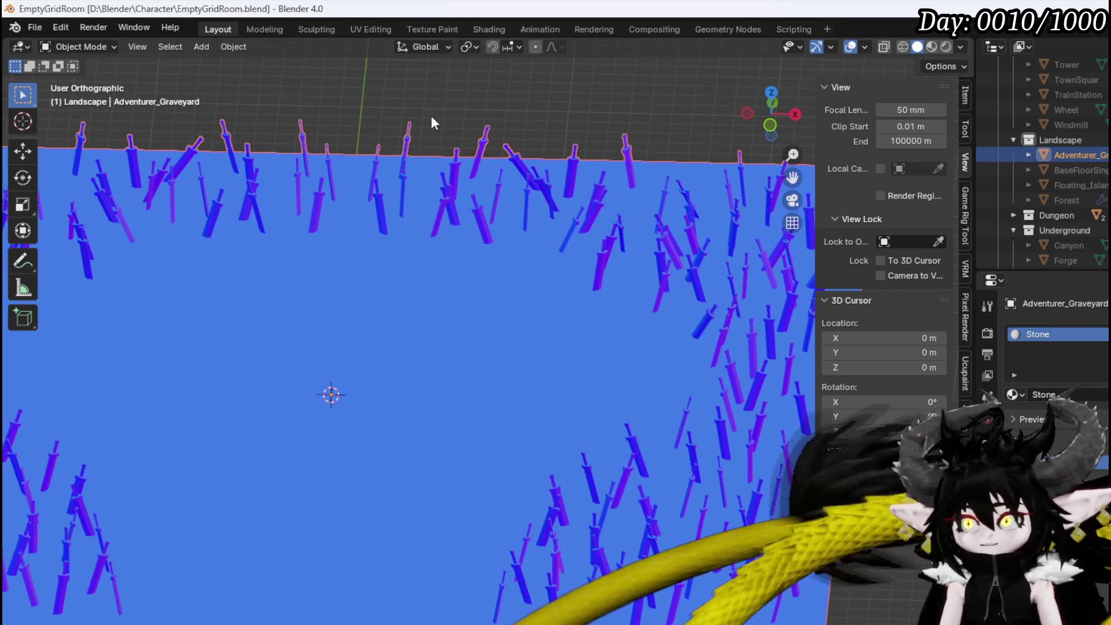
pyautogui.click(35, 27)
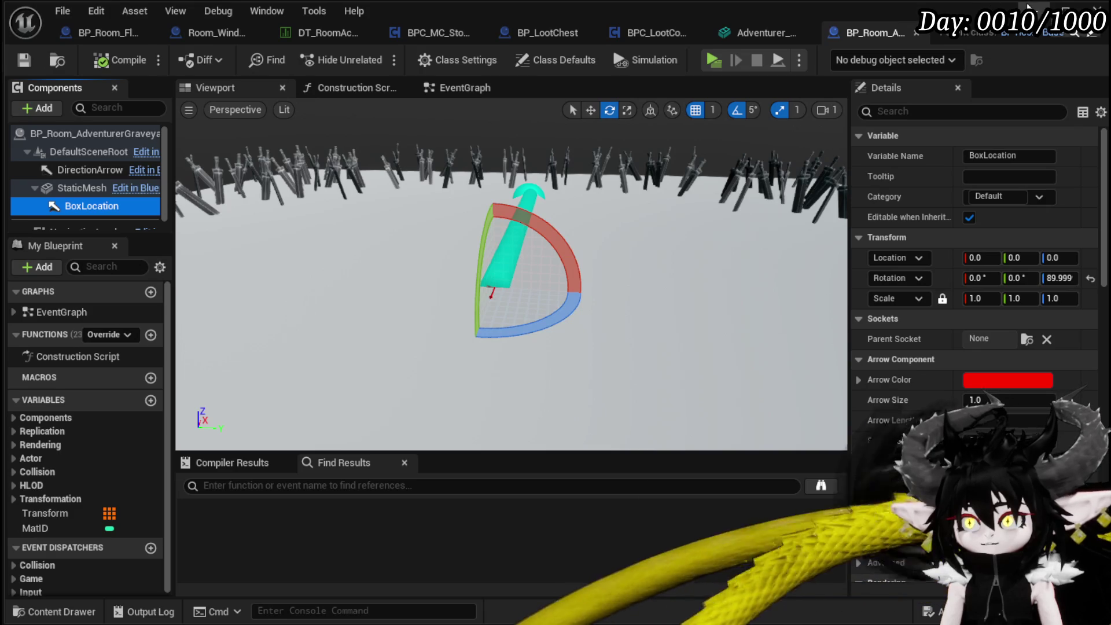
# Minimize the Blueprint editor to get back to the L_DungeonCreationTest level editor
pyautogui.click(1034, 8)
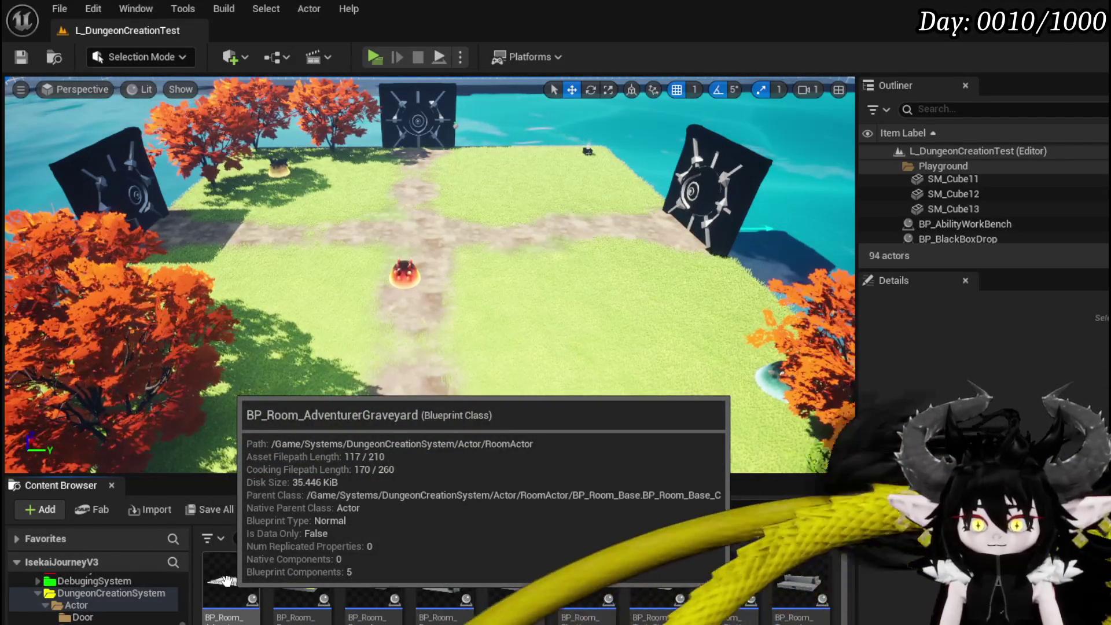
# Re-import the updated Adventurer_Graveyard_Room FBX over the existing StaticMesh and save all assets
pyautogui.scroll(-2, 92, 602)
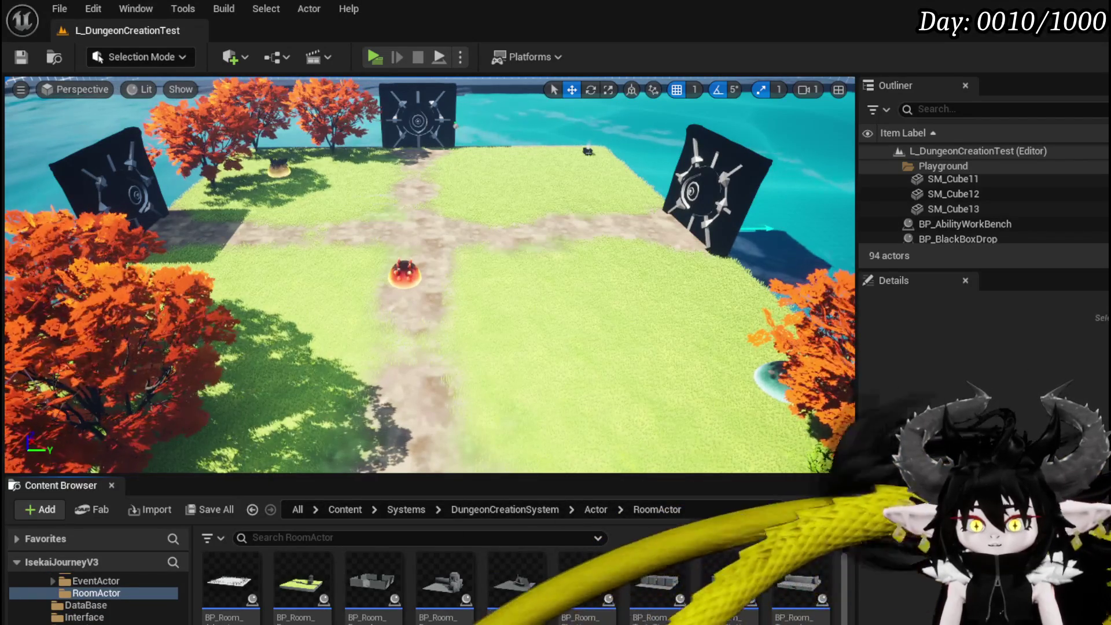
pyautogui.hotkey('alt', 'Left')
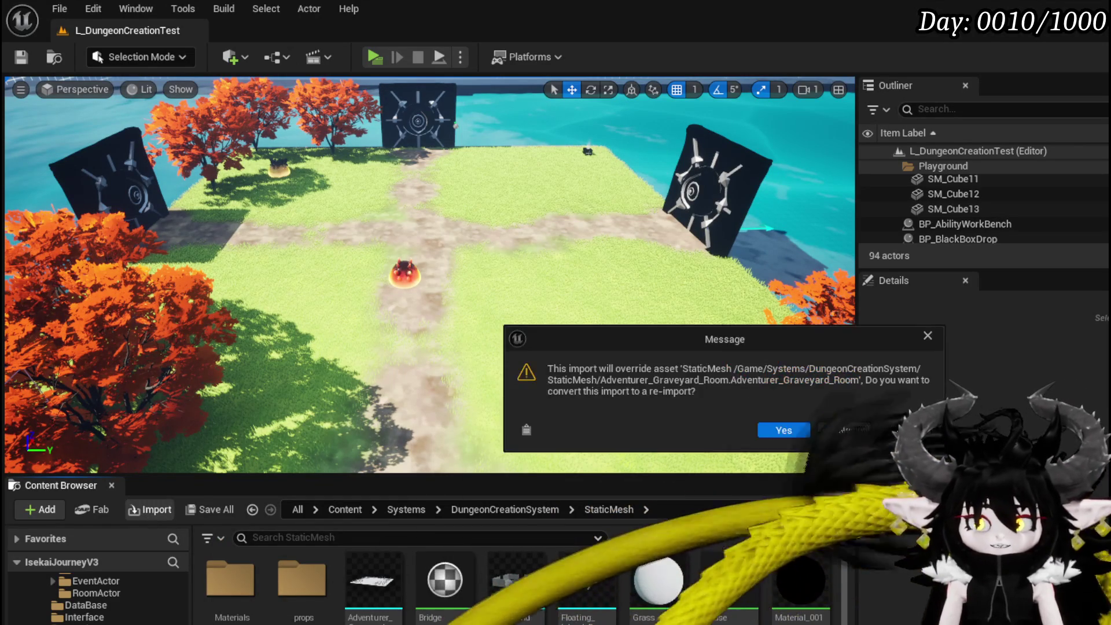
pyautogui.click(782, 430)
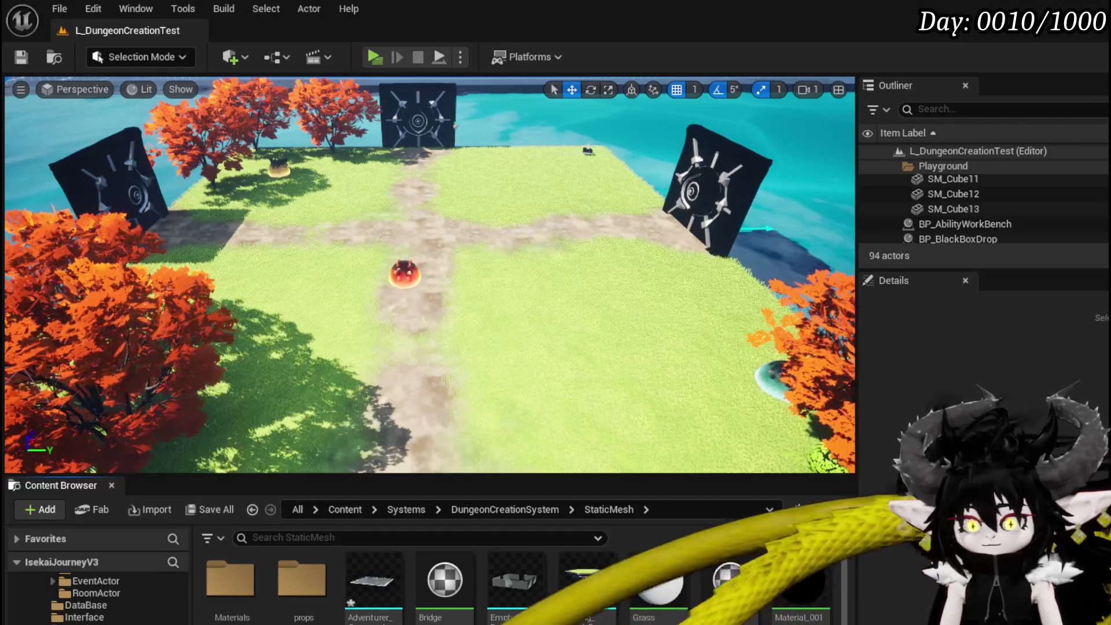
pyautogui.hotkey('ctrl', 'shift', 's')
pyautogui.press('Return')
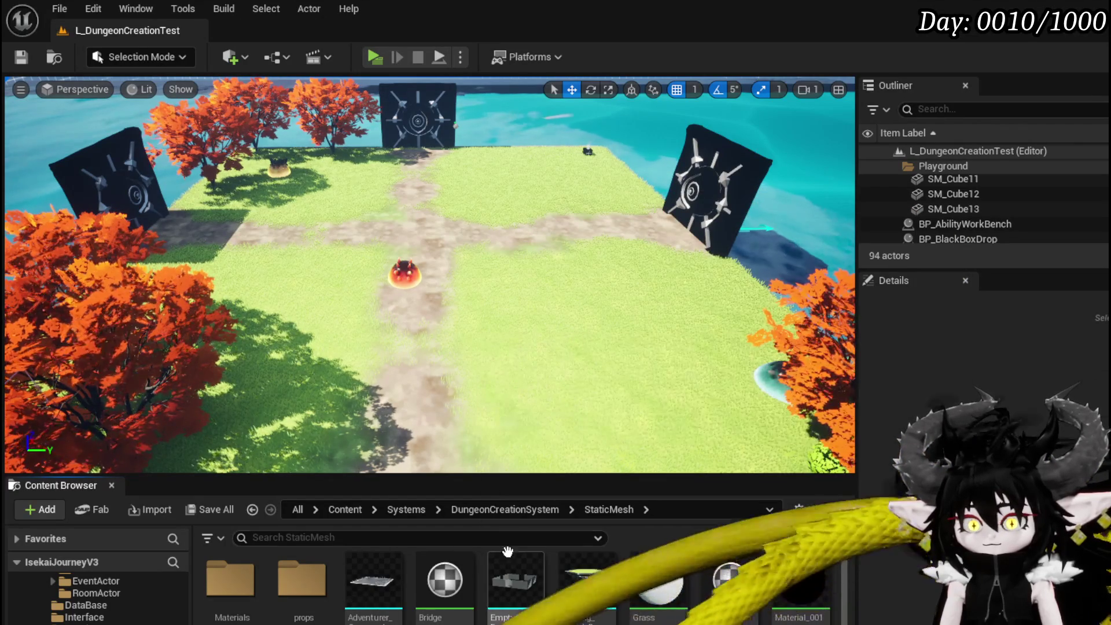
# Inspect the re-imported graveyard mesh's swords in the mesh editor, then close it
pyautogui.doubleClick(373, 581)
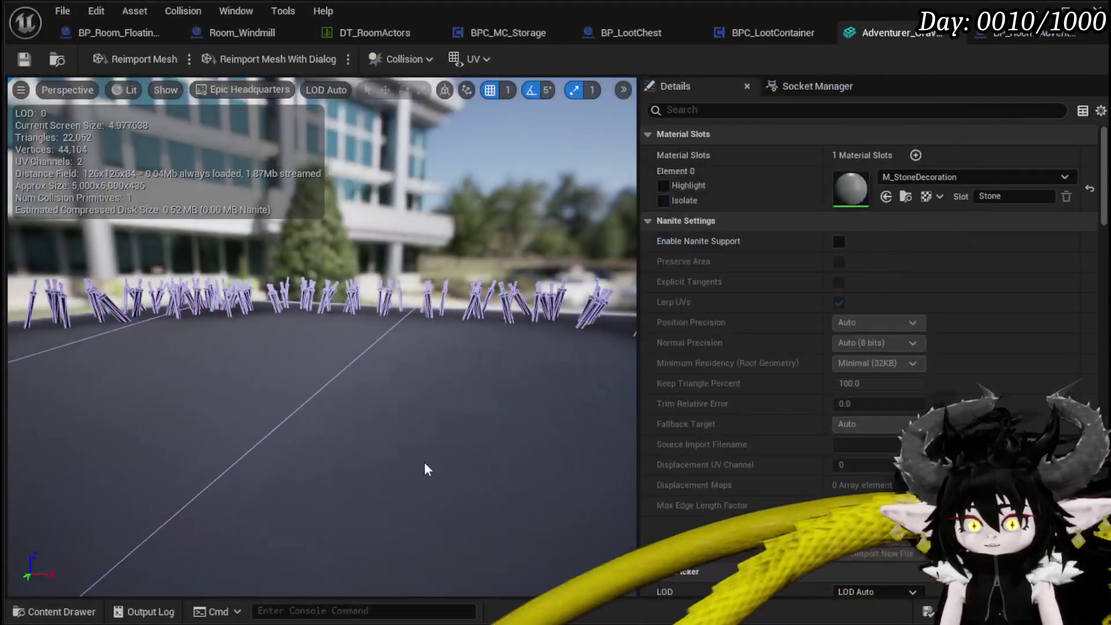
pyautogui.moveTo(325, 348); pyautogui.dragTo(296, 266)
pyautogui.moveTo(420, 425)
pyautogui.mouseDown()
pyautogui.moveTo(405, 417)
pyautogui.moveTo(440, 429)
pyautogui.moveTo(420, 425)
pyautogui.mouseUp()
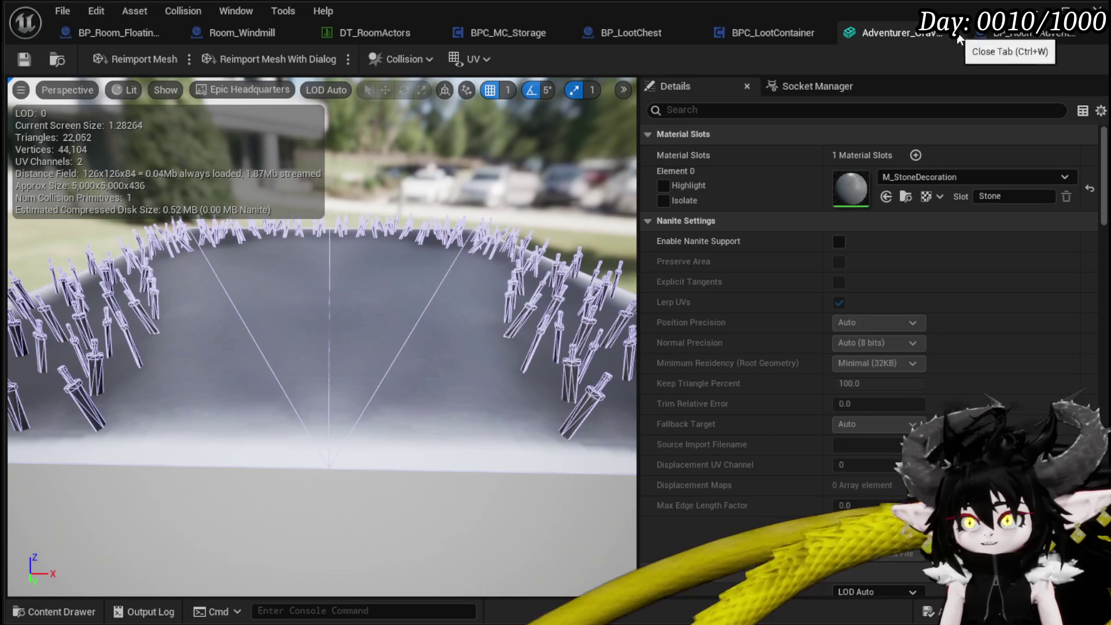
pyautogui.click(958, 39)
# Compile BP_Room_AdventurerGraveyard and add a SpawnAditionals override from the Functions Override list
pyautogui.click(910, 38)
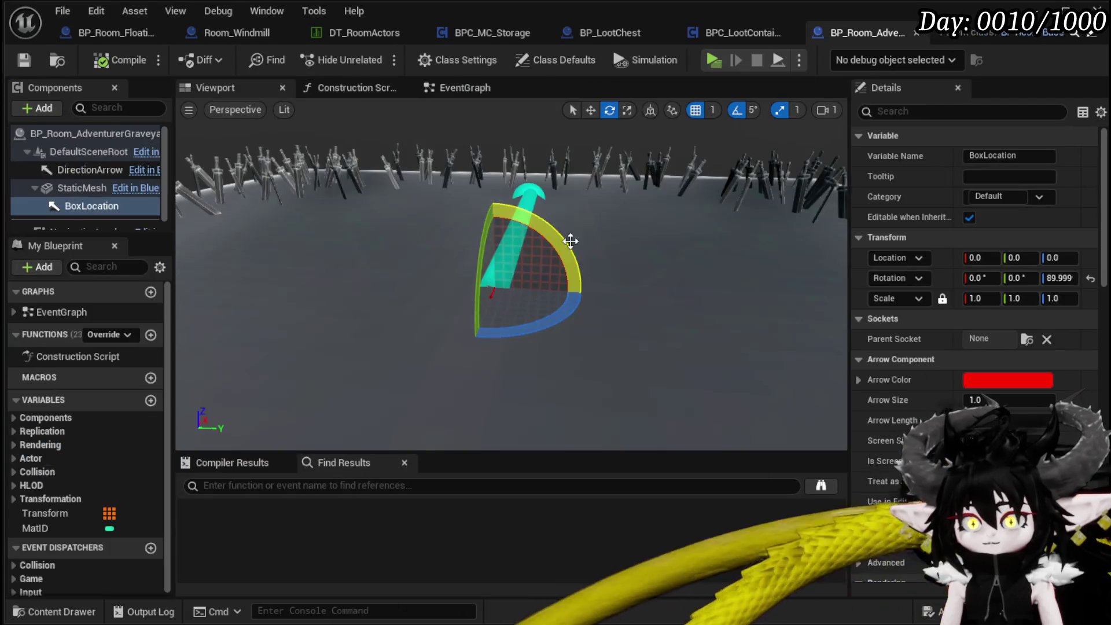
pyautogui.moveTo(511, 289)
pyautogui.mouseDown(button='right')
pyautogui.moveTo(465, 290)
pyautogui.moveTo(569, 244)
pyautogui.mouseUp(button='right')
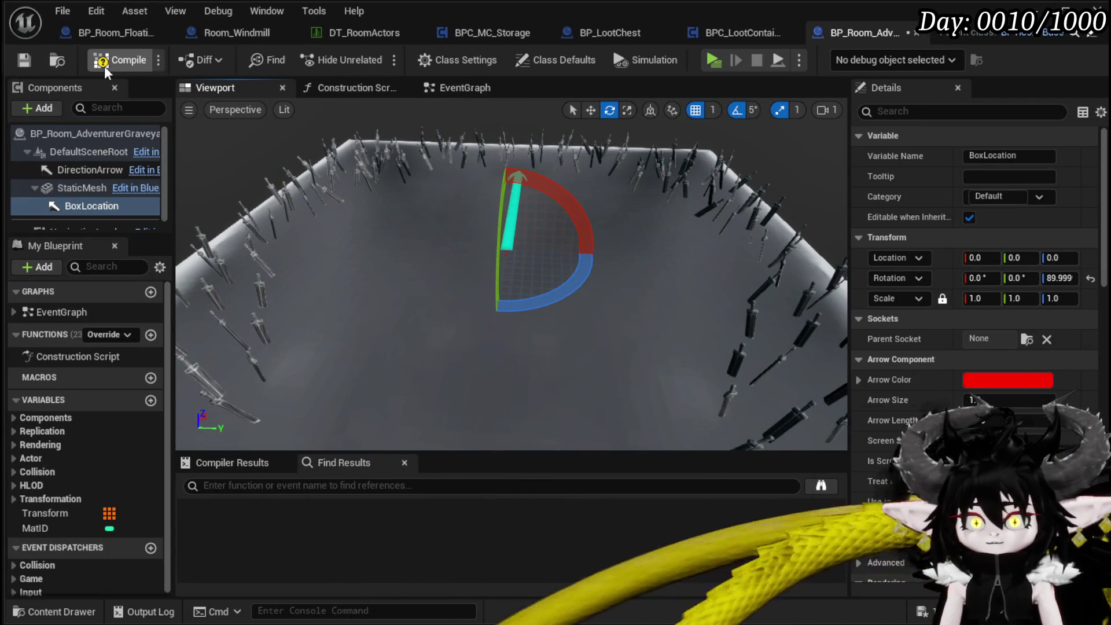
pyautogui.click(38, 61)
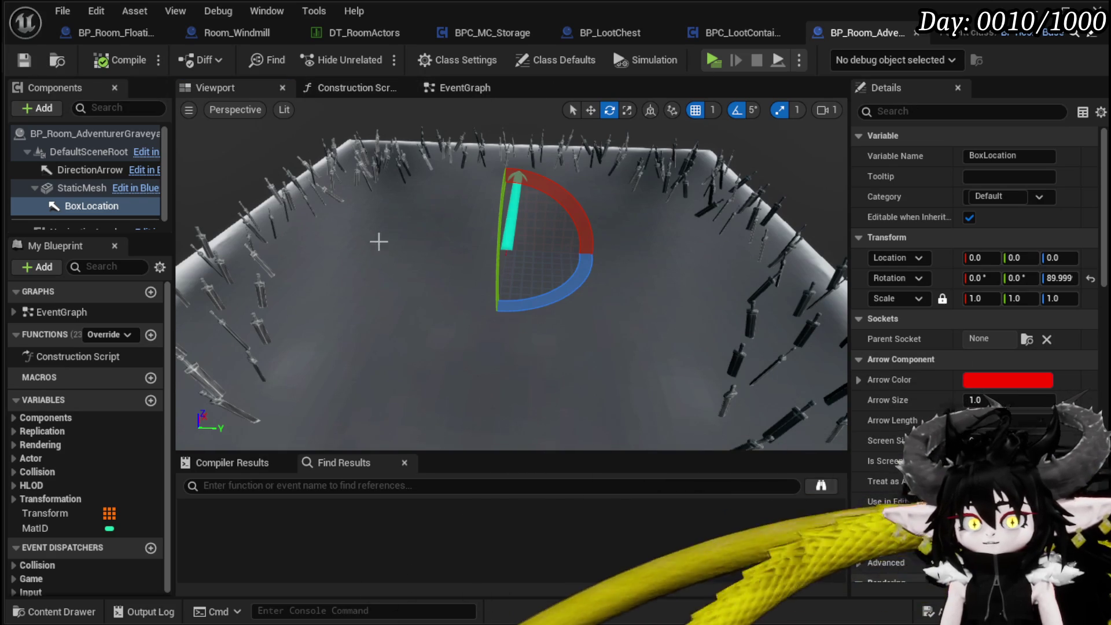
pyautogui.click(100, 335)
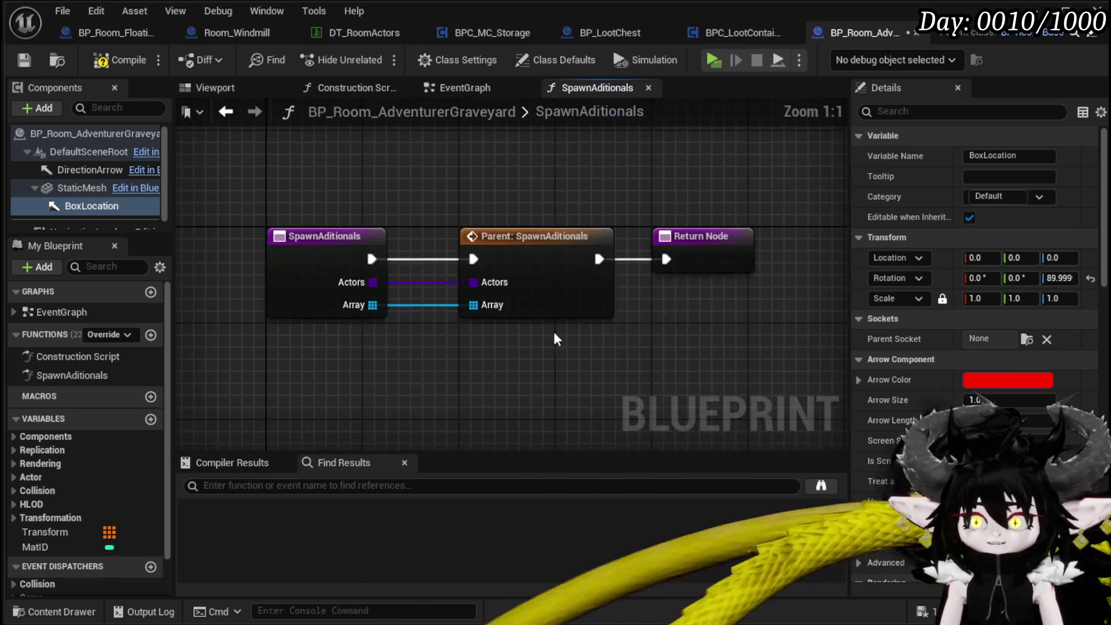
# Feed the parent SpawnAditionals a Make Array holding BoxLocation in slot [0], then save
pyautogui.moveTo(559, 249)
pyautogui.mouseDown()
pyautogui.moveTo(573, 278)
pyautogui.moveTo(532, 333)
pyautogui.mouseUp()
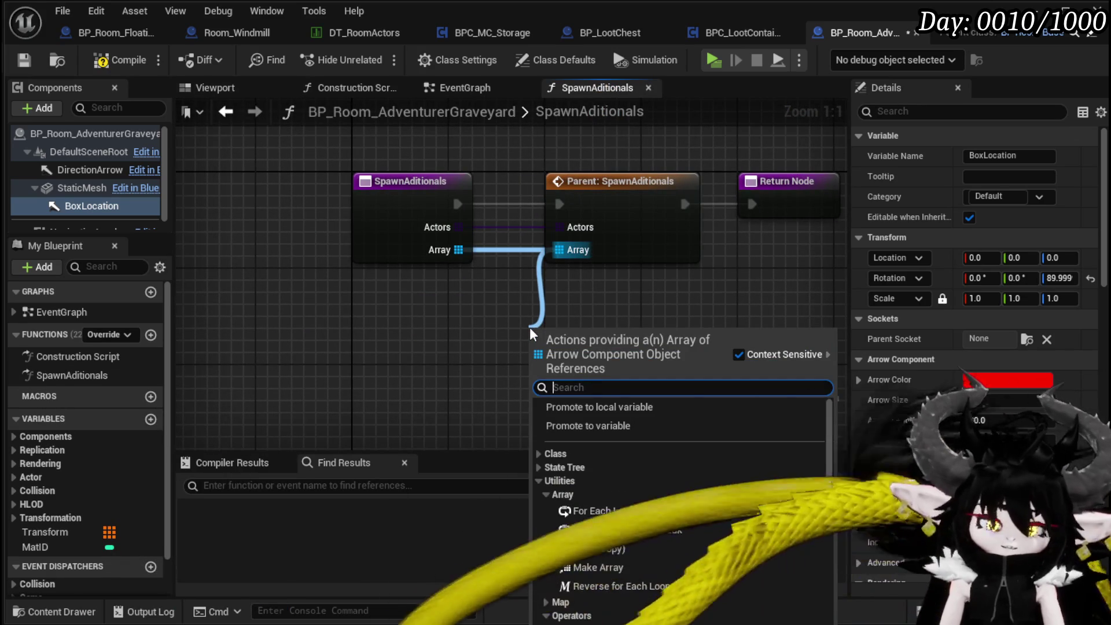
pyautogui.write('Make')
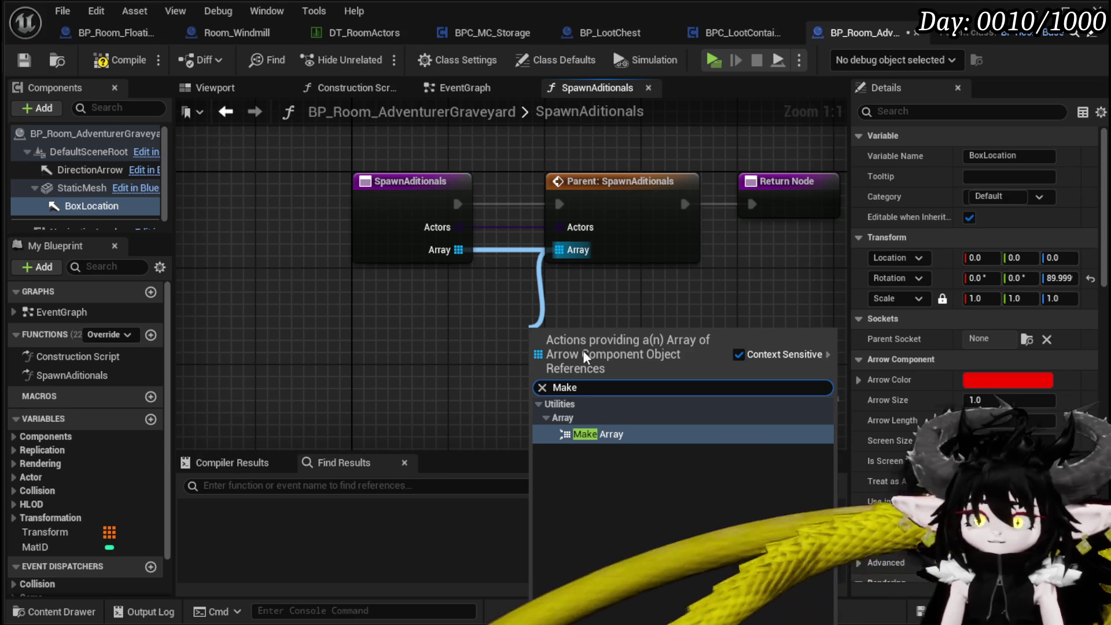
pyautogui.press('Return')
pyautogui.moveTo(87, 206); pyautogui.dragTo(491, 332)
pyautogui.click(435, 404)
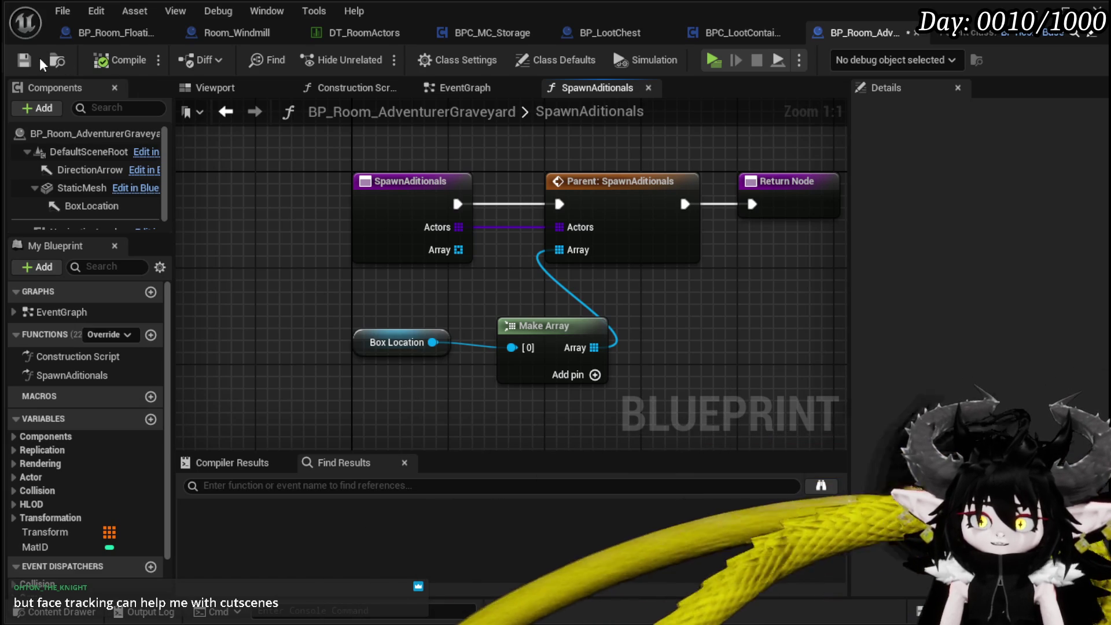
pyautogui.click(24, 60)
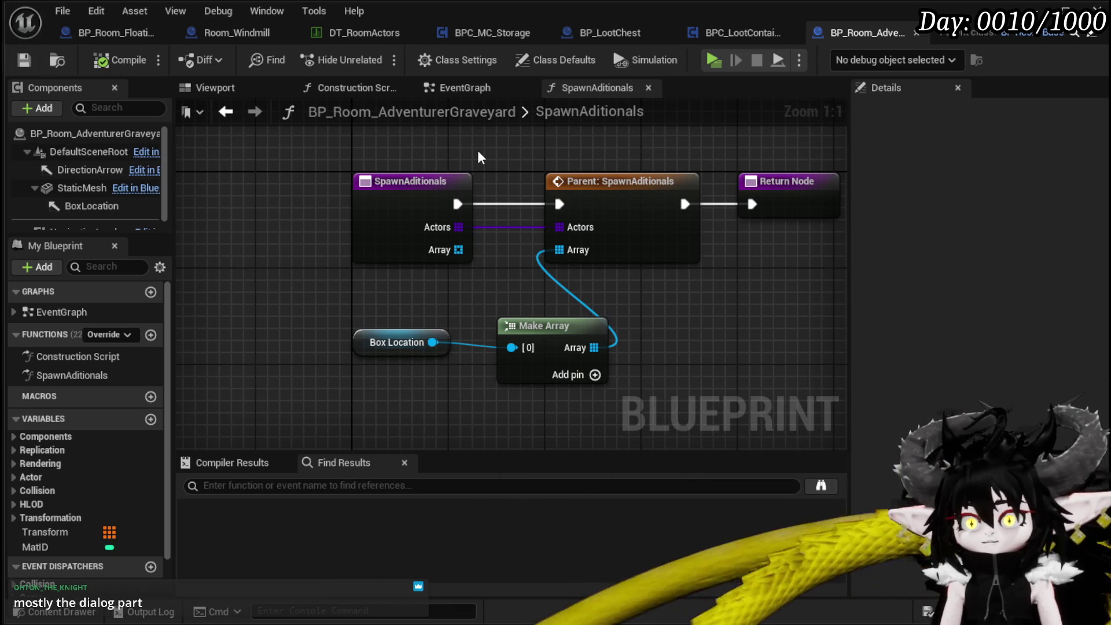
# Tidy the SpawnAditionals graph by repositioning the Make Array node and save again
pyautogui.moveTo(478, 157)
pyautogui.mouseDown(button='right')
pyautogui.moveTo(347, 194)
pyautogui.moveTo(400, 166)
pyautogui.mouseUp(button='right')
pyautogui.click(452, 334)
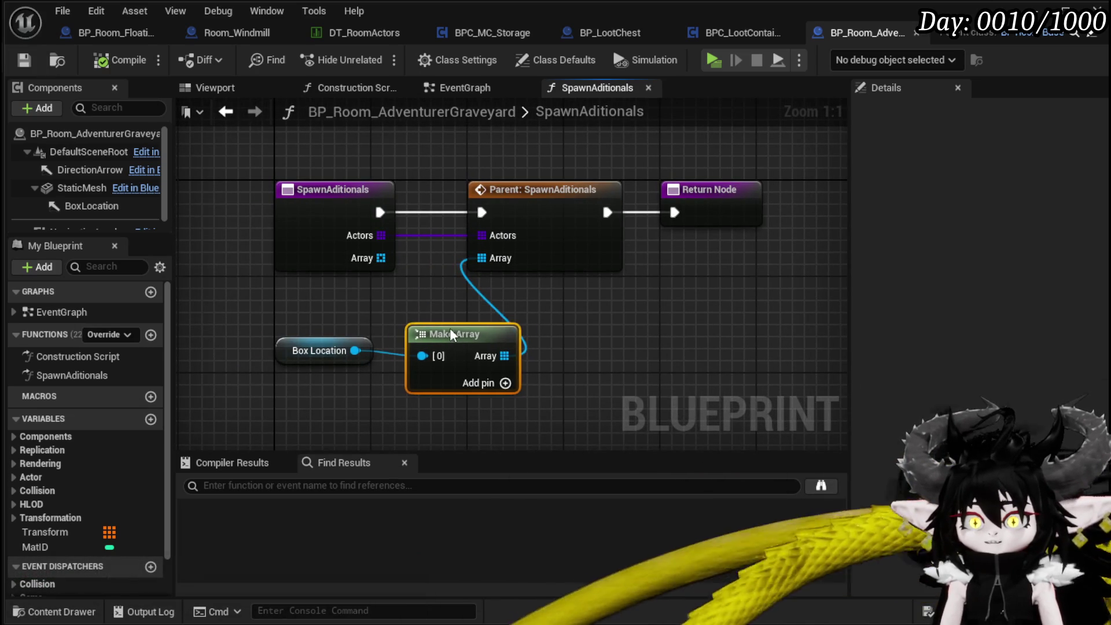
pyautogui.moveTo(451, 335); pyautogui.dragTo(427, 322)
pyautogui.click(359, 290)
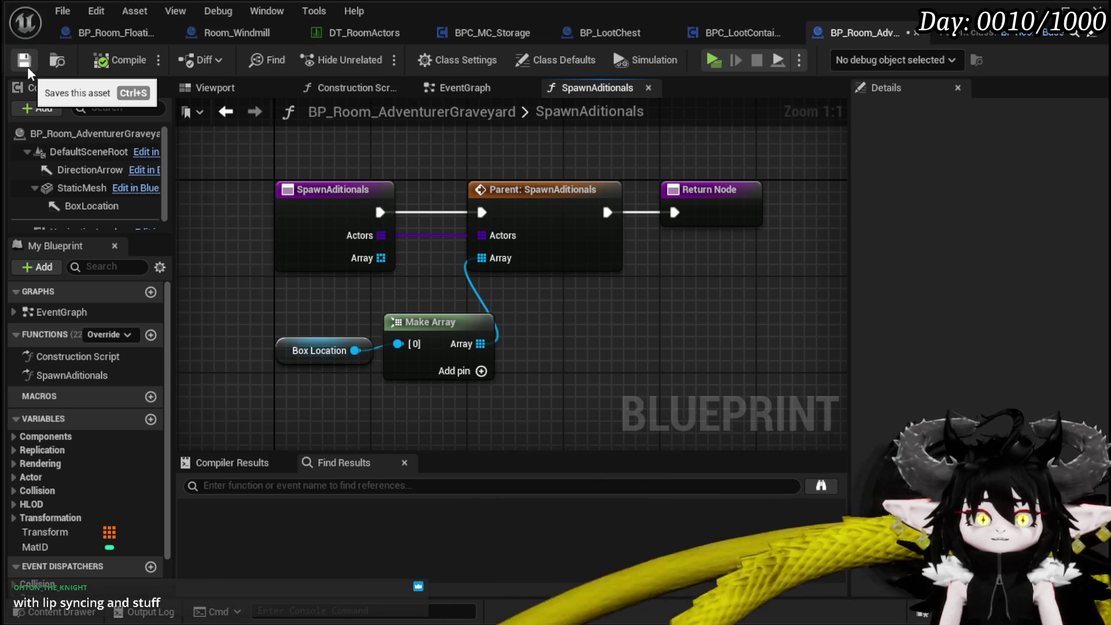
pyautogui.click(27, 70)
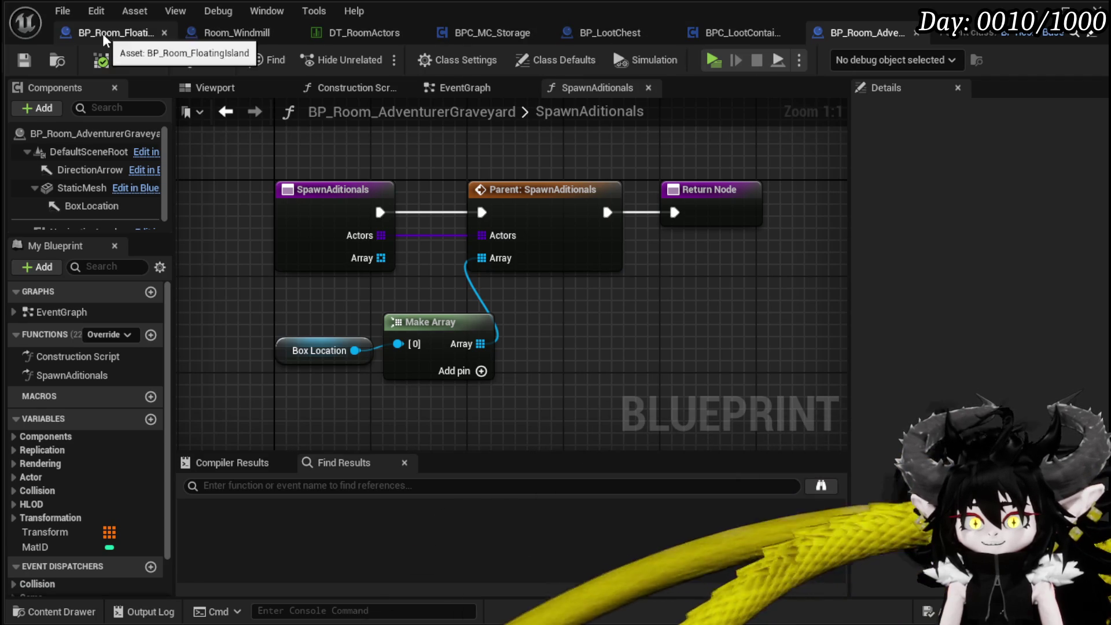
# Close the floating island room blueprint and bring up the DT_RoomActors data table
pyautogui.click(157, 36)
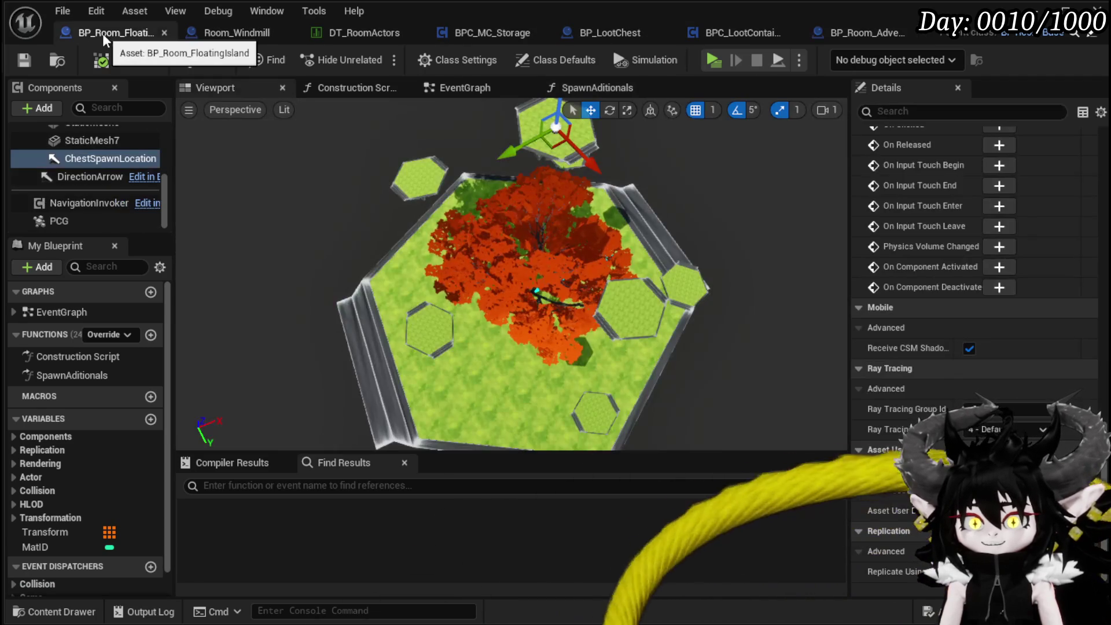
pyautogui.click(164, 35)
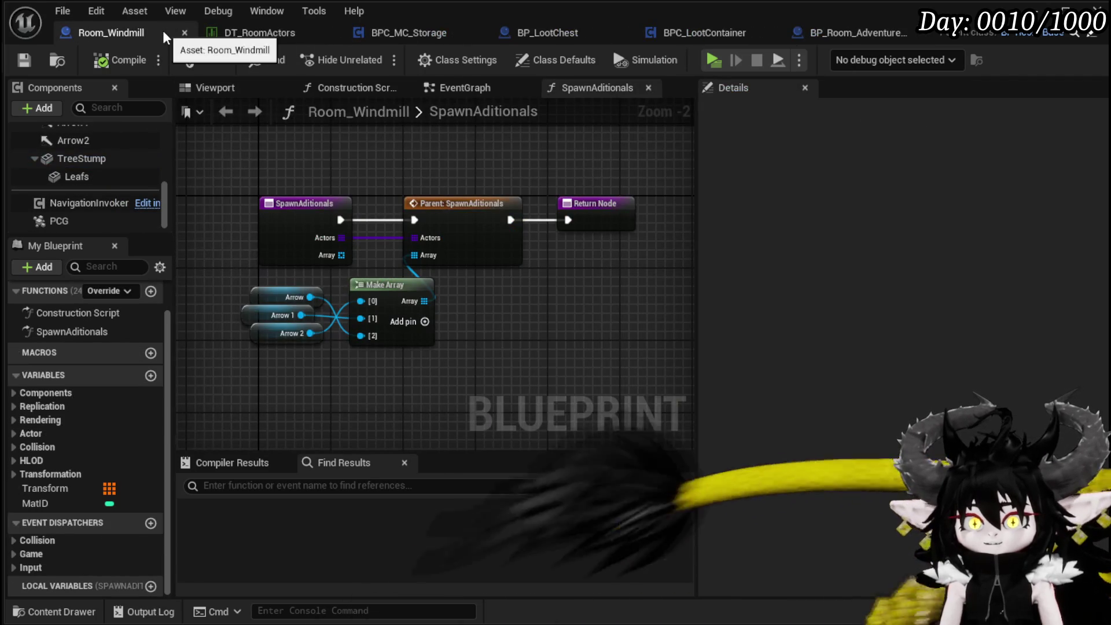
pyautogui.click(850, 34)
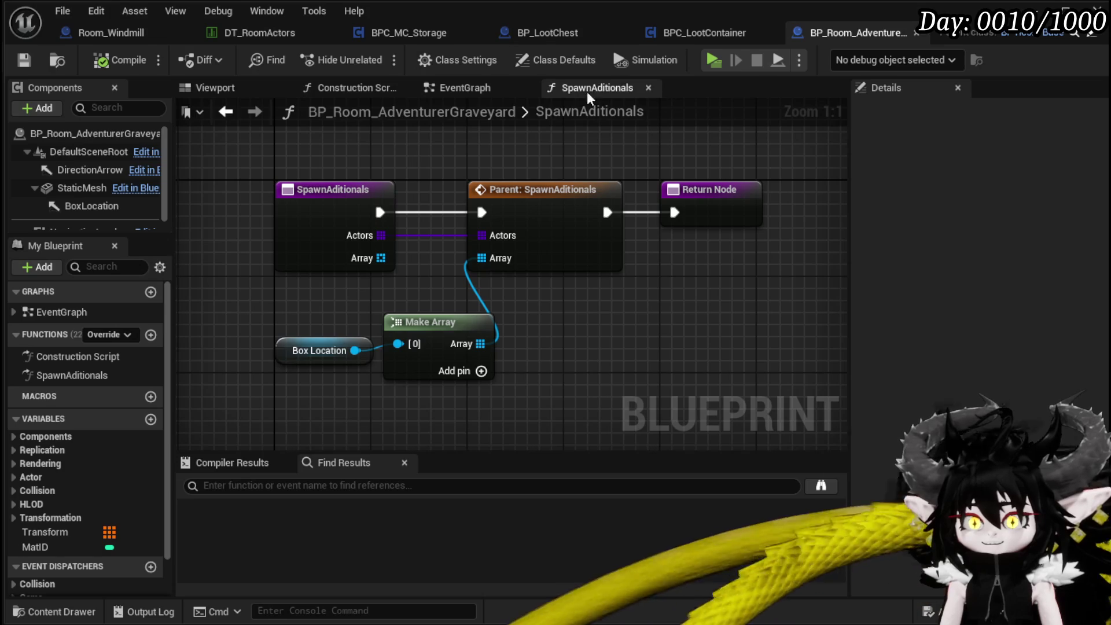
pyautogui.click(272, 33)
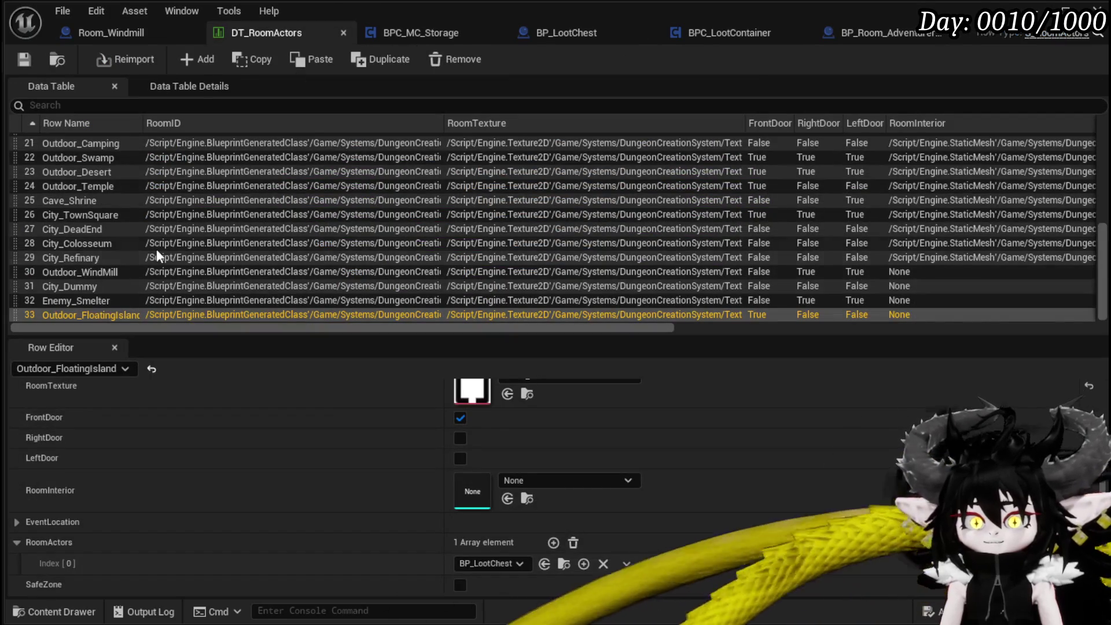
# Add row 34 to DT_RoomActors, name it Outdoor_HeroGraveyard, and save
pyautogui.click(195, 62)
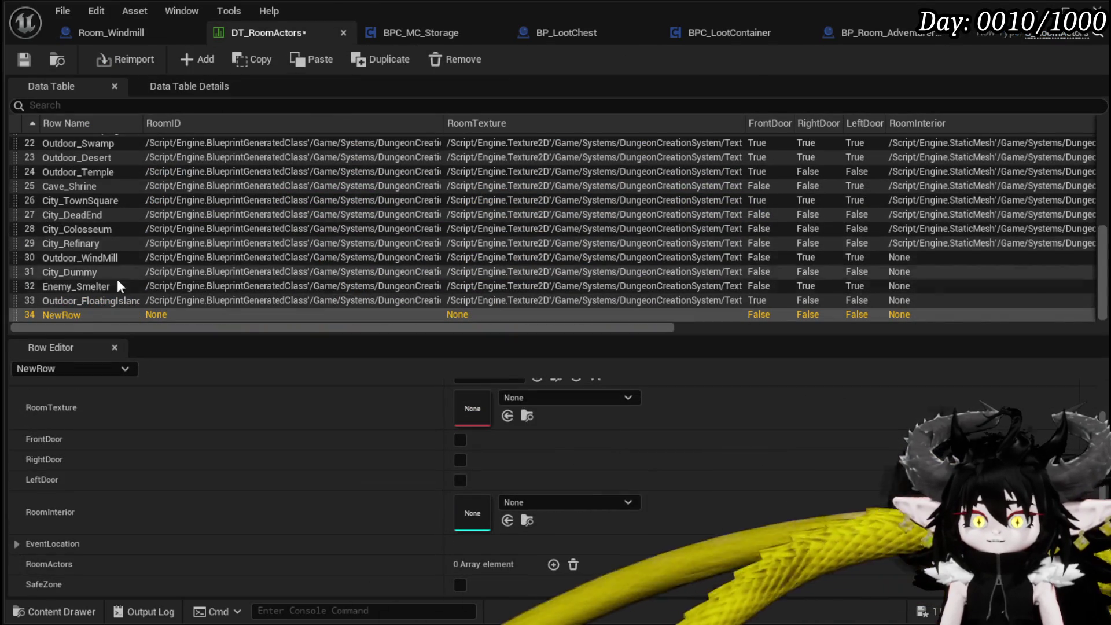
pyautogui.doubleClick(77, 317)
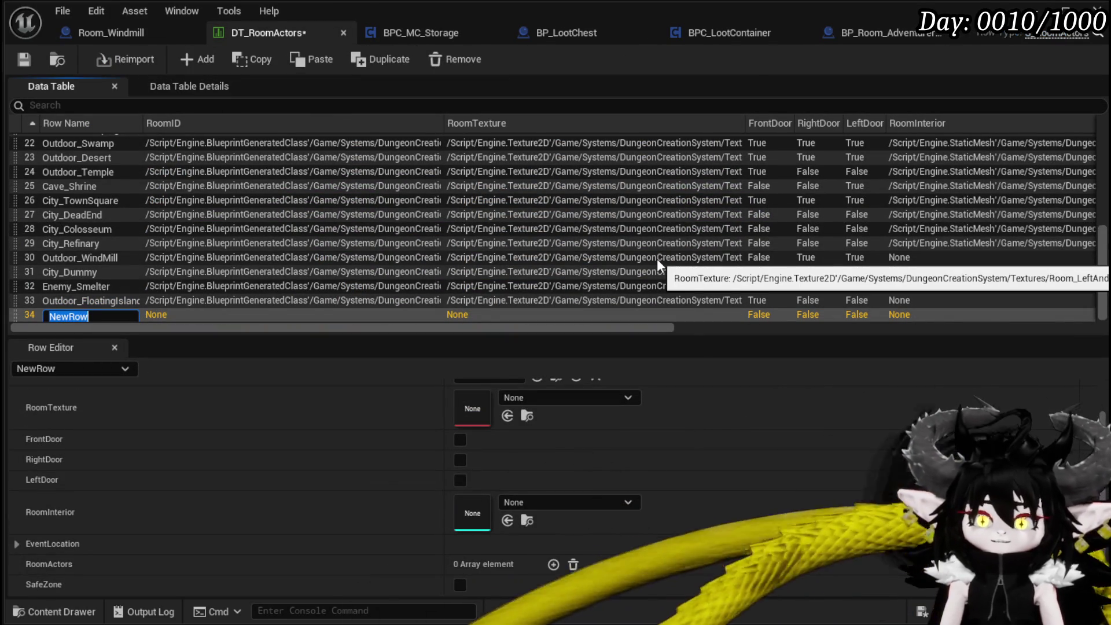
pyautogui.write('Out')
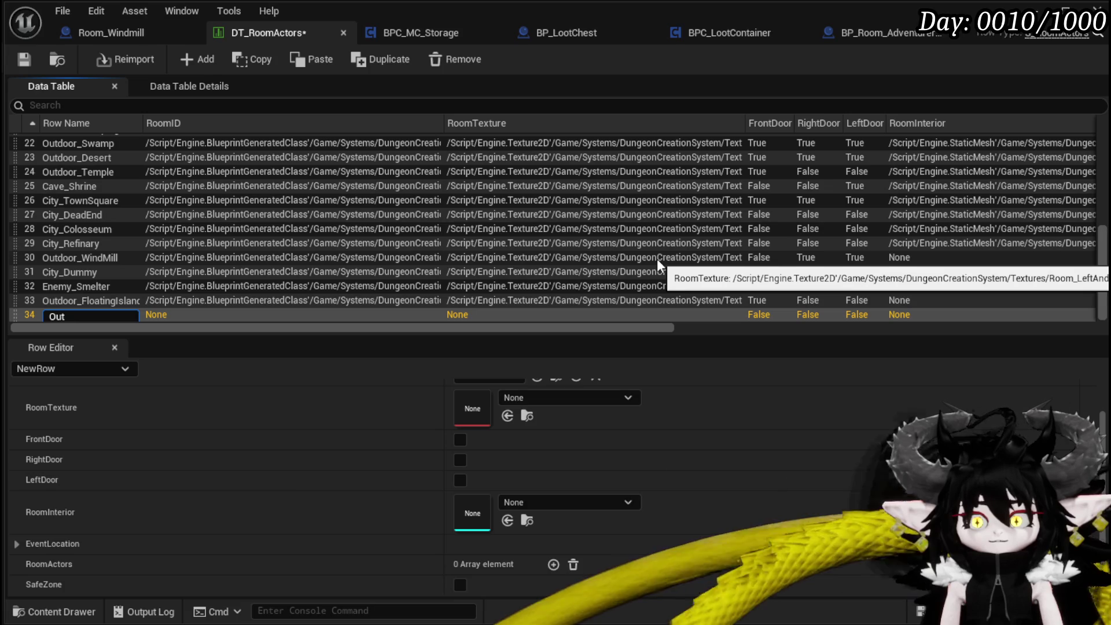
pyautogui.write('door_')
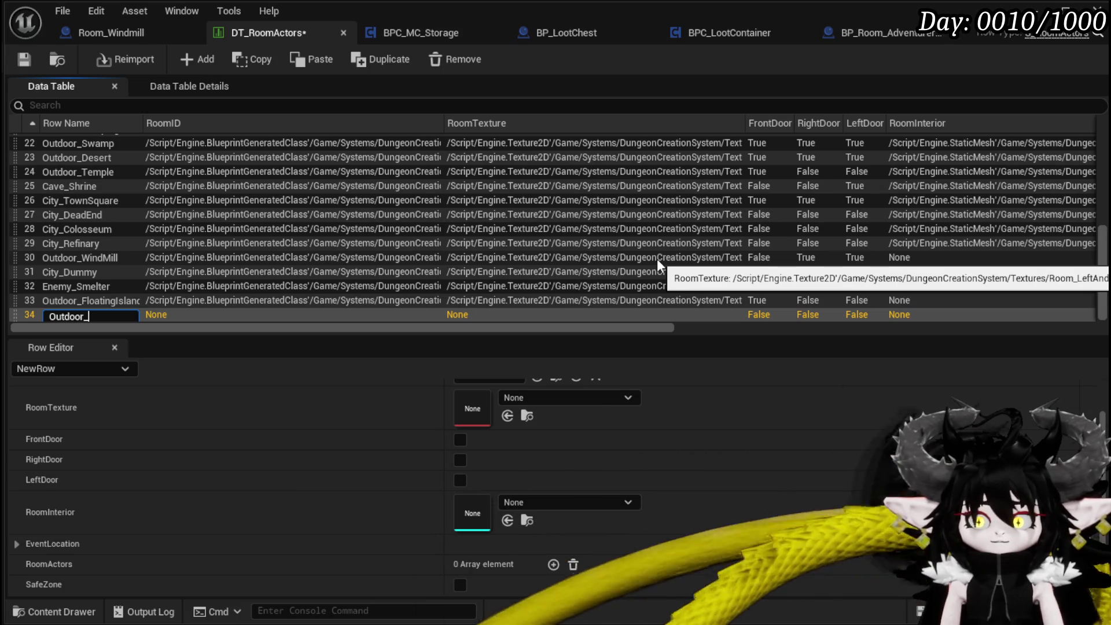
pyautogui.write('Hero')
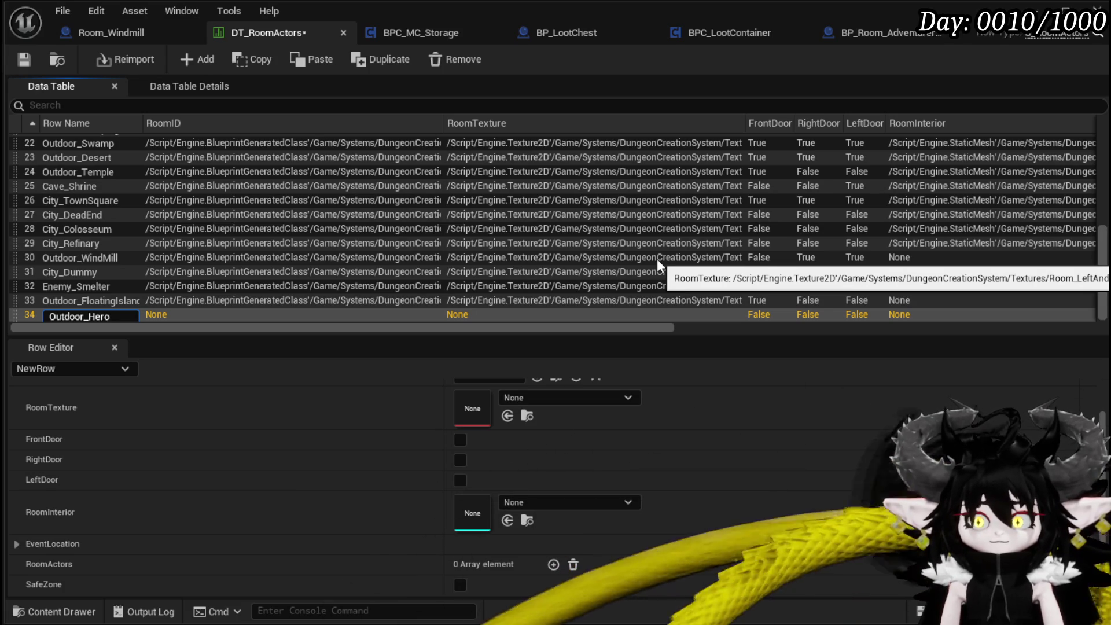
pyautogui.write('Graveyard')
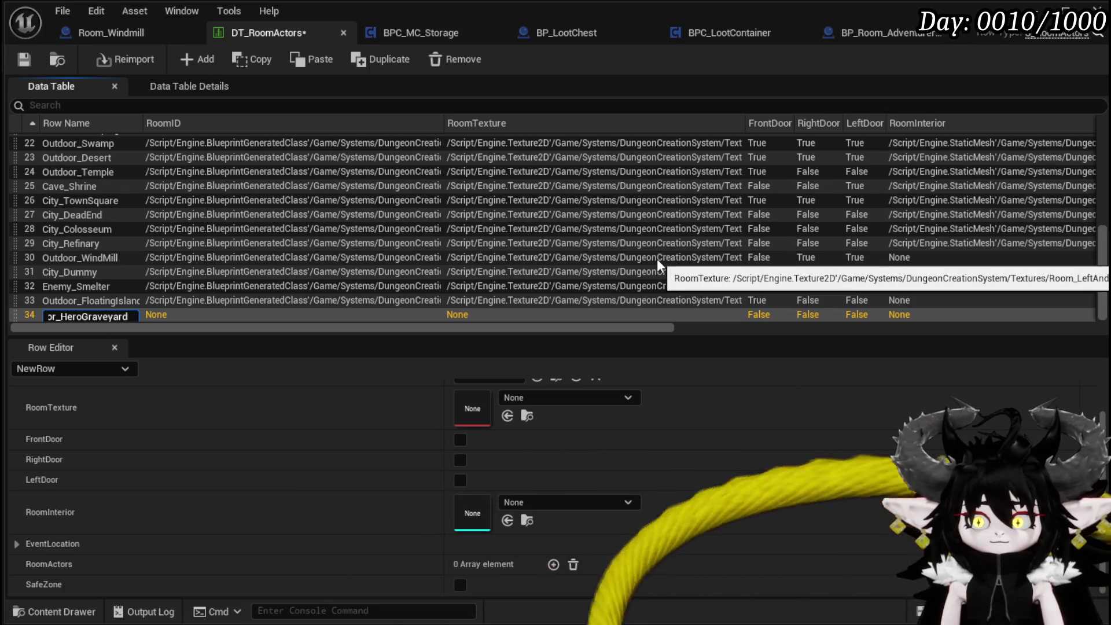
pyautogui.press('Return')
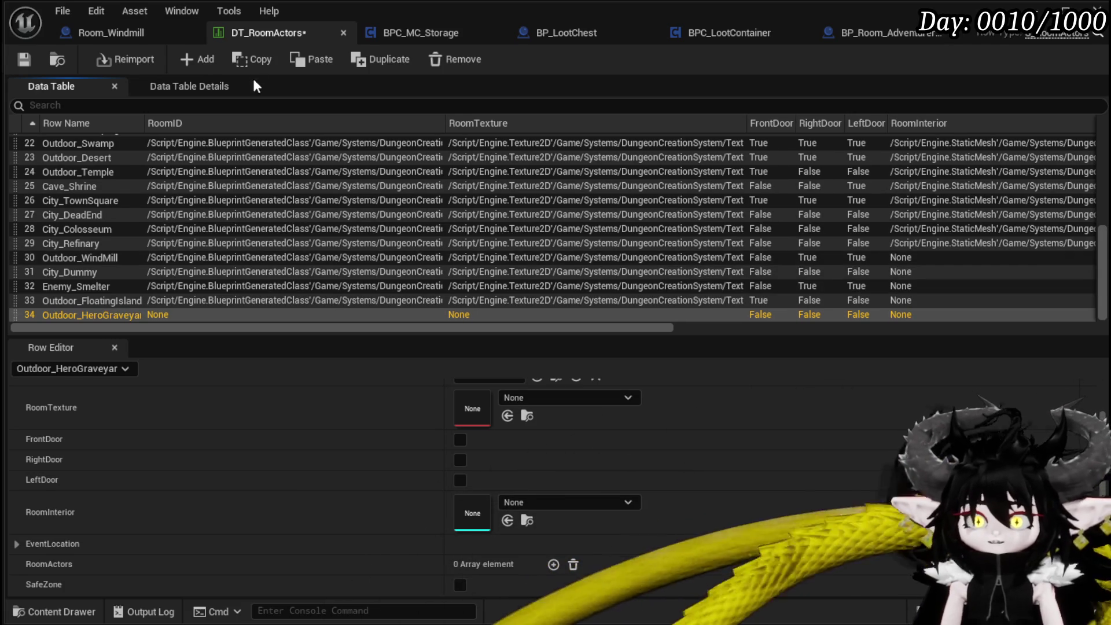
pyautogui.hotkey('ctrl', 's')
# Set the row's RoomID to BP_Room_AdventurerGraveyard and RoomTexture to Room_DeadEnd
pyautogui.scroll(1, 509, 434)
pyautogui.click(508, 409)
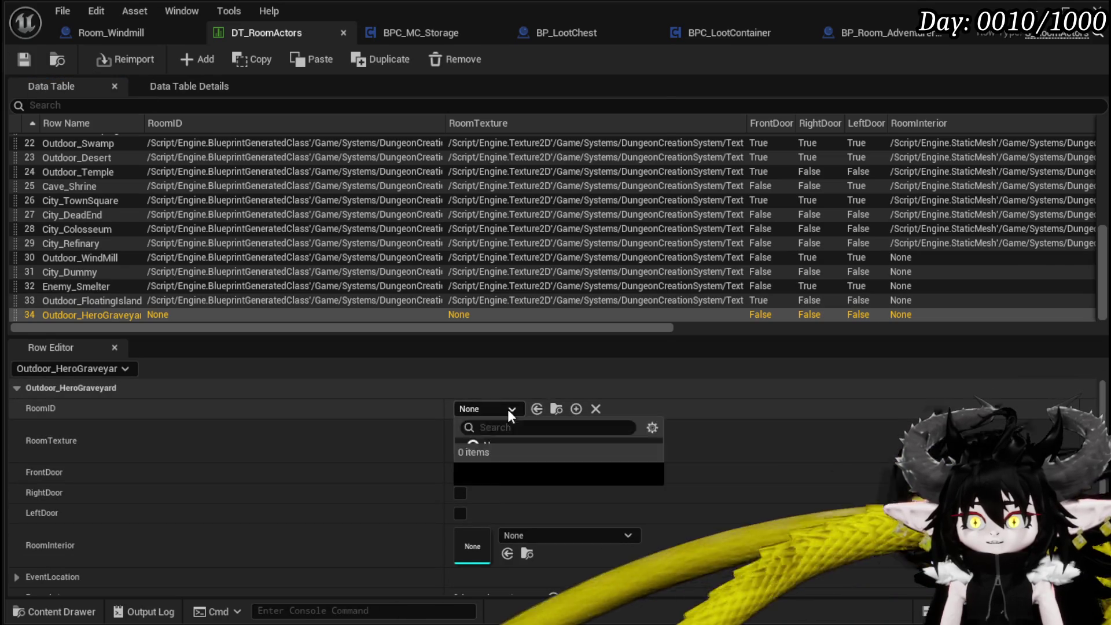
pyautogui.write('Advent')
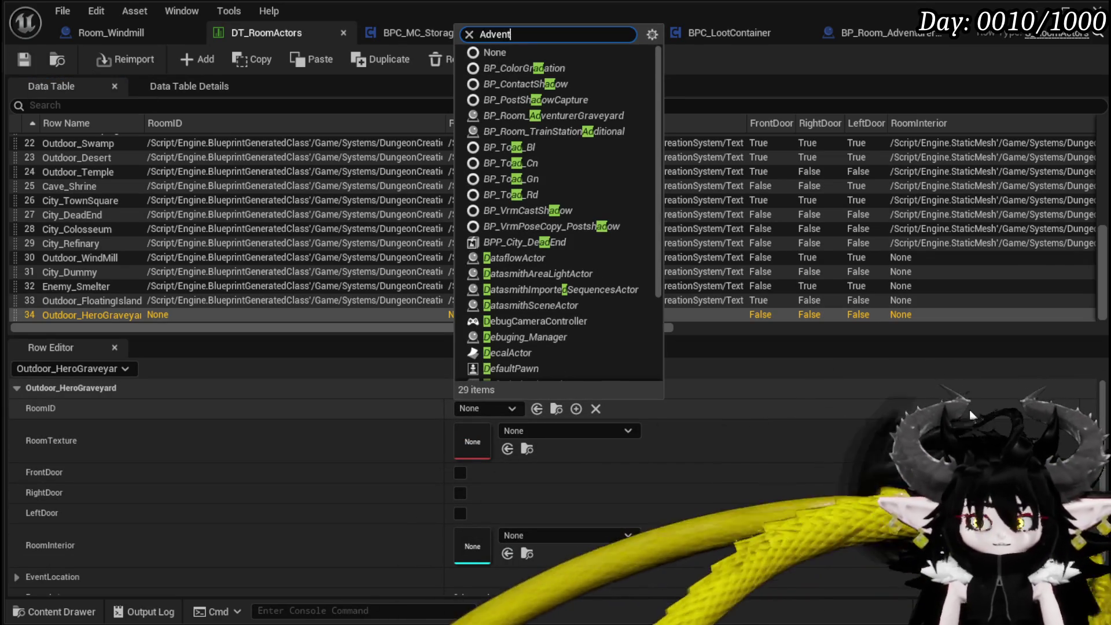
pyautogui.write('ur')
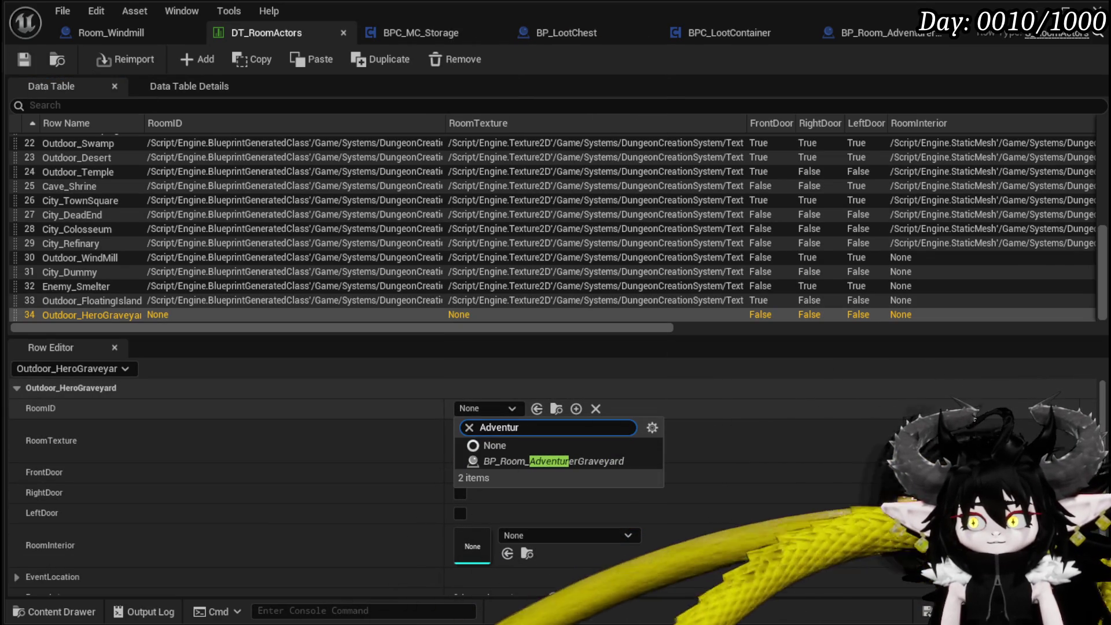
pyautogui.click(567, 466)
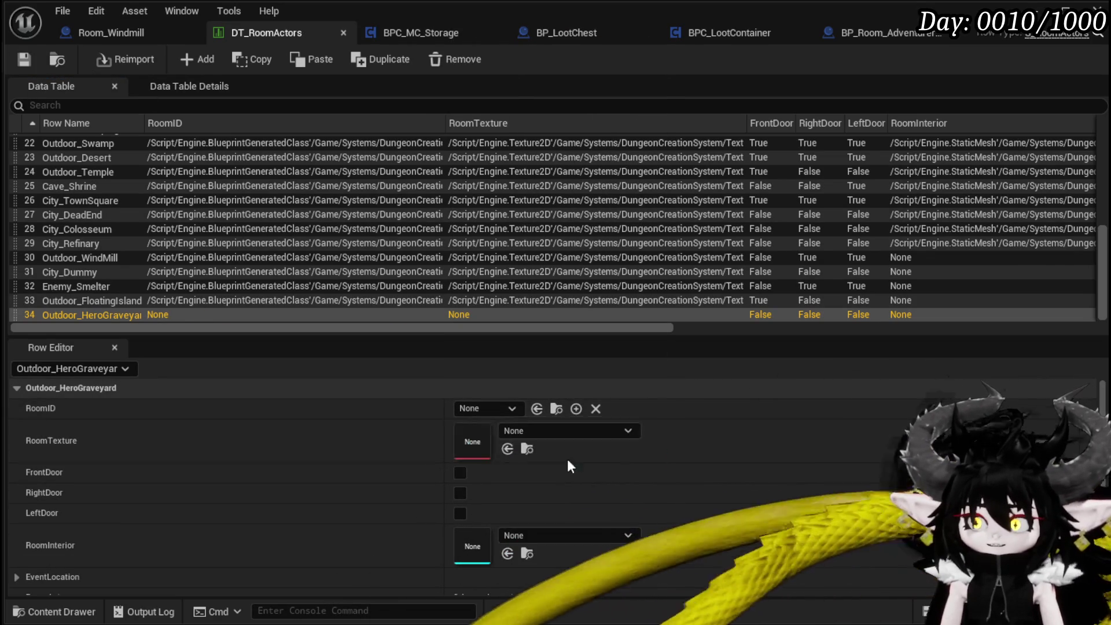
pyautogui.click(531, 430)
pyautogui.write('dea')
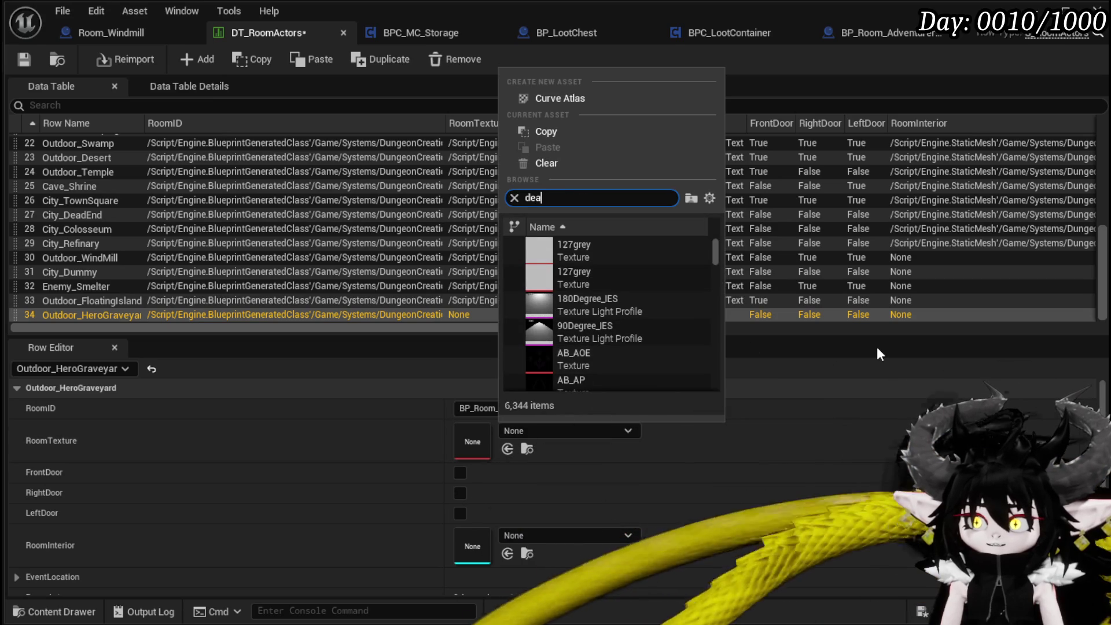
pyautogui.write('d')
pyautogui.click(649, 244)
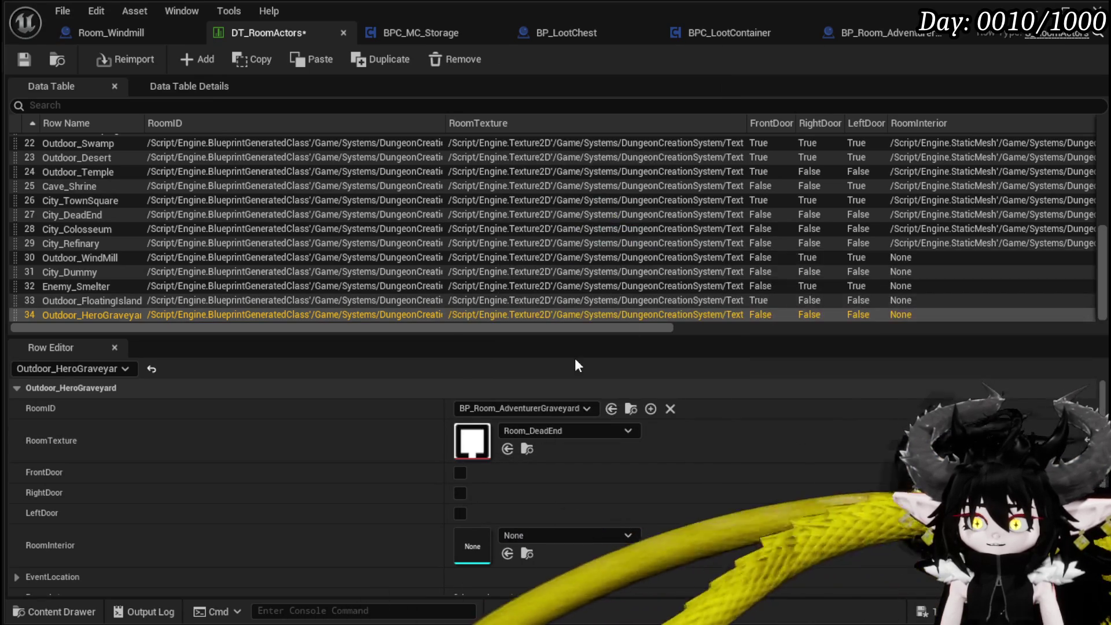
# Add BP_BlackBoxDrop as the row's first RoomActors entry, save the table, and close it
pyautogui.scroll(-1, 384, 470)
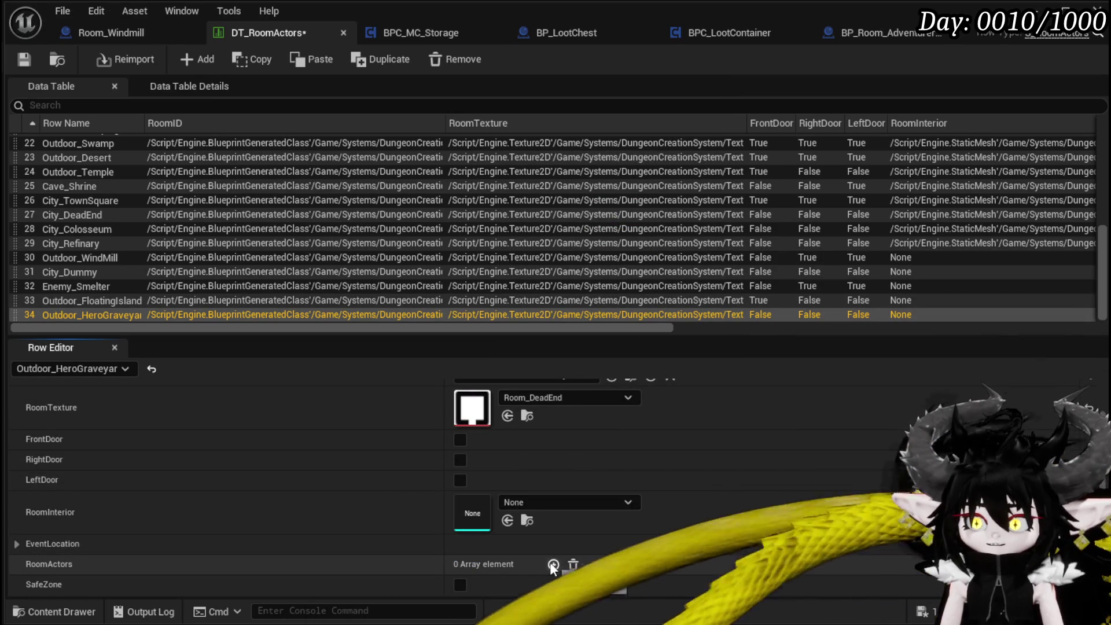
pyautogui.click(553, 566)
pyautogui.scroll(-1, 192, 533)
pyautogui.click(485, 565)
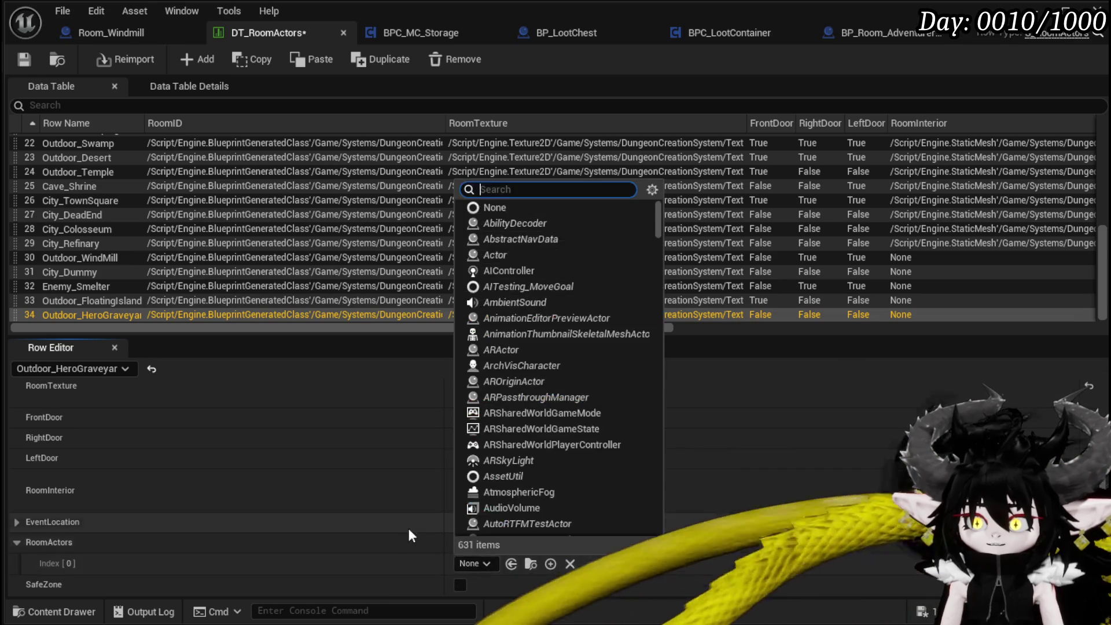
pyautogui.write('B')
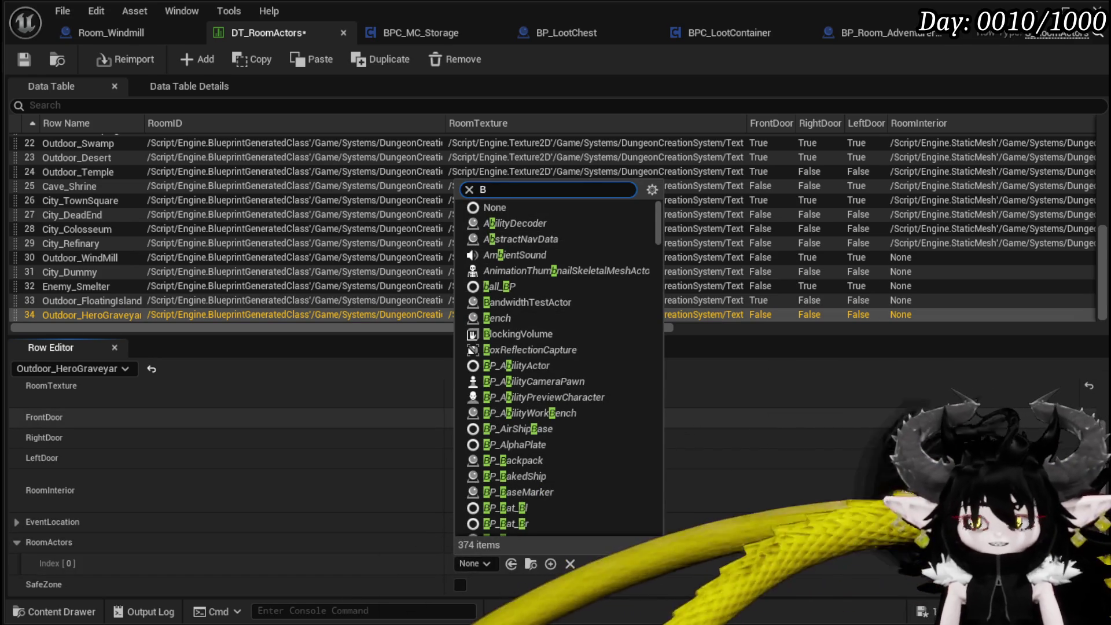
pyautogui.press('BackSpace')
pyautogui.write('Black')
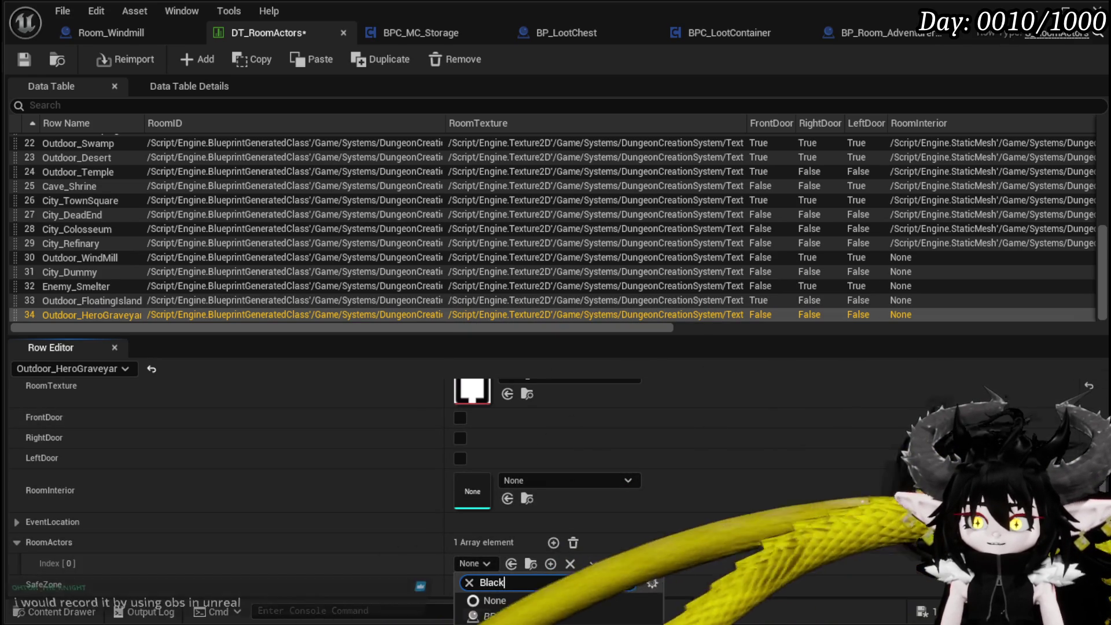
pyautogui.click(524, 616)
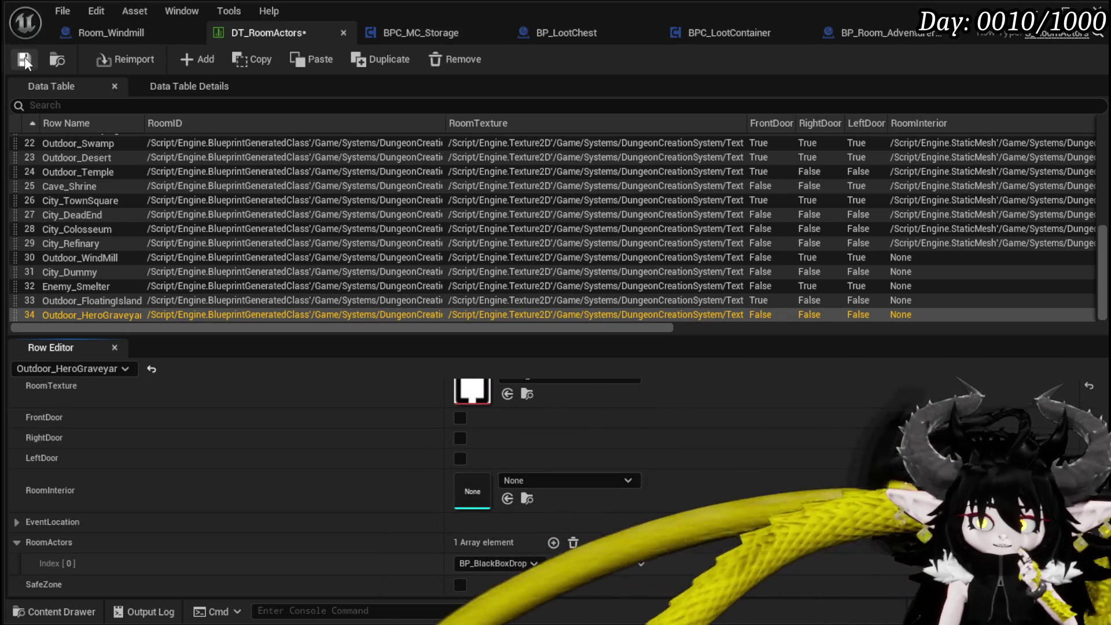
pyautogui.click(24, 57)
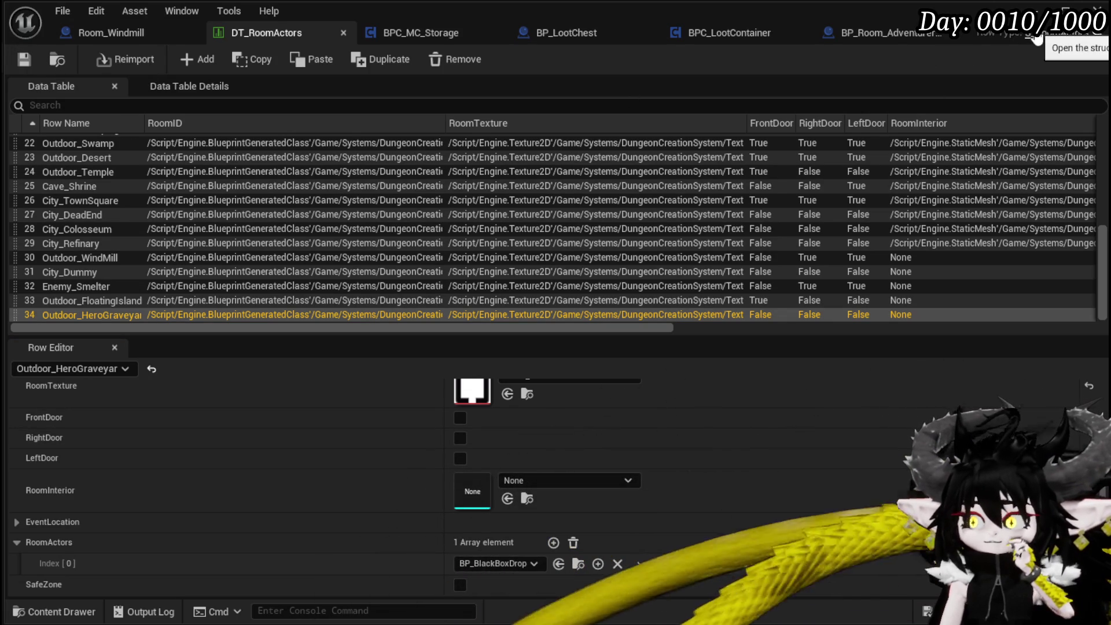
pyautogui.click(1095, 10)
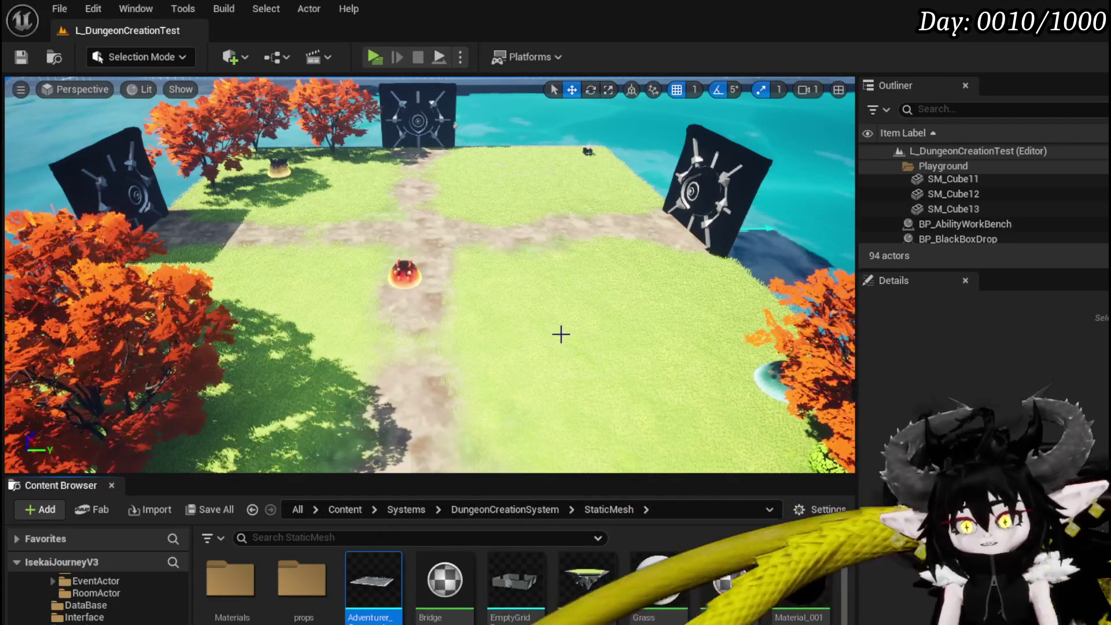
# Fly the viewport camera over the arena, the grey tiled platform, and down to the grass
pyautogui.moveTo(428, 275)
pyautogui.mouseDown(button='right')
pyautogui.moveTo(405, 278)
pyautogui.moveTo(400, 304)
pyautogui.mouseUp(button='right')
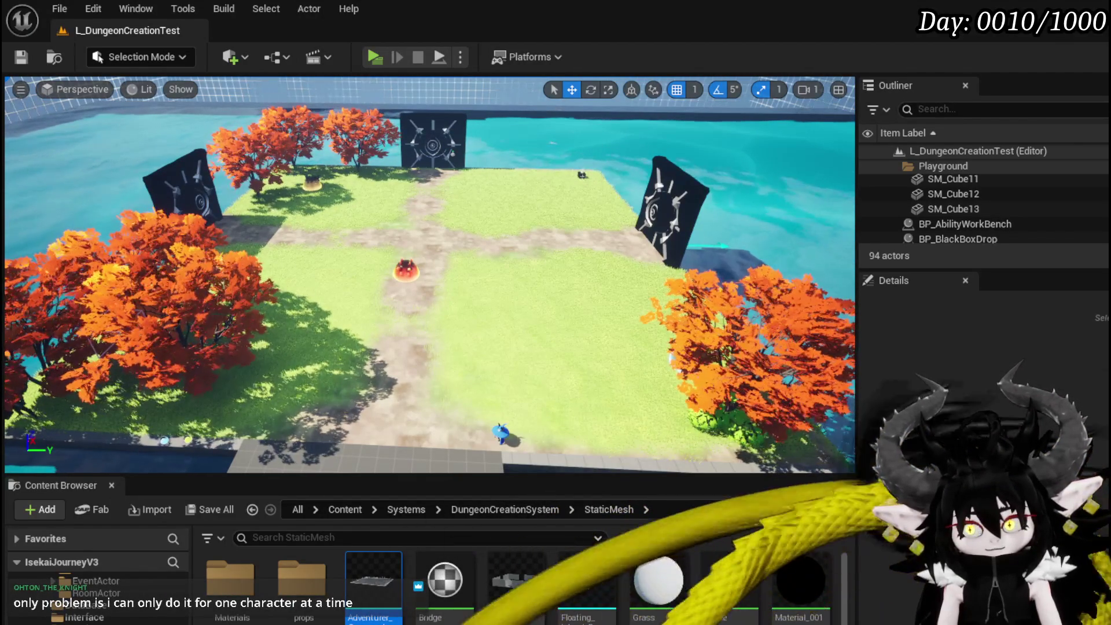
pyautogui.moveTo(594, 412); pyautogui.dragTo(550, 400, button='right')
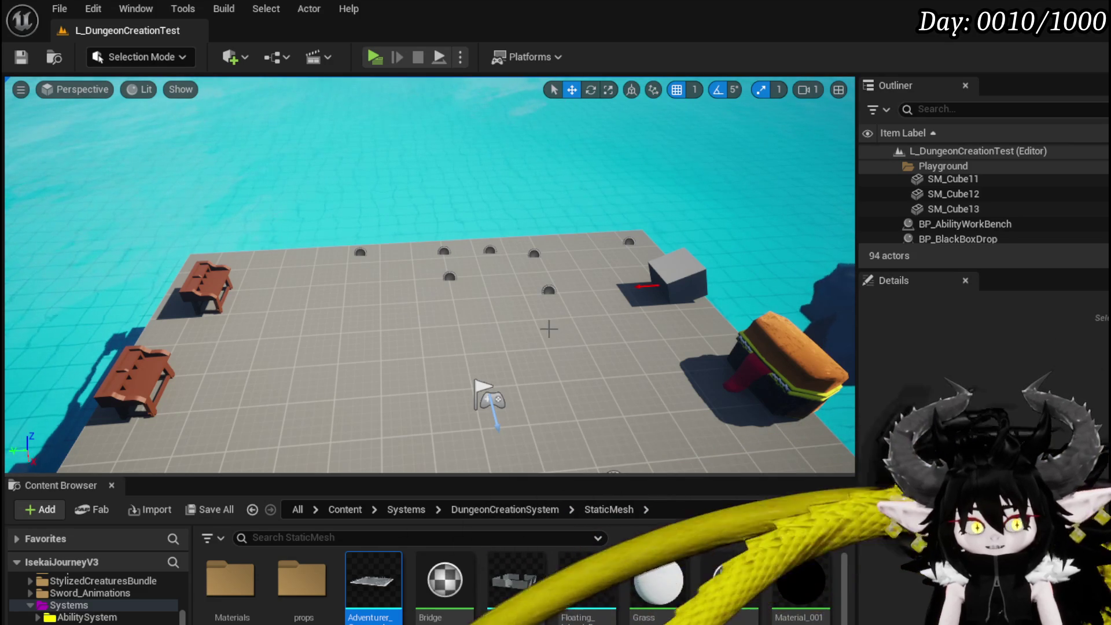
pyautogui.moveTo(486, 202); pyautogui.dragTo(508, 280, button='right')
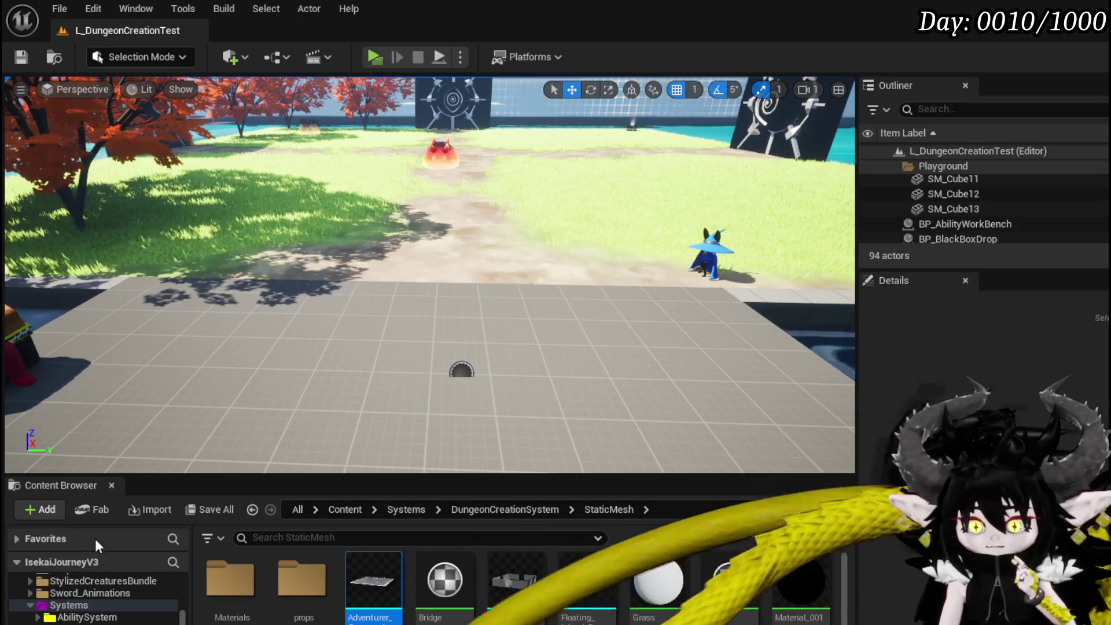
# Browse the Content Browser to Systems > DungeonCreationSystem > Actor
pyautogui.click(87, 618)
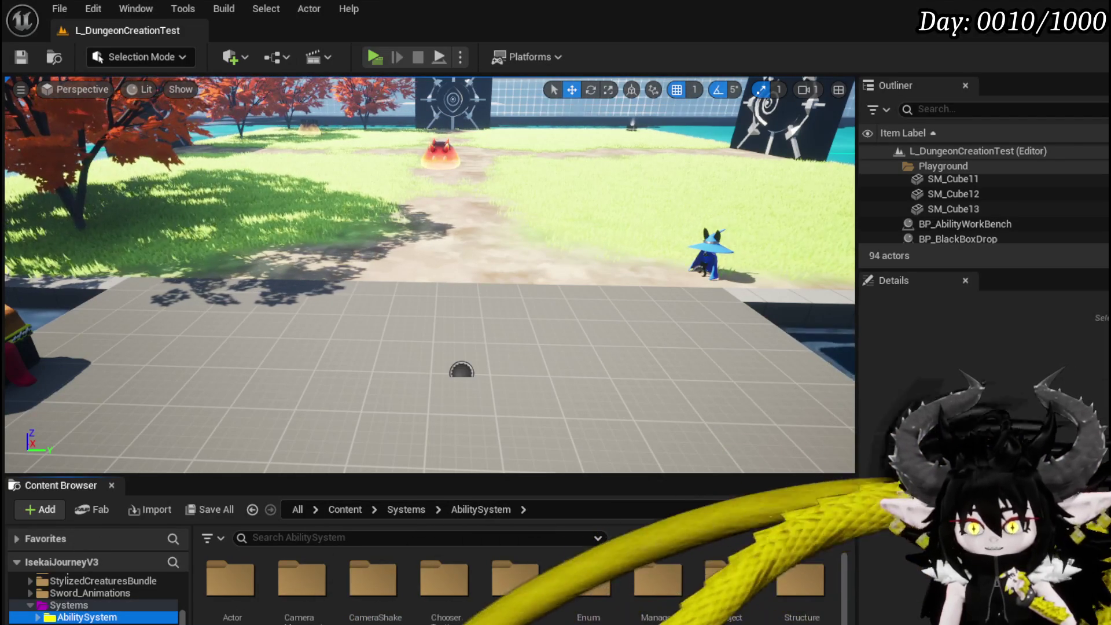
pyautogui.click(63, 624)
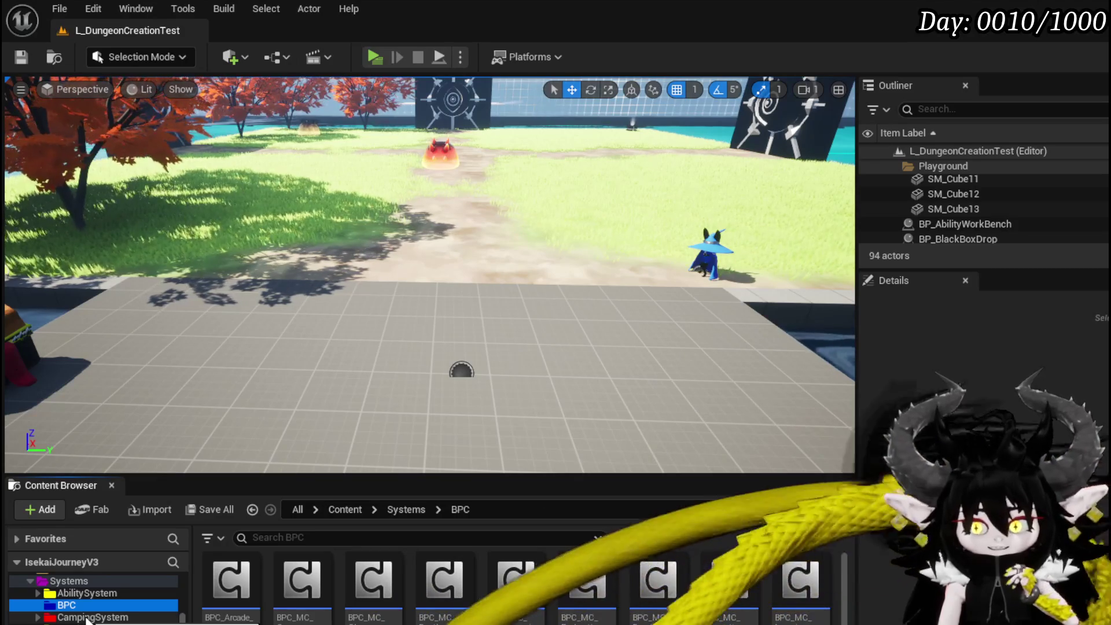
pyautogui.click(87, 624)
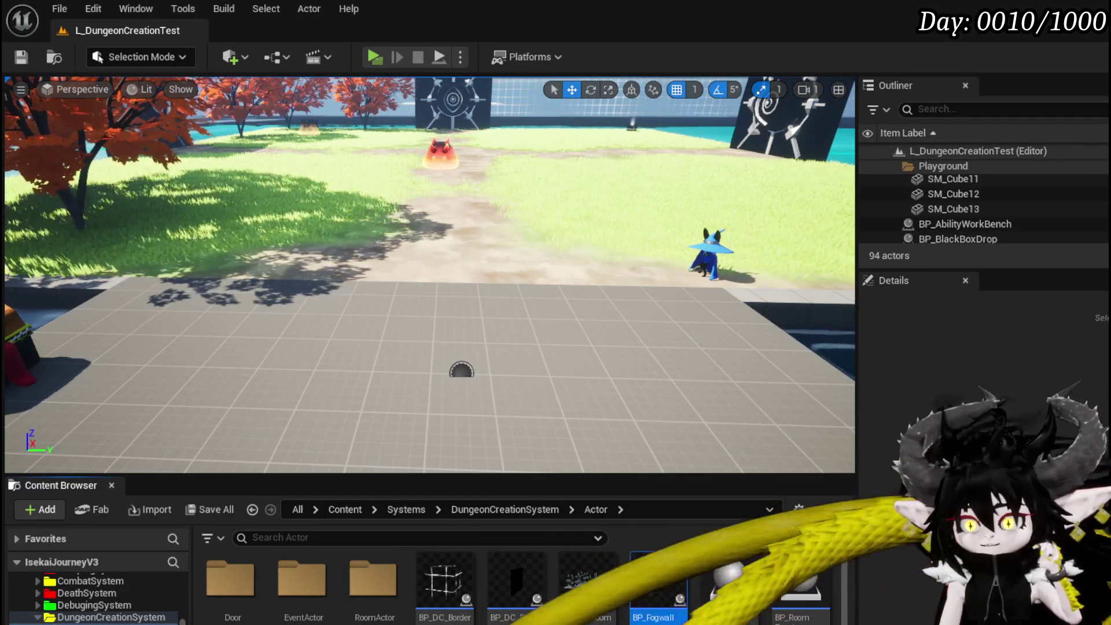
# Place a trial BP_Fogwall, inspect it up close, then delete it and save the level
pyautogui.moveTo(462, 370); pyautogui.dragTo(460, 368)
pyautogui.press('f')
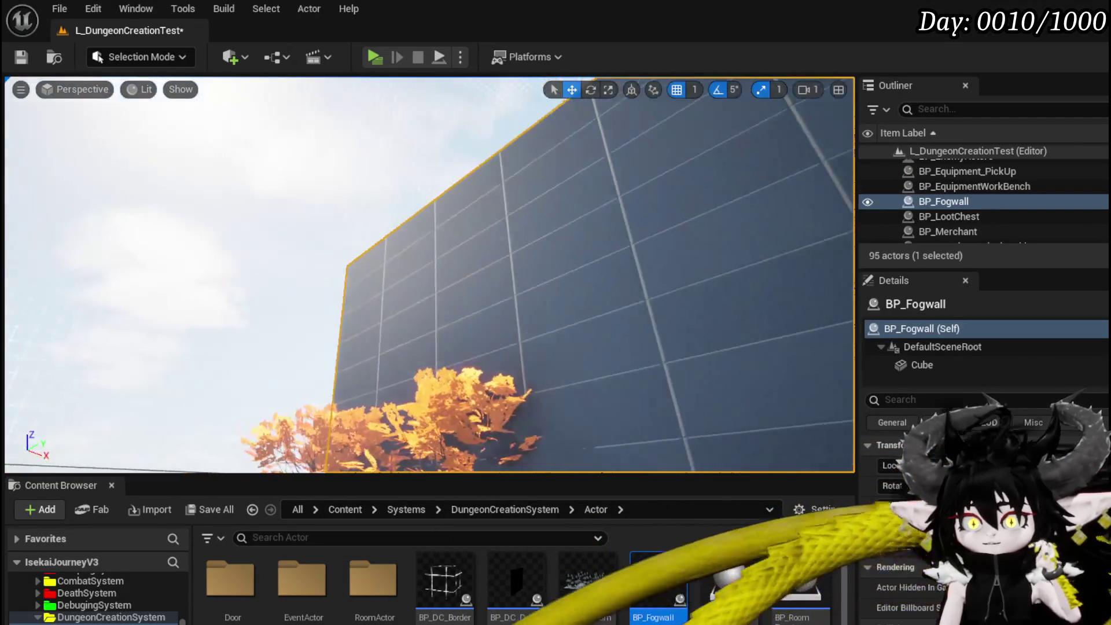
pyautogui.moveTo(454, 103); pyautogui.dragTo(454, 103, button='right')
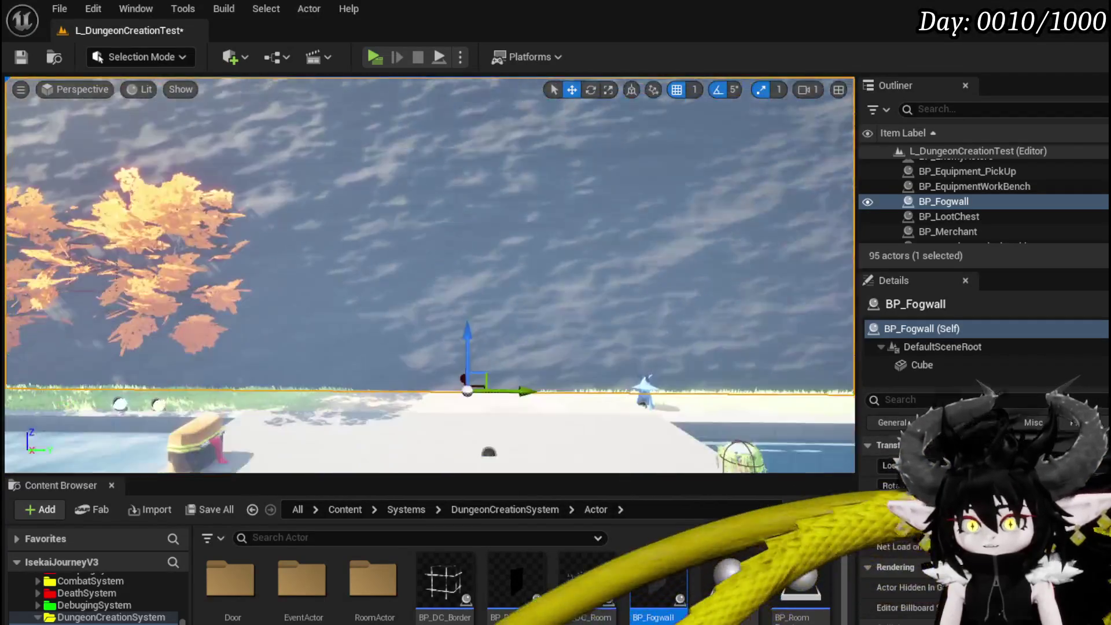
pyautogui.moveTo(386, 338); pyautogui.dragTo(386, 338, button='right')
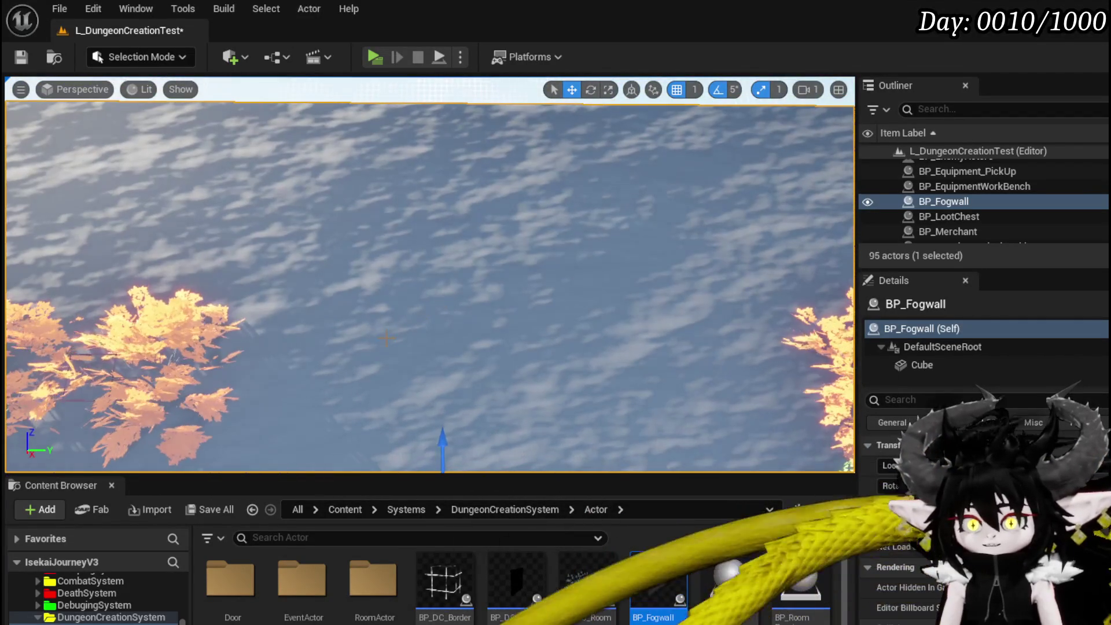
pyautogui.press('Delete')
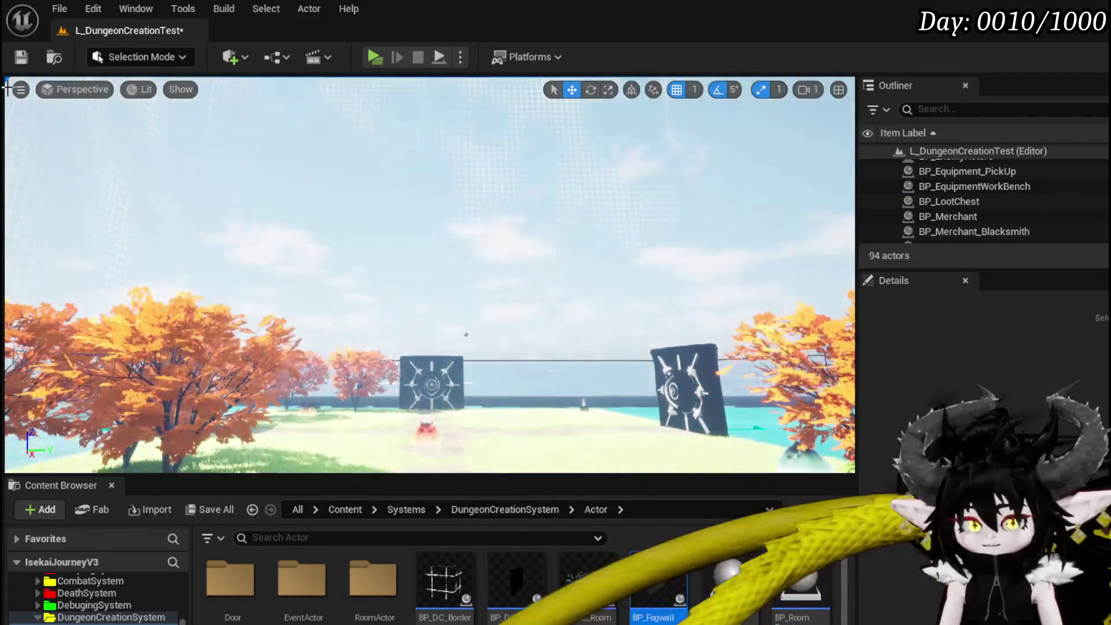
pyautogui.hotkey('ctrl', 's')
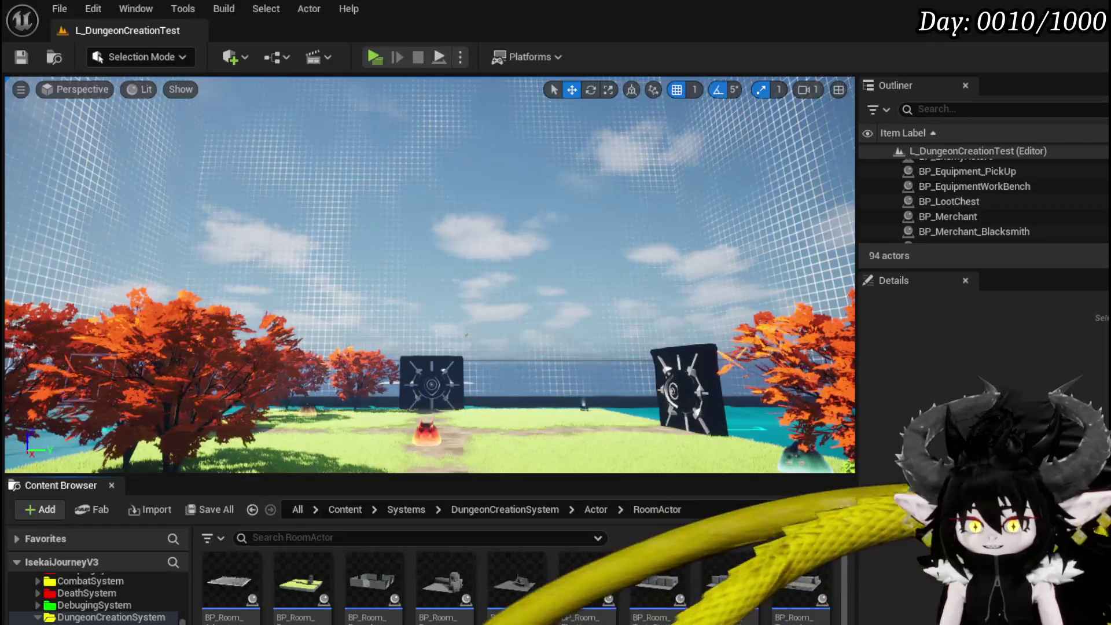
# Browse to the DataBase and BPC folders and return to the DT_RoomActors editor
pyautogui.click(92, 623)
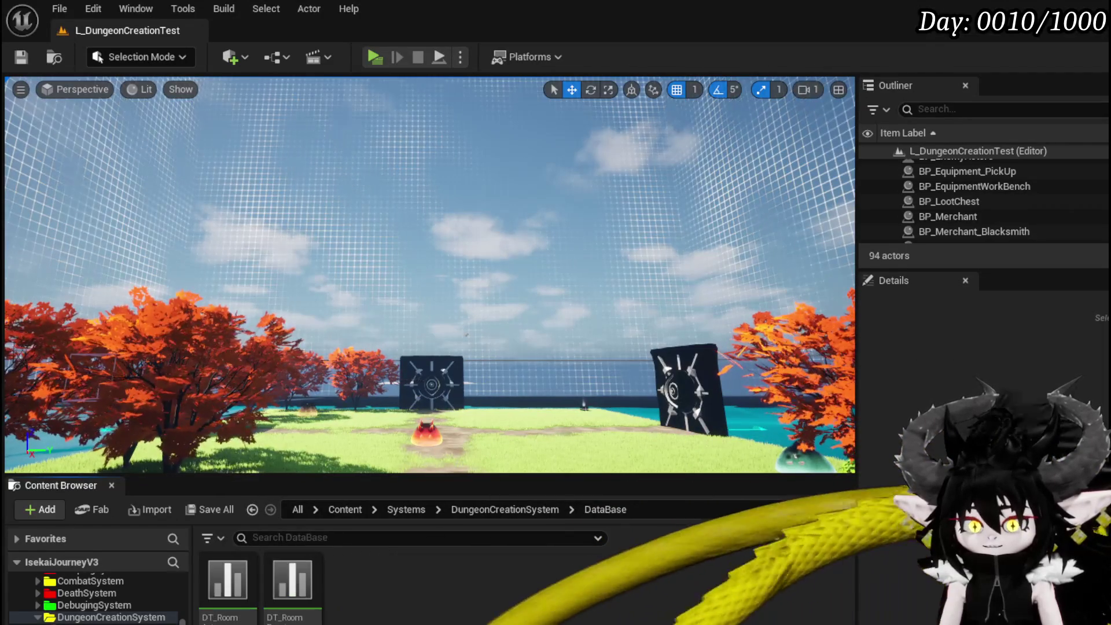
pyautogui.scroll(-10, 137, 602)
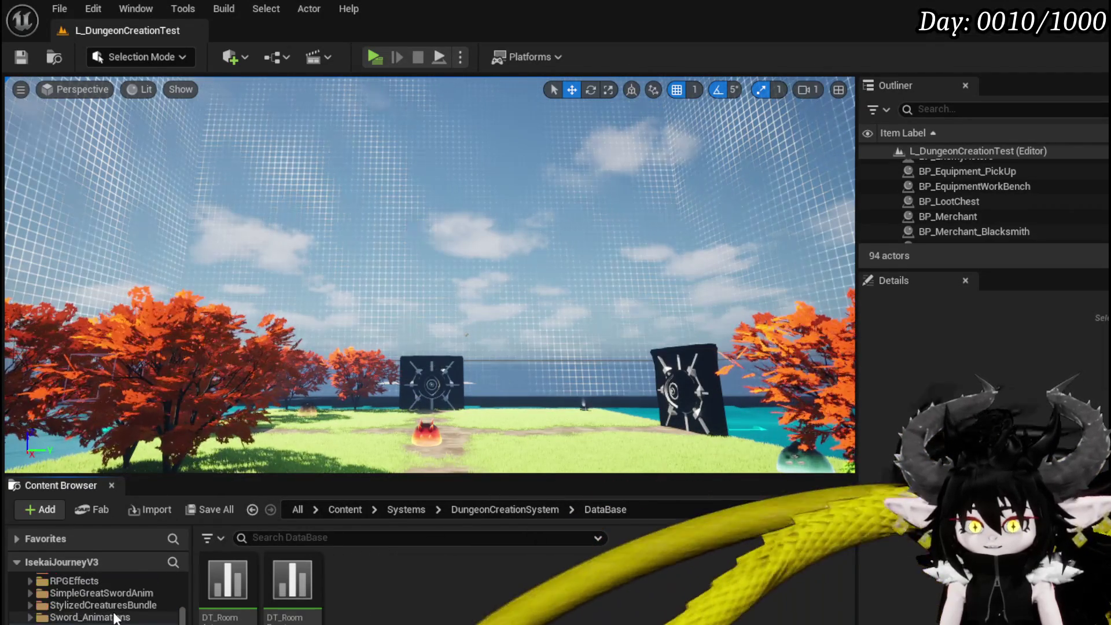
pyautogui.click(64, 622)
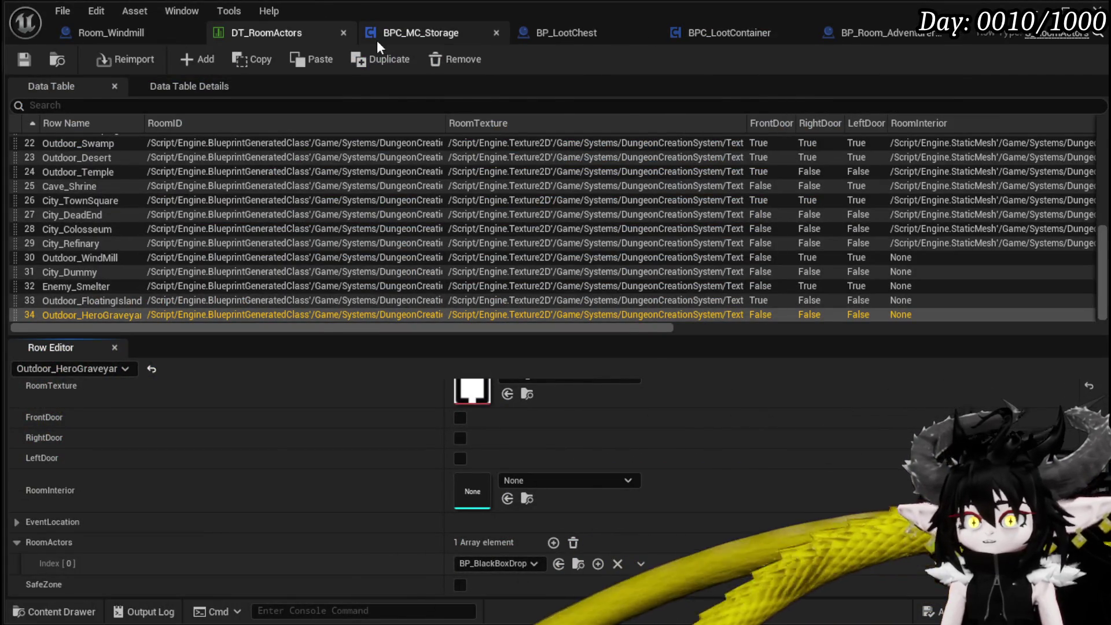
# Copy the Outdoor_HeroGraveyard row name from row 34 of DT_RoomActors
pyautogui.click(405, 33)
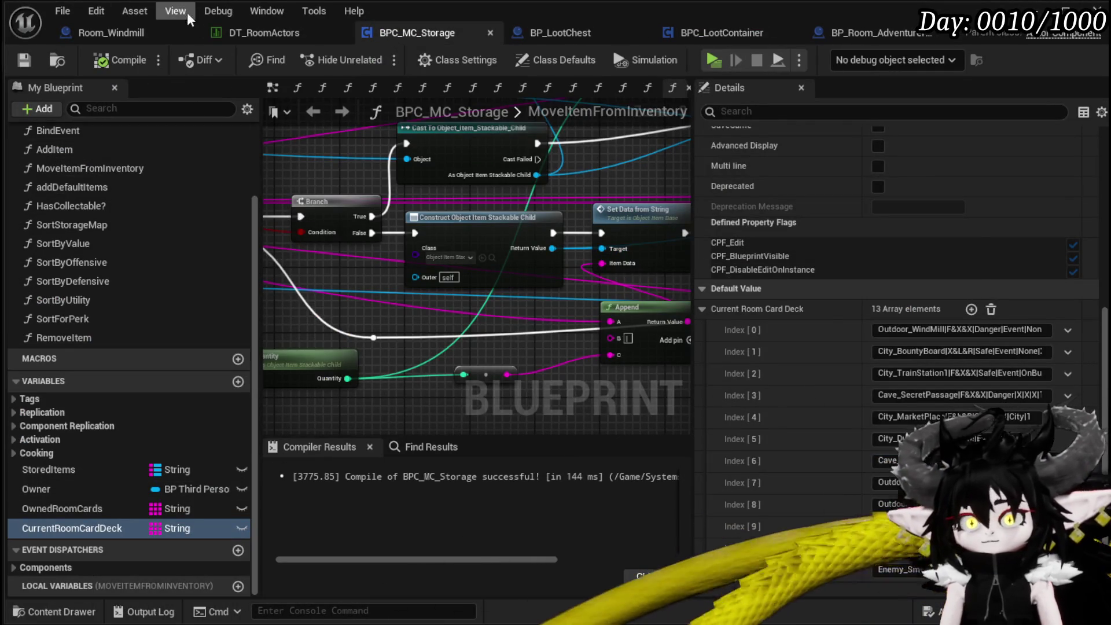
pyautogui.click(236, 35)
pyautogui.doubleClick(130, 313)
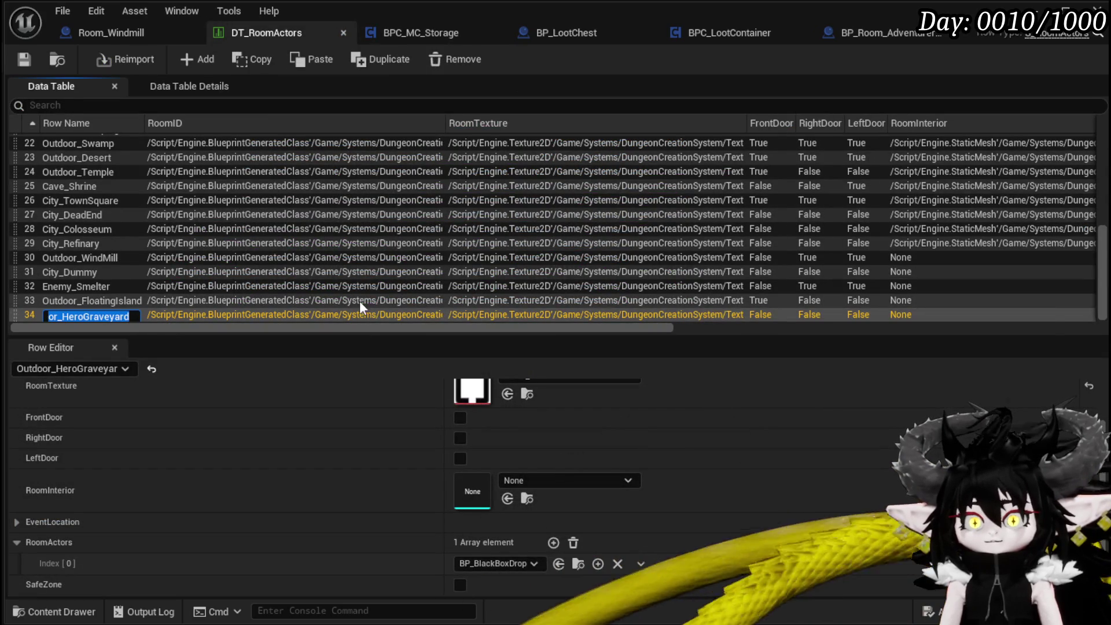
pyautogui.click(29, 54)
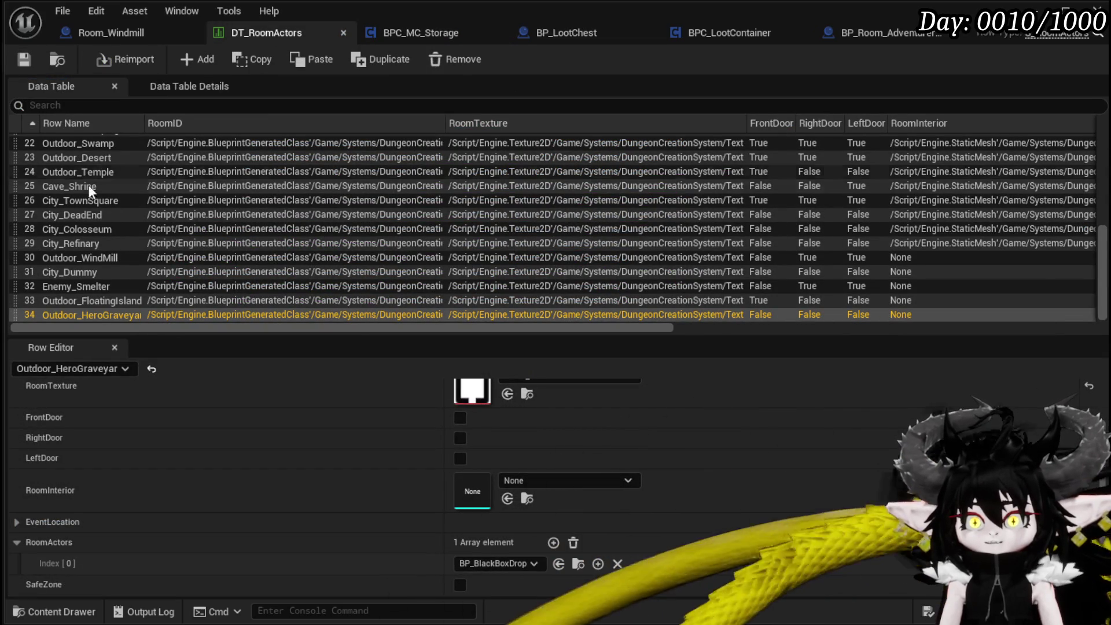
# Add the Outdoor_HeroGraveyard card to BPC_MC_Storage's Current Room Card Deck and compile
pyautogui.click(424, 35)
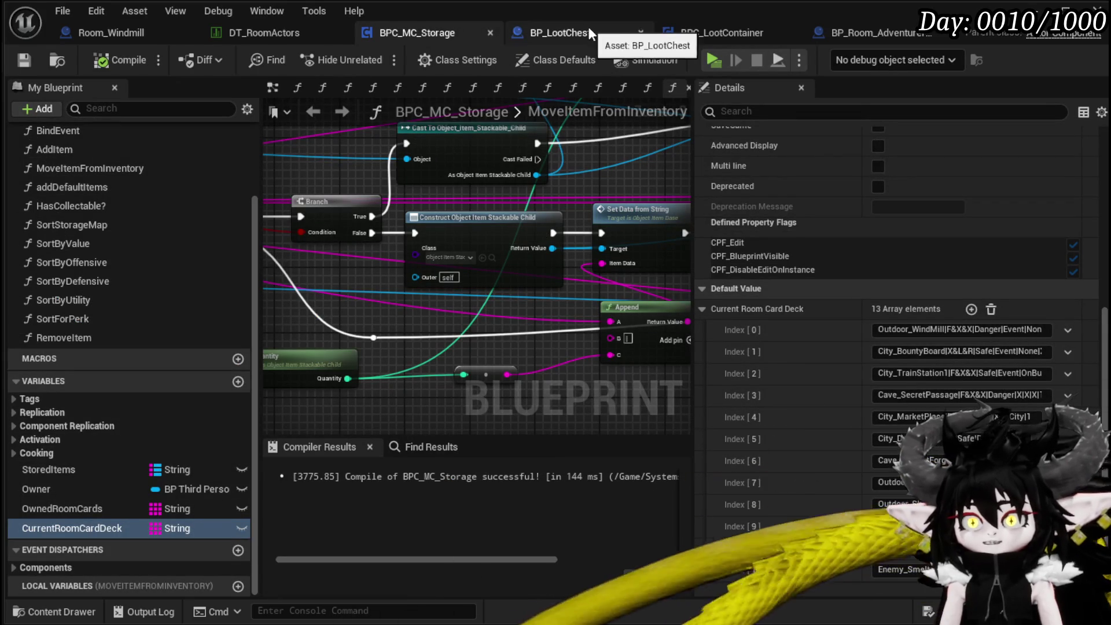
pyautogui.scroll(-1, 810, 373)
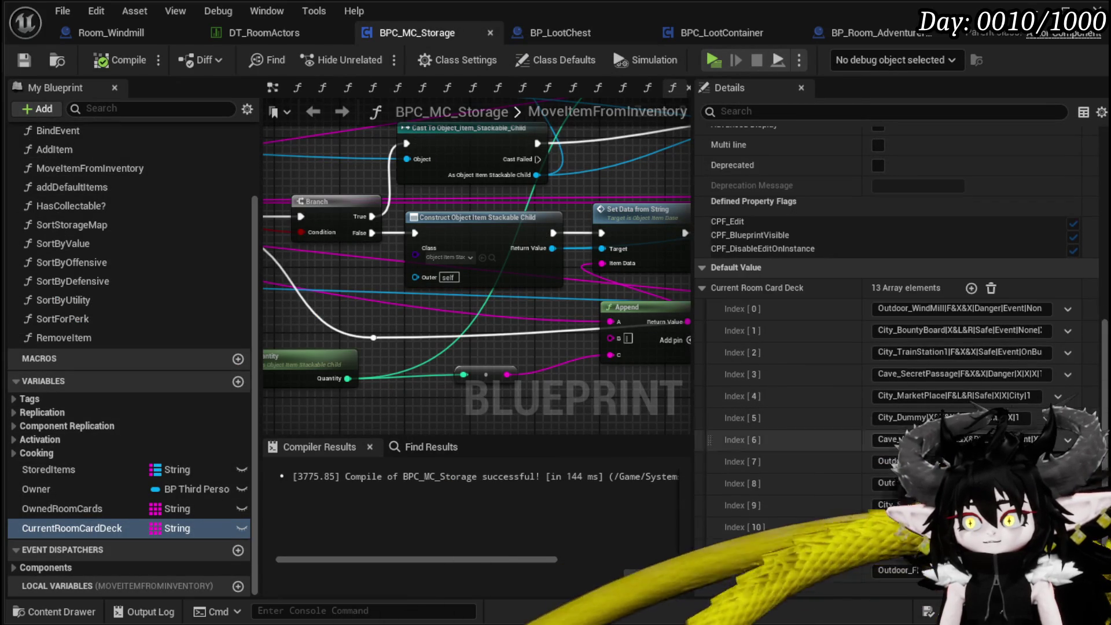
pyautogui.click(972, 288)
pyautogui.scroll(-1, 873, 460)
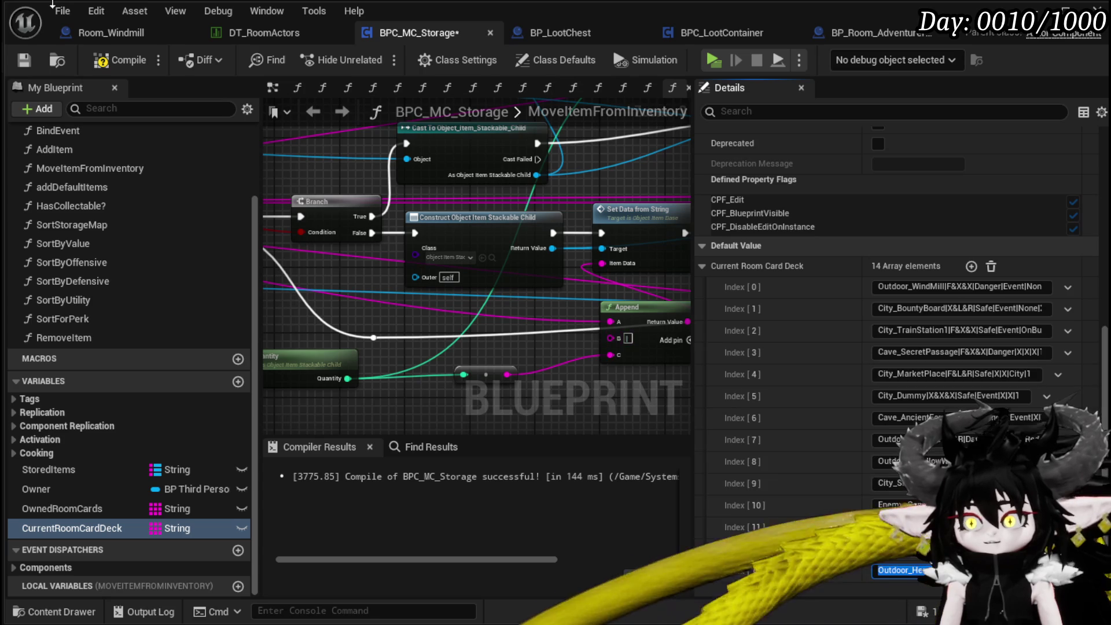
pyautogui.click(116, 59)
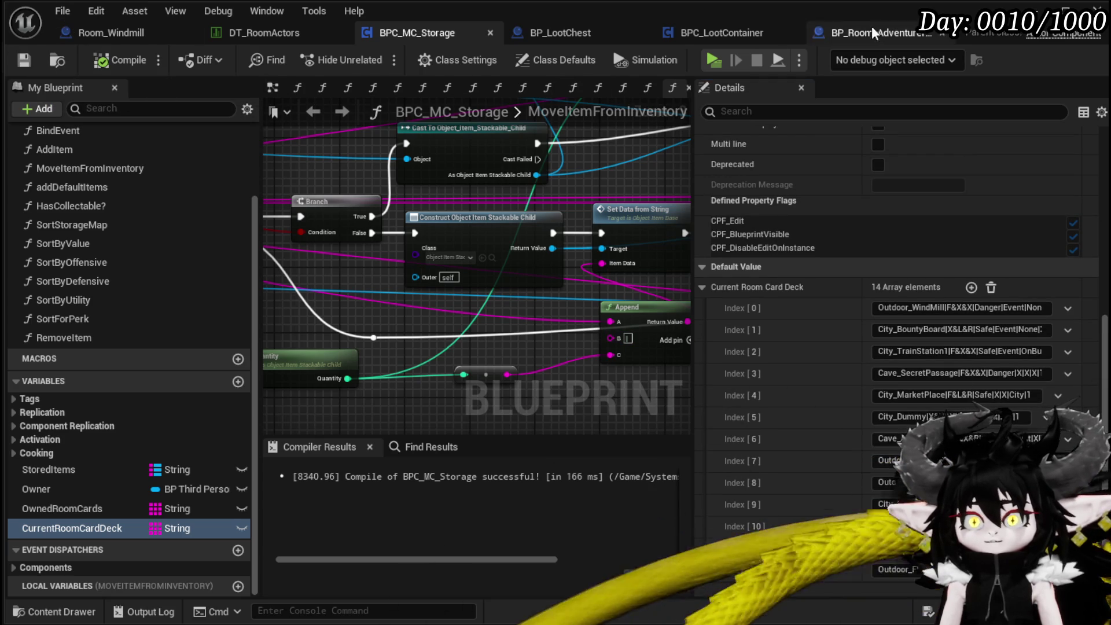
# Start a play-in-editor session and bring up the in-game Equipment screen
pyautogui.hotkey('alt', 'p')
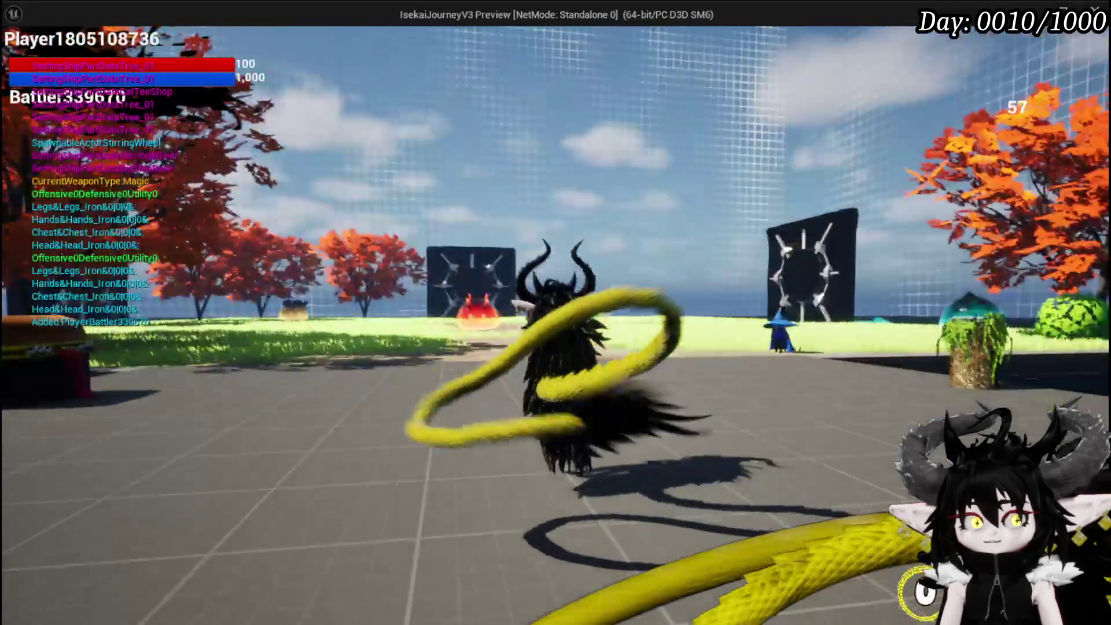
pyautogui.press('Tab')
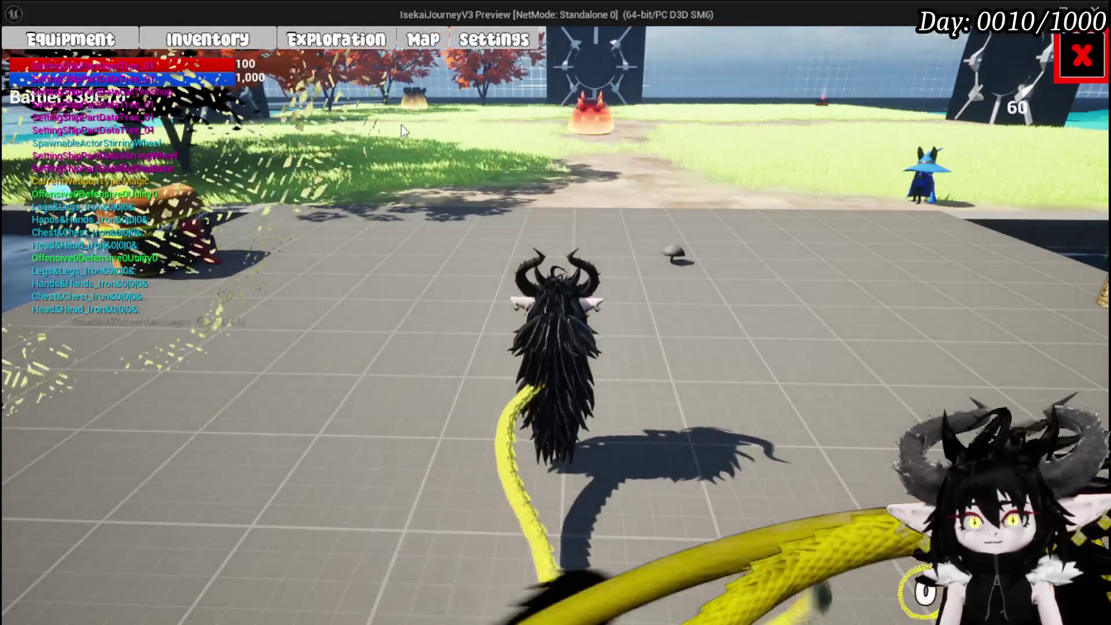
pyautogui.click(213, 46)
pyautogui.click(69, 40)
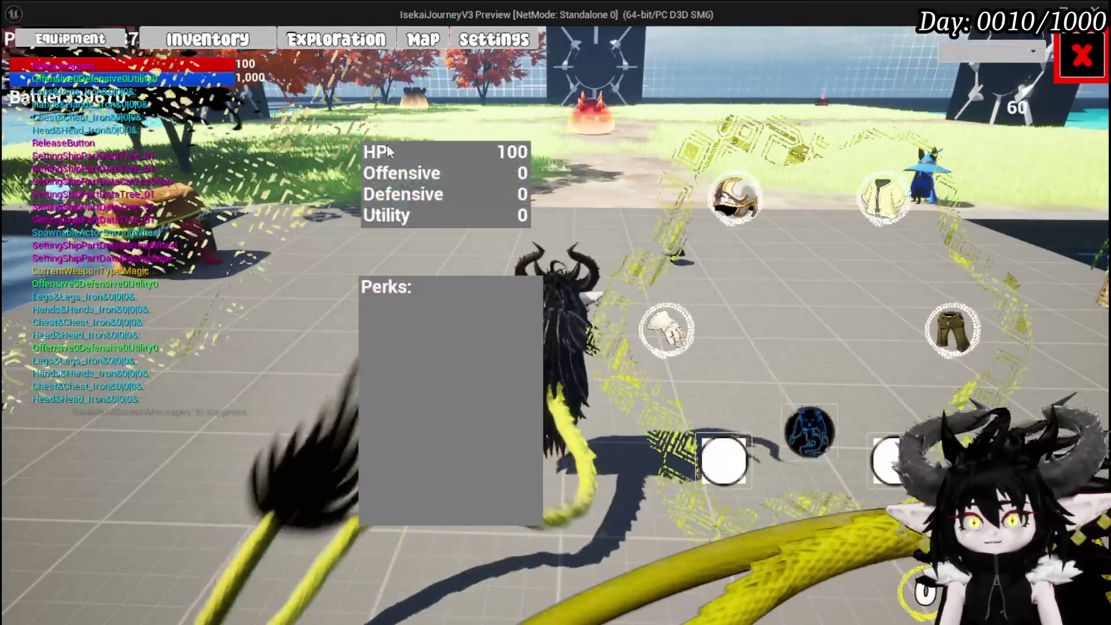
pyautogui.moveTo(672, 330)
# Check the head, chest, legs and hands slots, then equip iron gloves (HP 380) and resume play
pyautogui.click(733, 198)
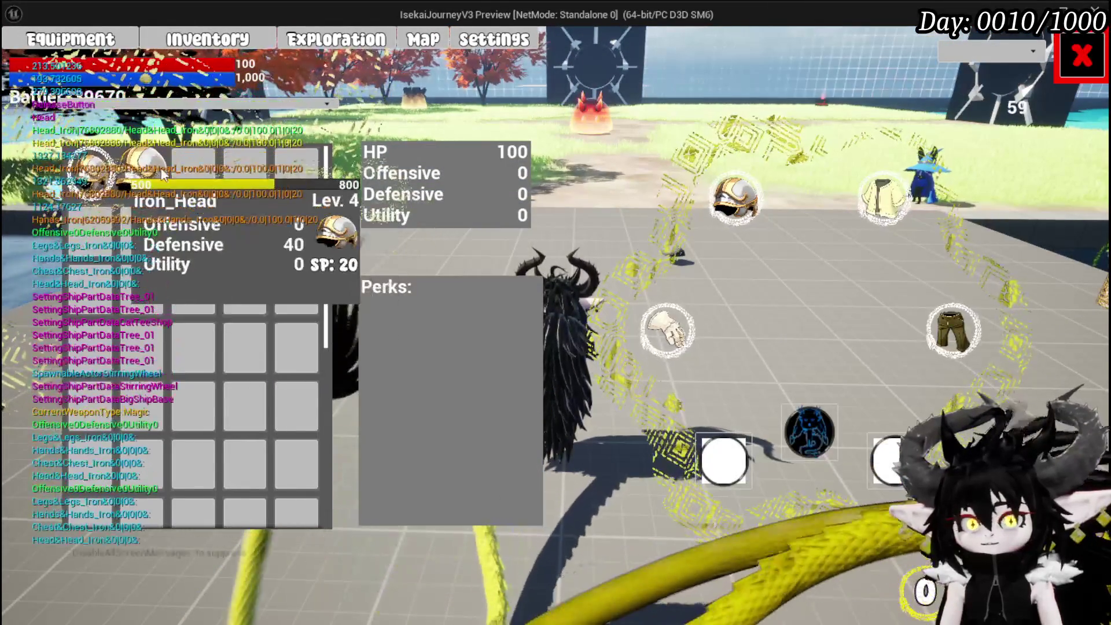
pyautogui.click(886, 200)
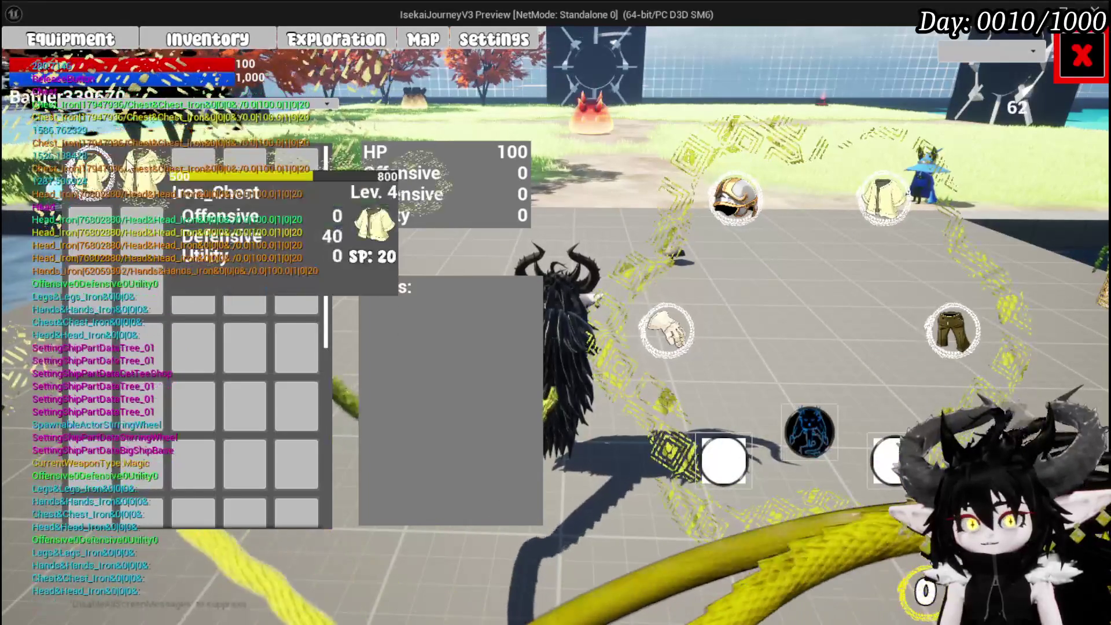
pyautogui.click(991, 345)
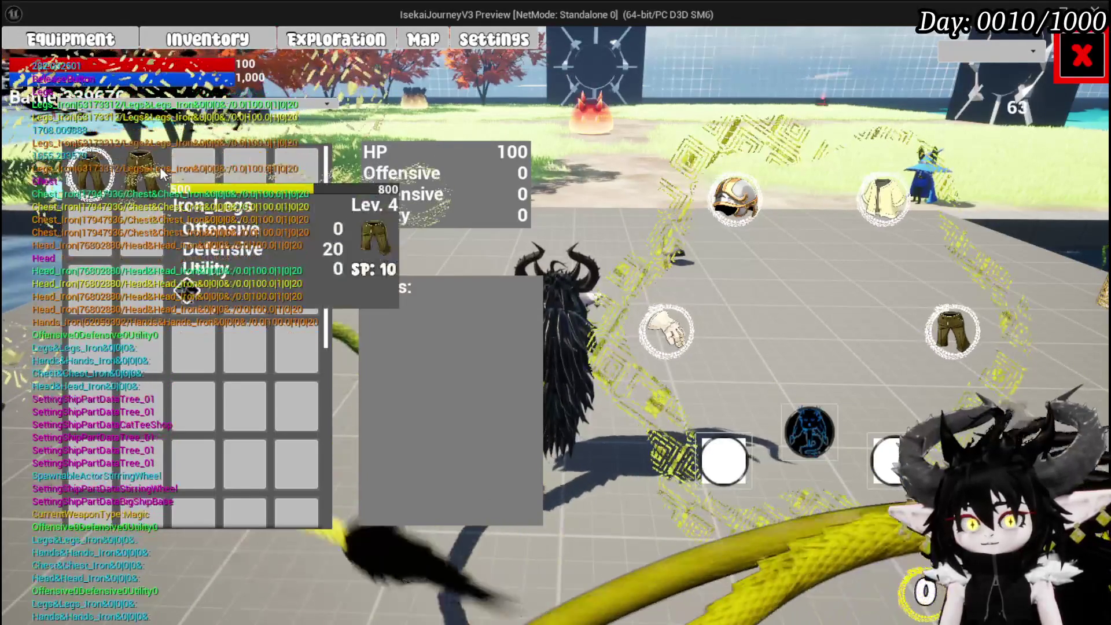
pyautogui.click(689, 312)
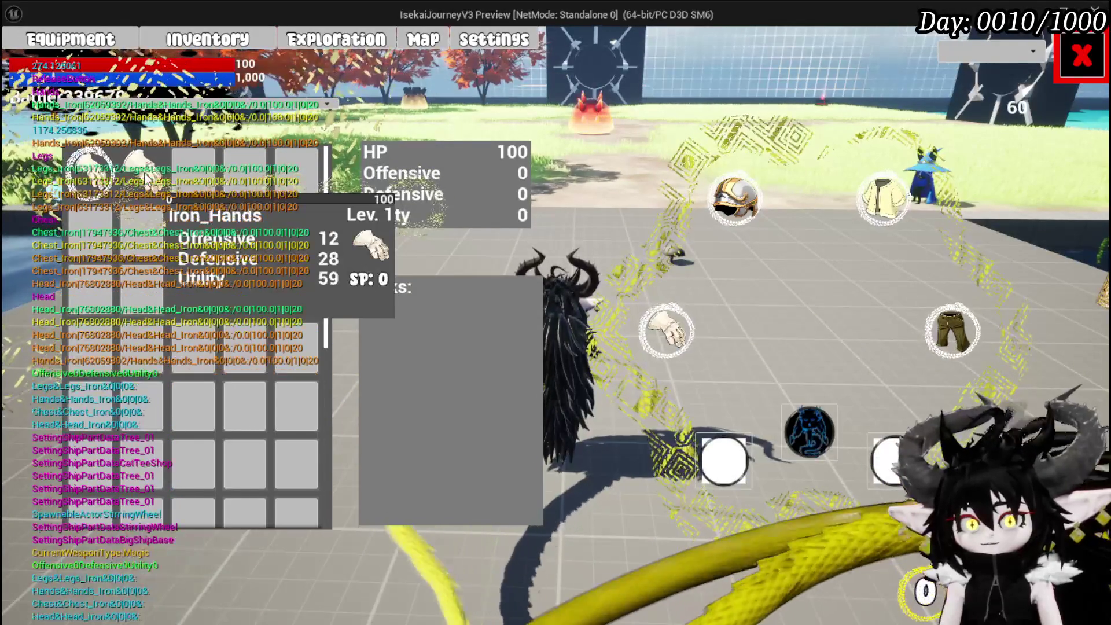
pyautogui.click(149, 177)
pyautogui.click(457, 188)
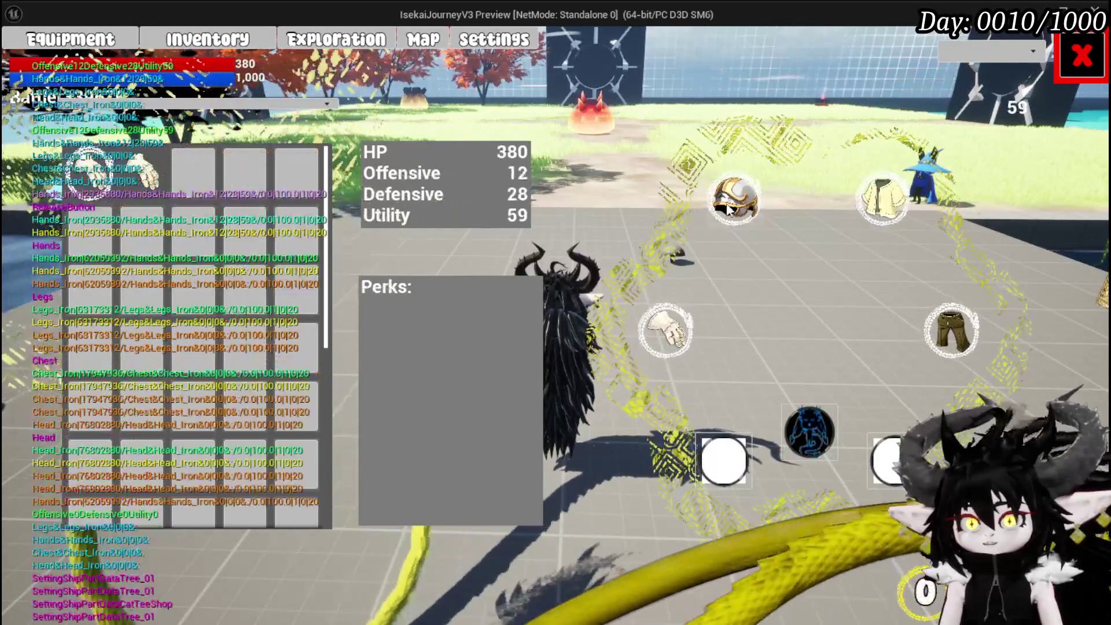
pyautogui.moveTo(745, 207)
pyautogui.press('Escape')
# Walk to the loot chest, open it and take all the loot
pyautogui.press('w')
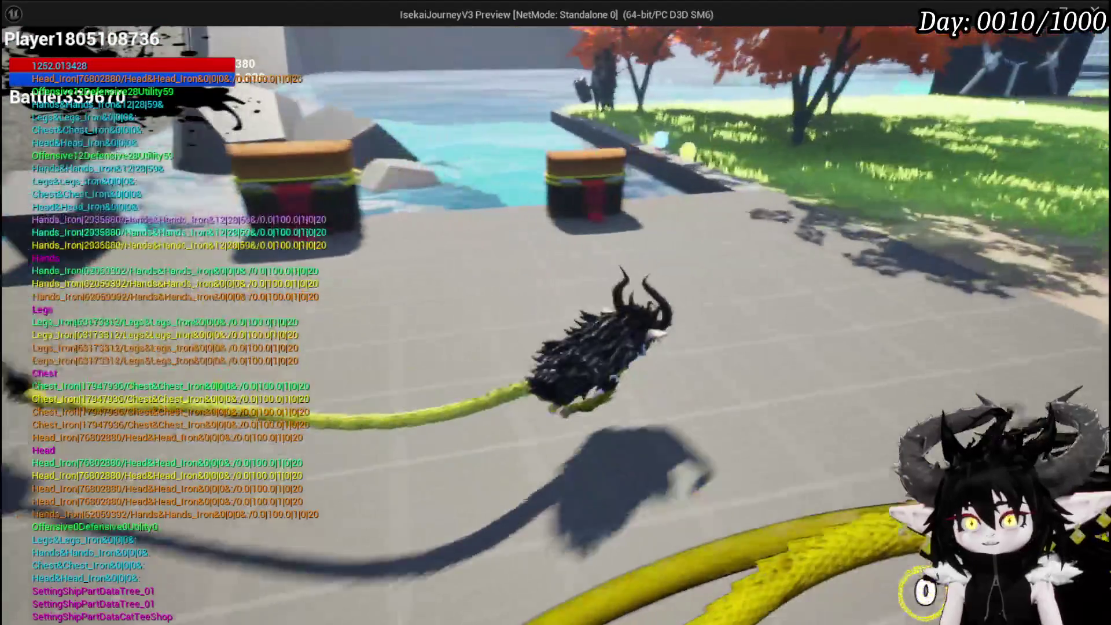
pyautogui.press('e')
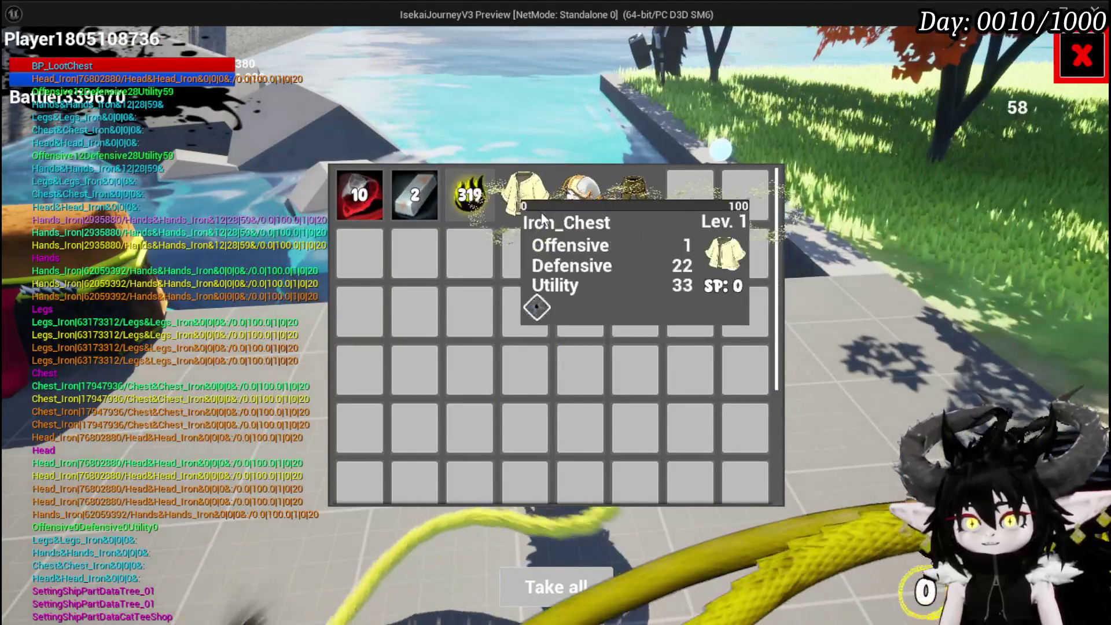
pyautogui.moveTo(611, 211)
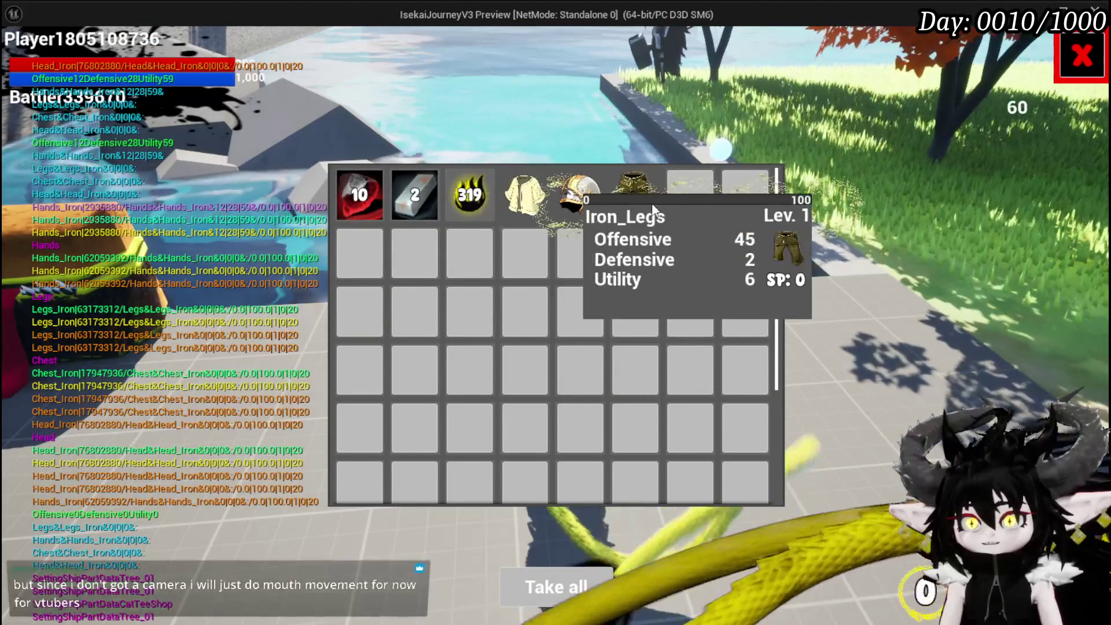
pyautogui.click(589, 573)
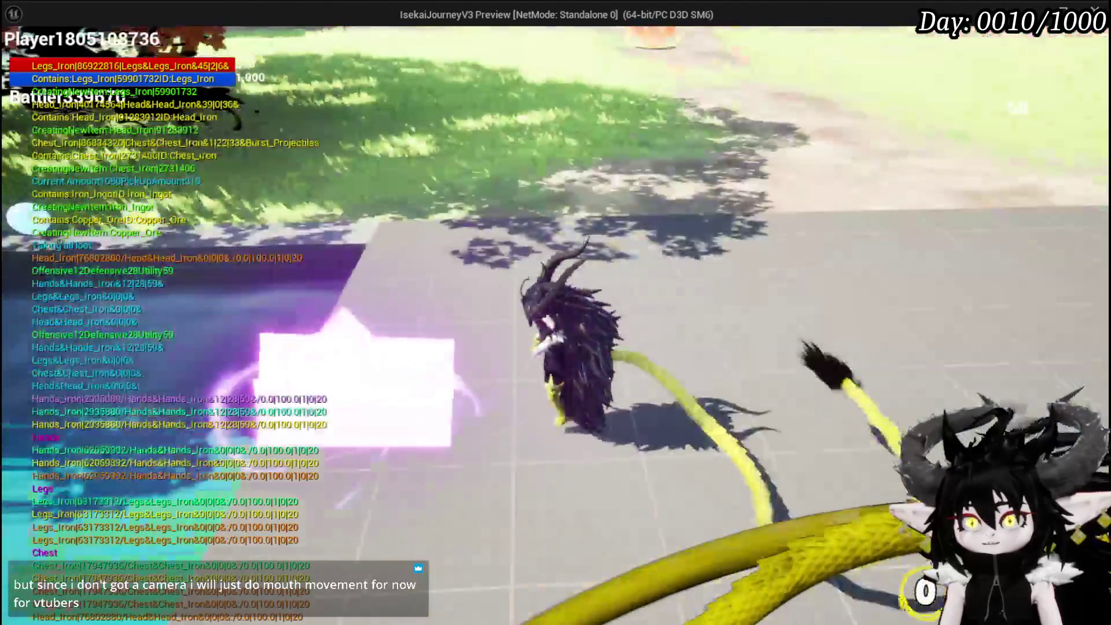
# Equip the Iron_Head helmet and the level 4 iron chest piece
pyautogui.press('Tab')
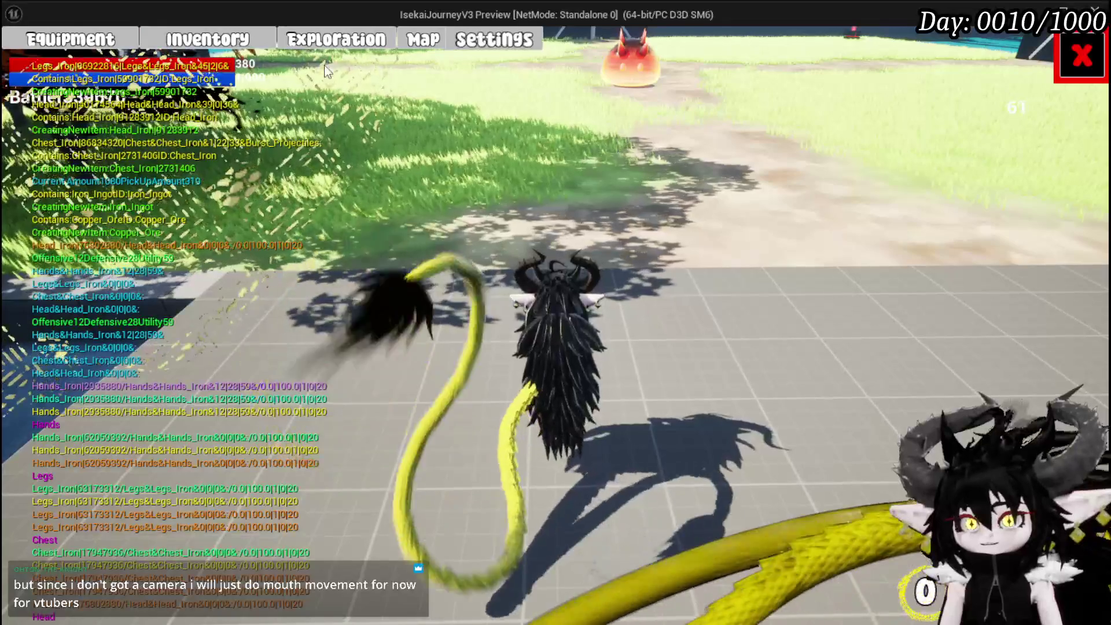
pyautogui.click(70, 39)
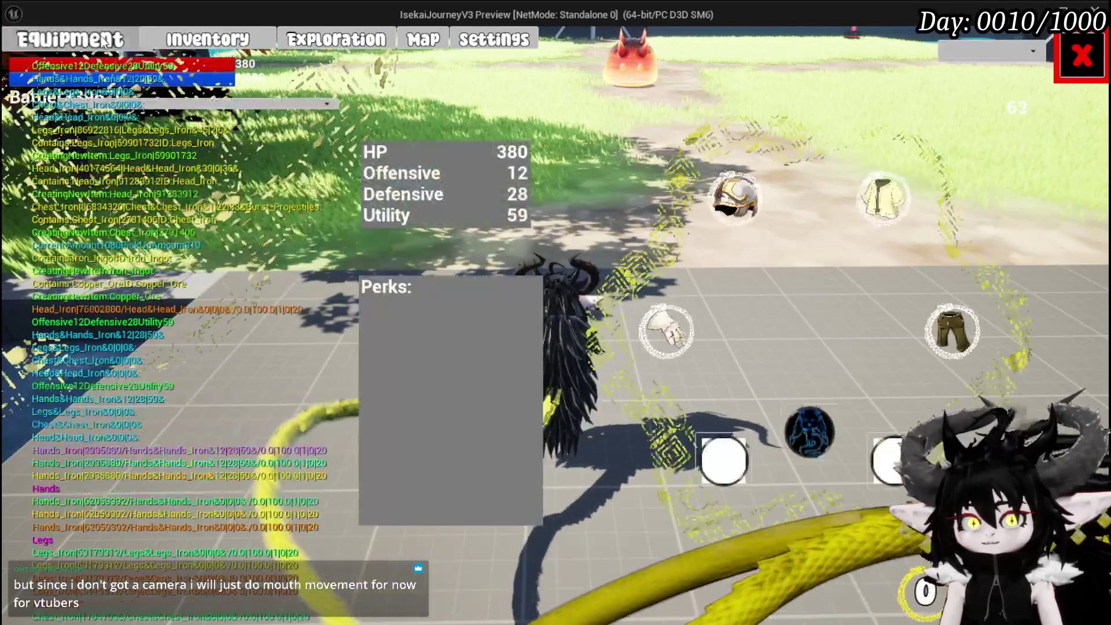
pyautogui.click(734, 199)
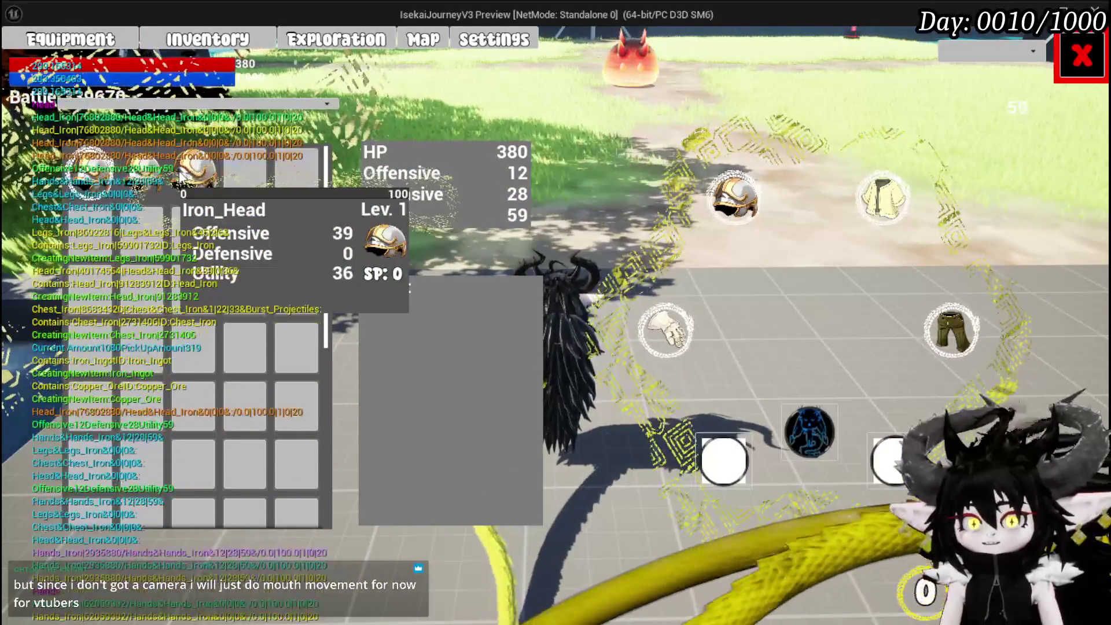
pyautogui.click(177, 173)
pyautogui.click(482, 183)
pyautogui.click(883, 199)
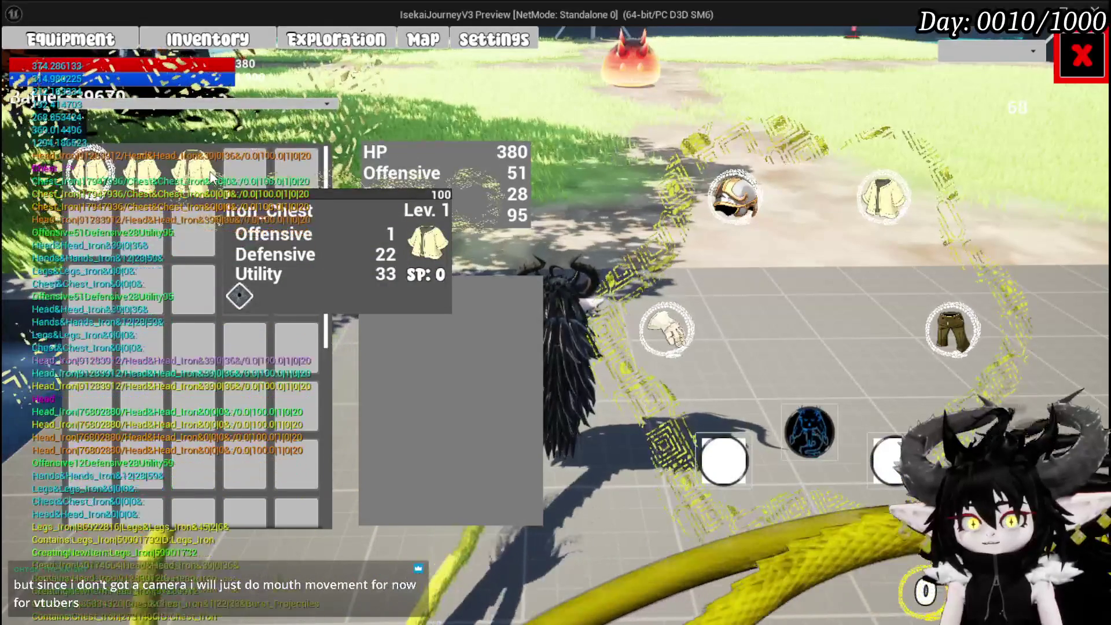
pyautogui.click(174, 173)
pyautogui.click(463, 183)
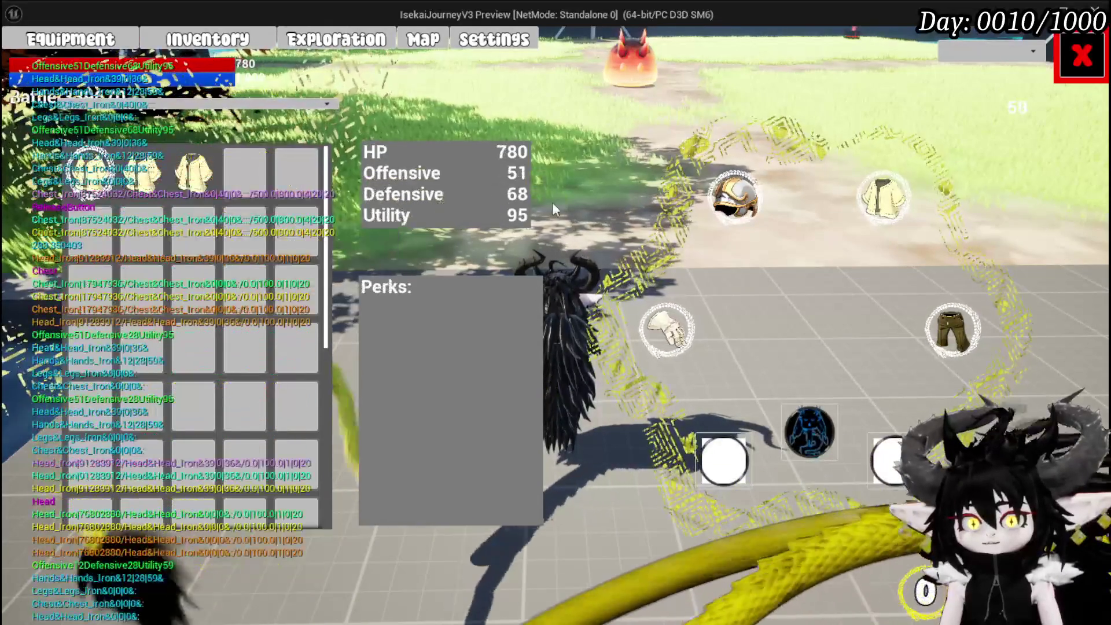
# Equip Iron_Legs, reaching HP 800 and stats 96/70/101, then bring the editor forward
pyautogui.click(953, 319)
pyautogui.moveTo(161, 155)
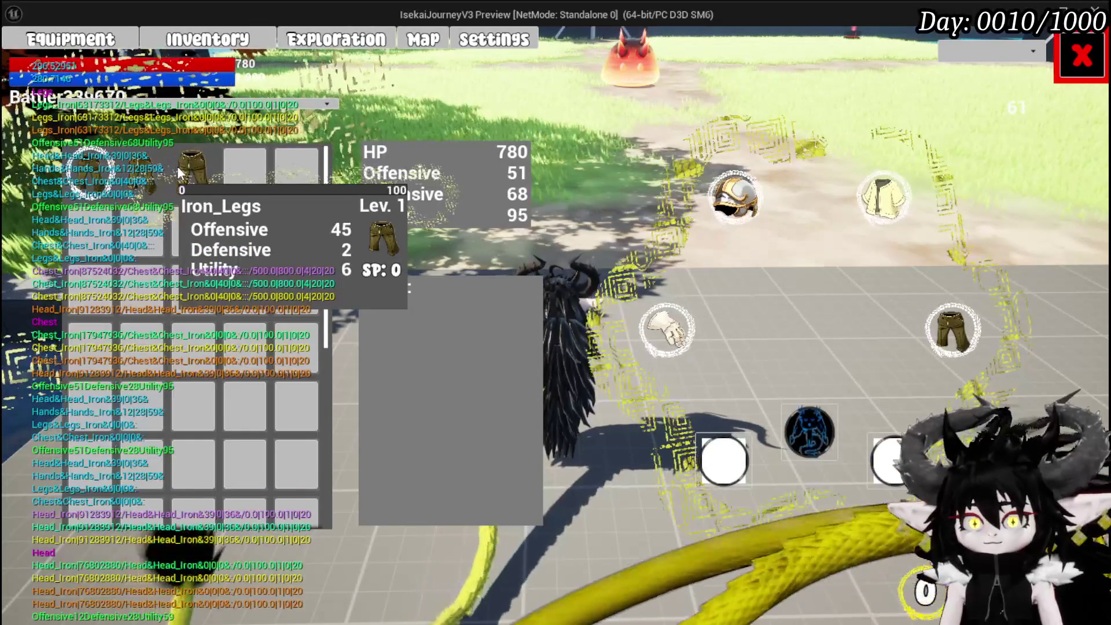
pyautogui.click(507, 184)
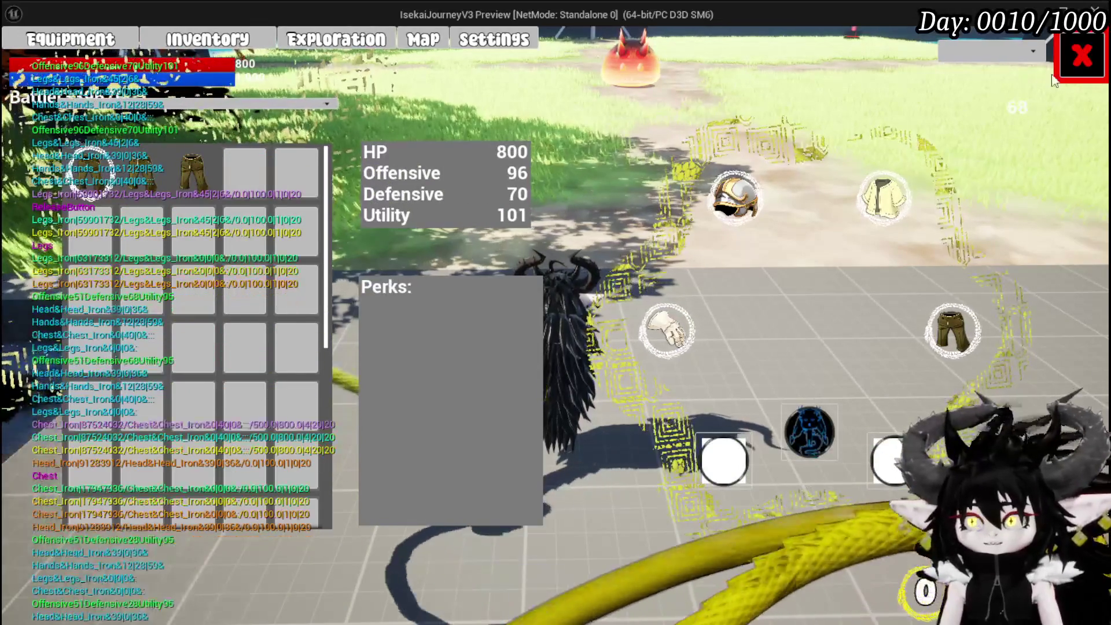
pyautogui.hotkey('alt', 'Tab')
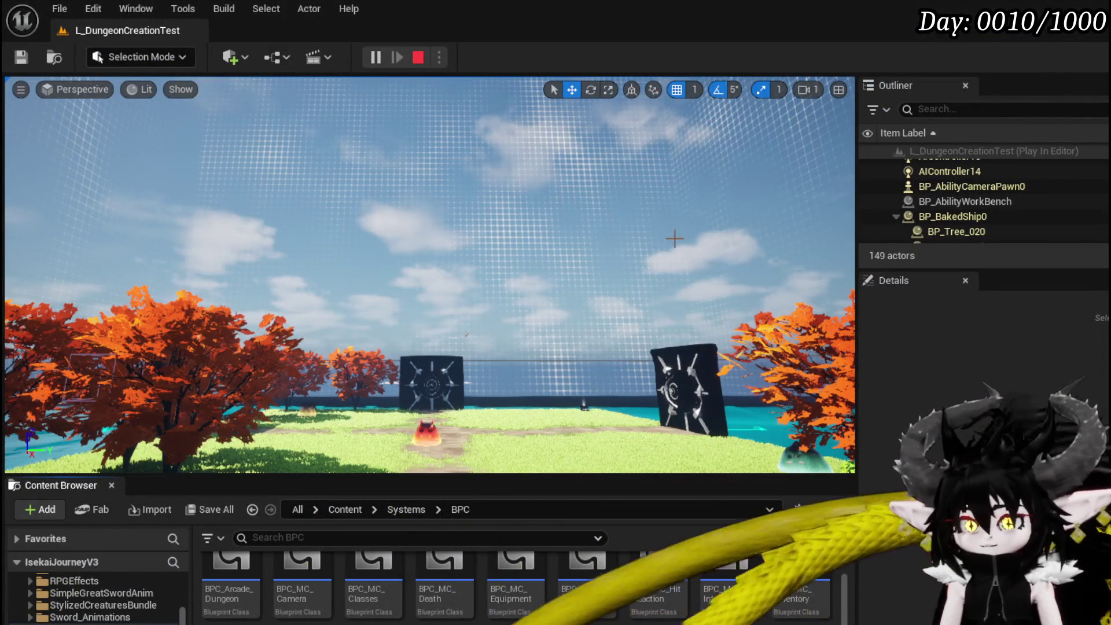
# Save the game and bring up the four build location cards, including TrainStation1 and Smelter
pyautogui.hotkey('alt', 'Tab')
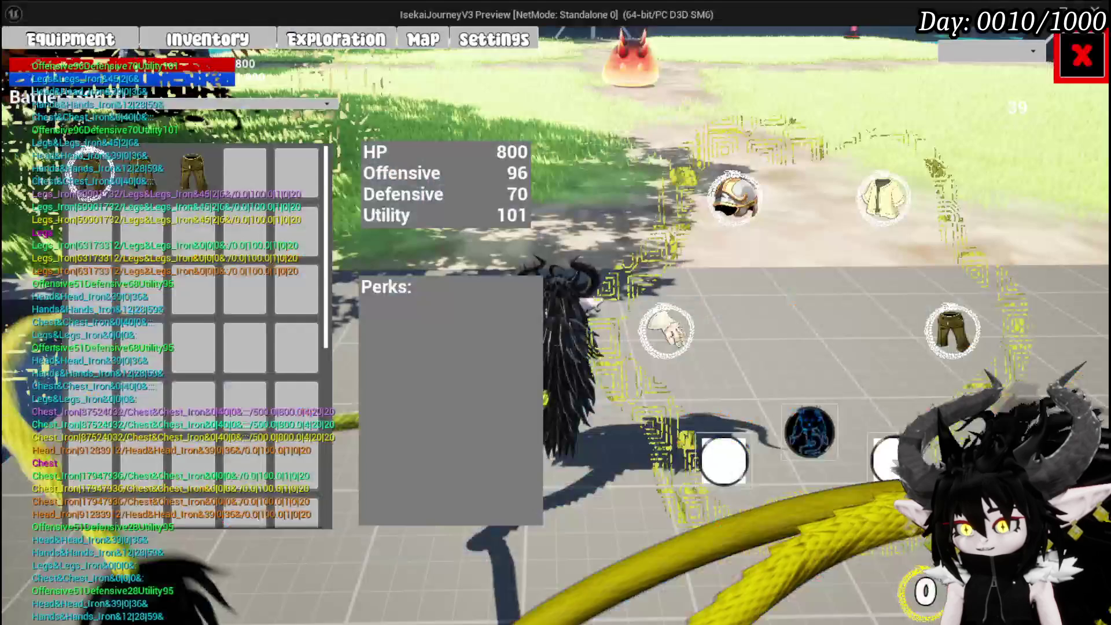
pyautogui.click(1082, 56)
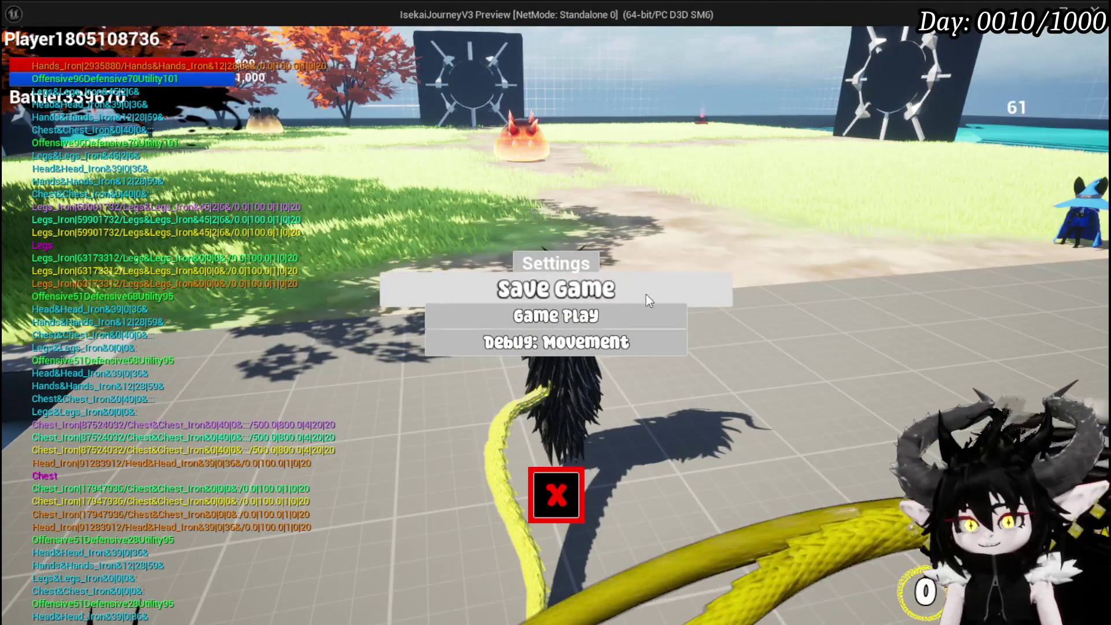
pyautogui.click(590, 289)
pyautogui.click(558, 495)
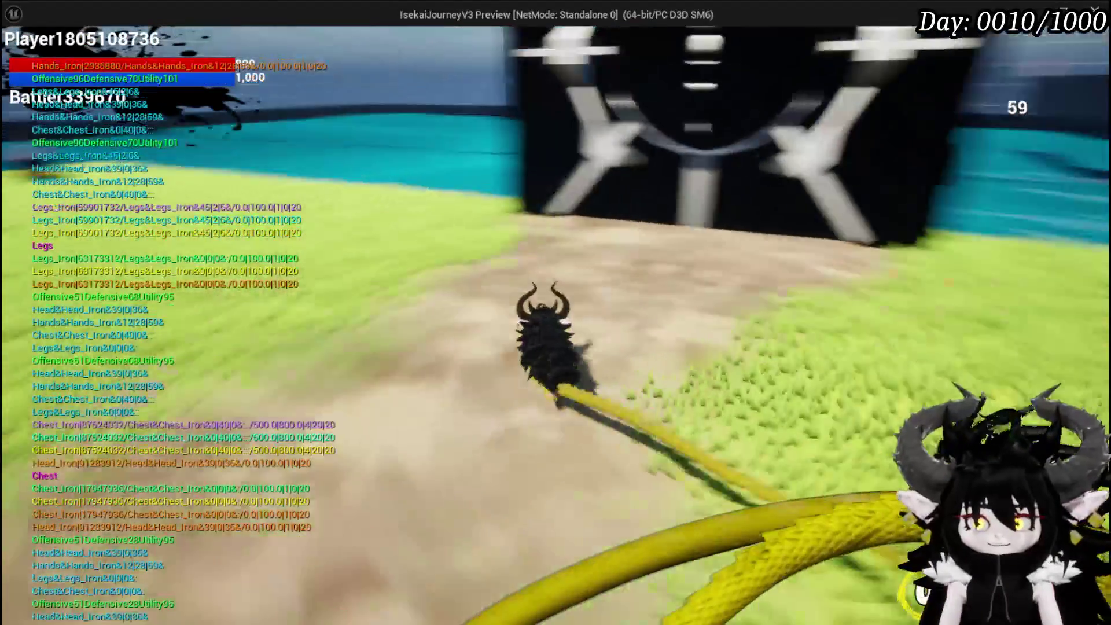
pyautogui.press('w')
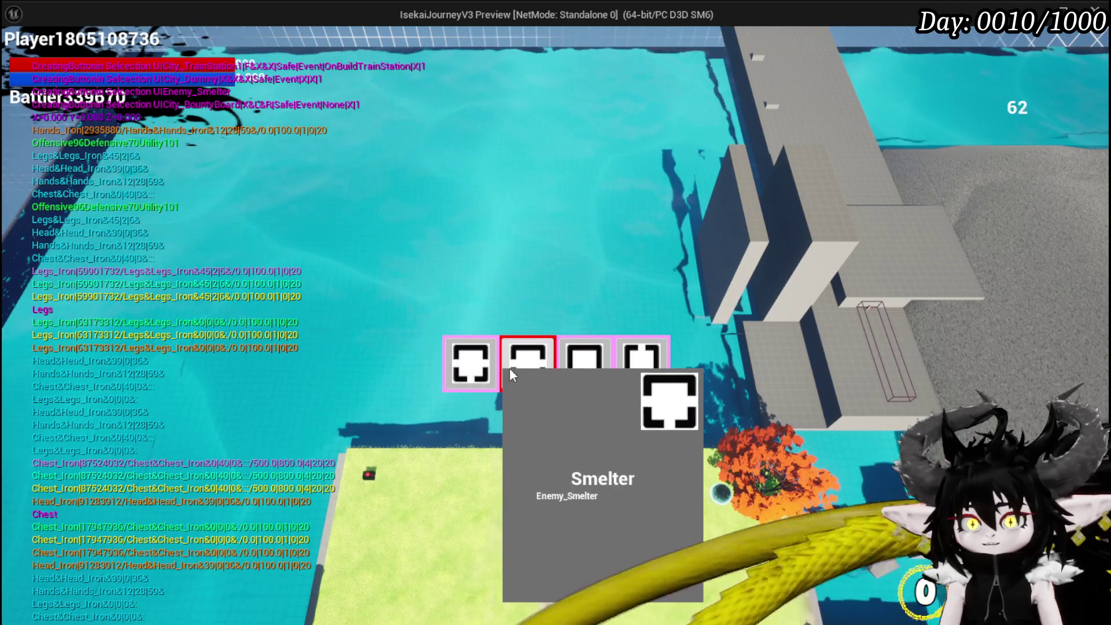
# Choose Smelter, then FloatingIsland, then HeroGraveyard to enter the sword graveyard arena
pyautogui.click(510, 369)
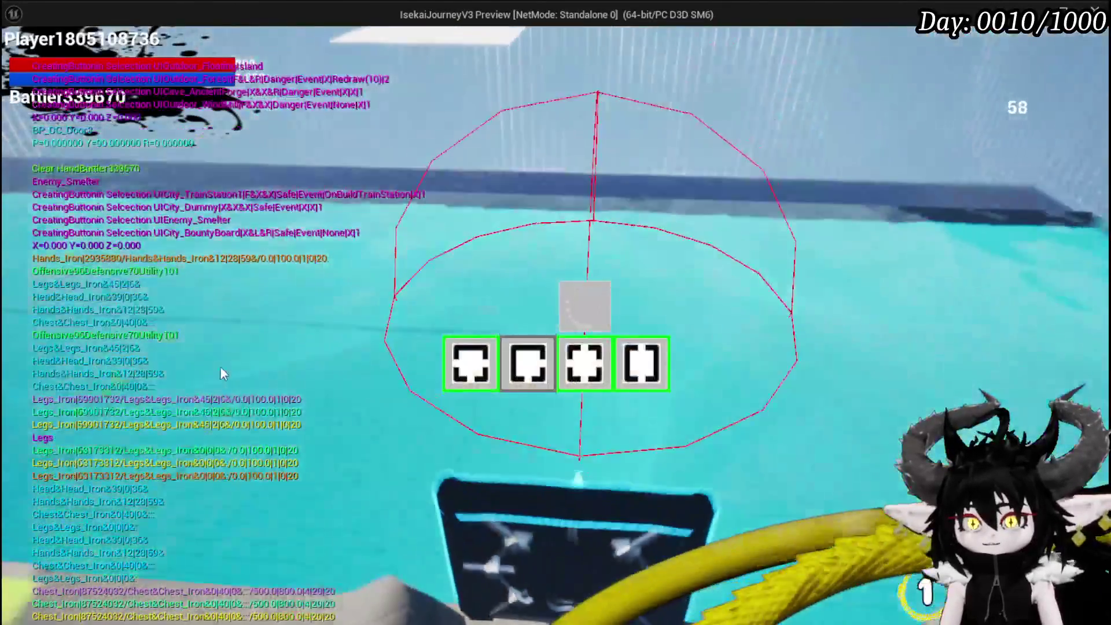
pyautogui.moveTo(584, 385)
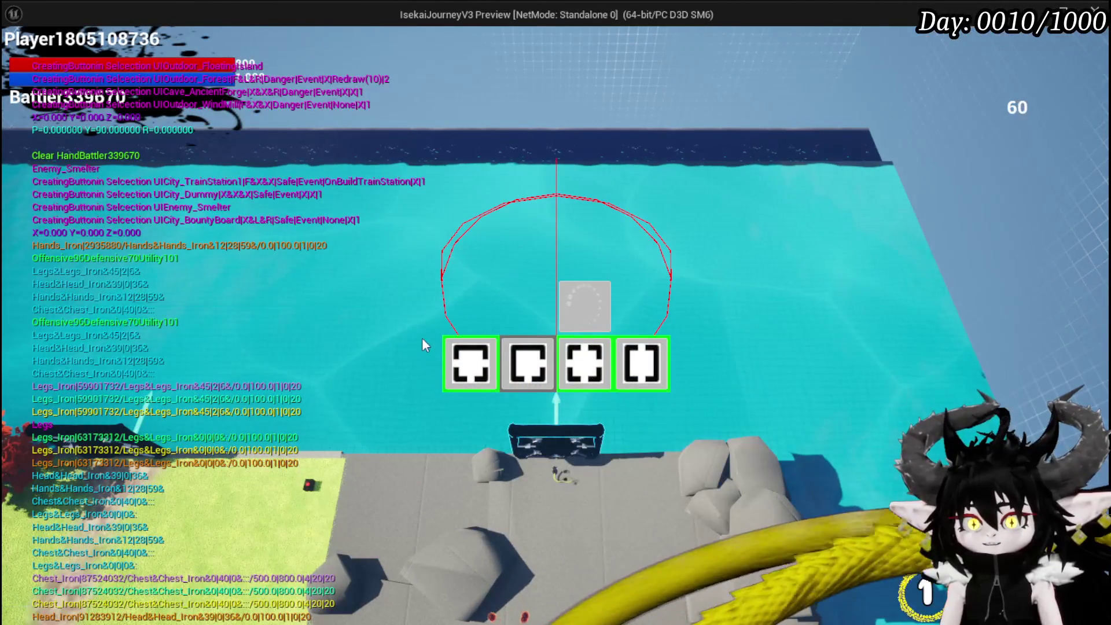
pyautogui.moveTo(664, 365)
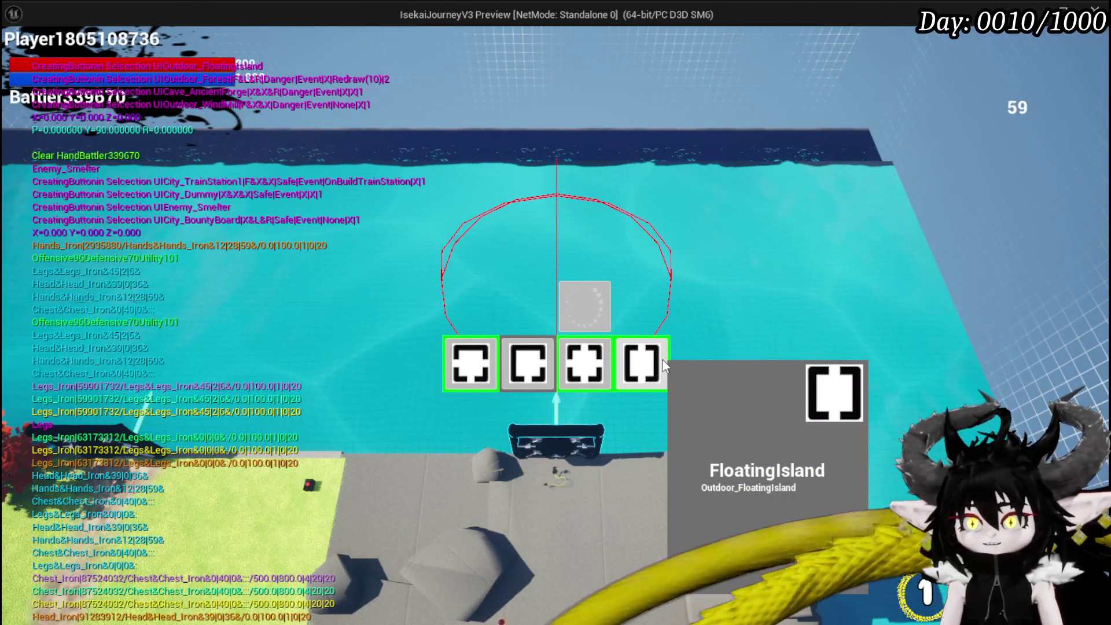
pyautogui.click(664, 364)
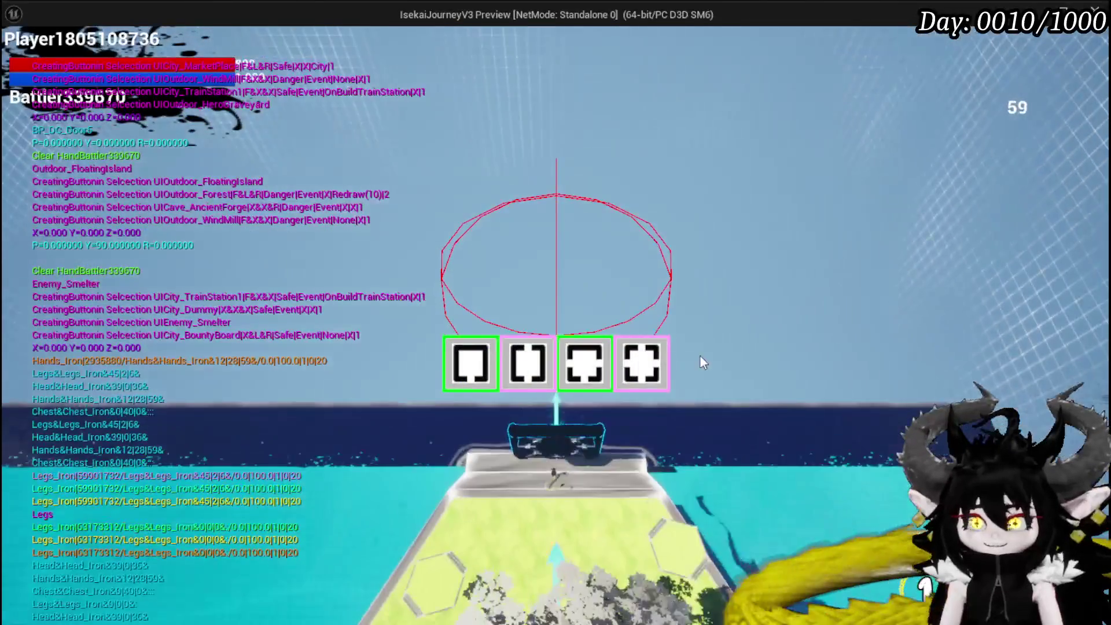
pyautogui.click(482, 373)
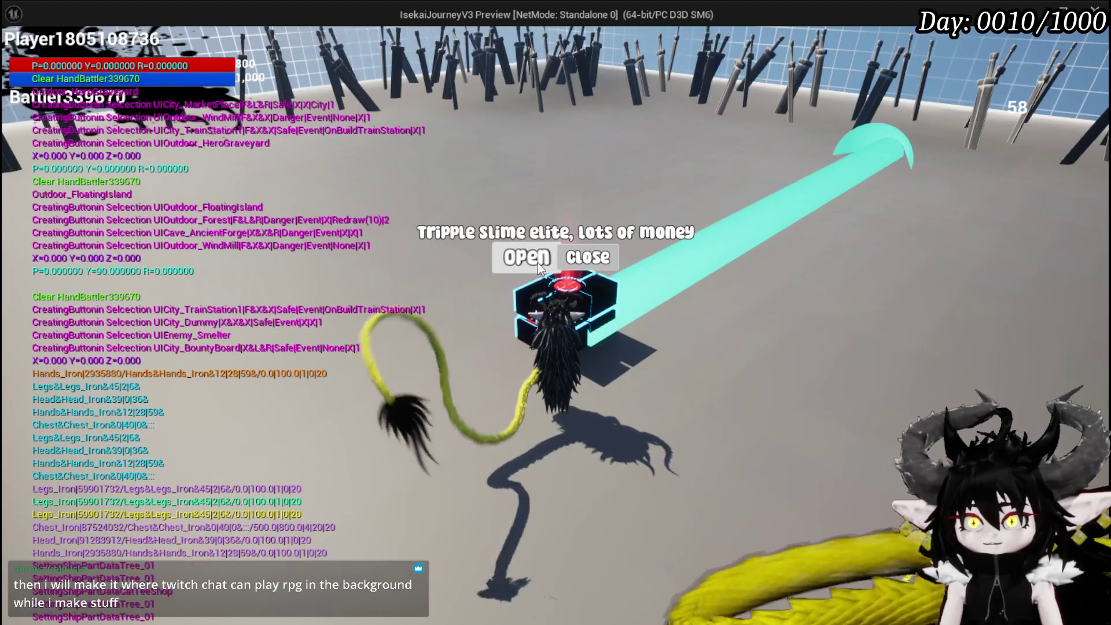
# Open the 'Tripple slime elite' encounter to begin combat against five slimes
pyautogui.click(537, 263)
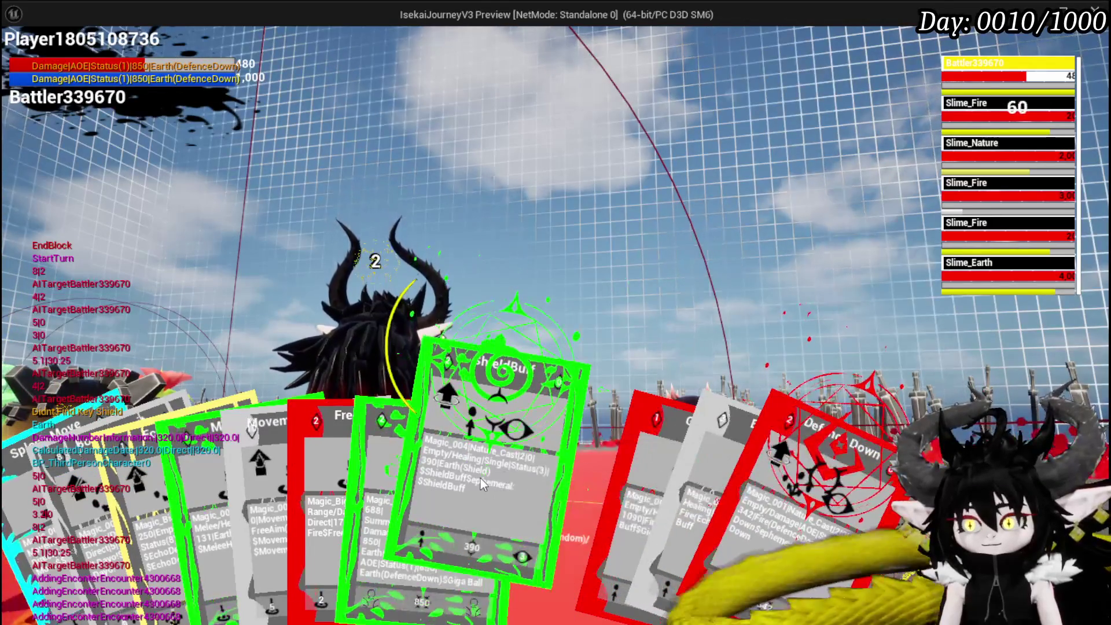
# Play Shield Buff, switch target, then cast MeleeHeal toward Slime_Nature
pyautogui.click(481, 478)
pyautogui.press('e')
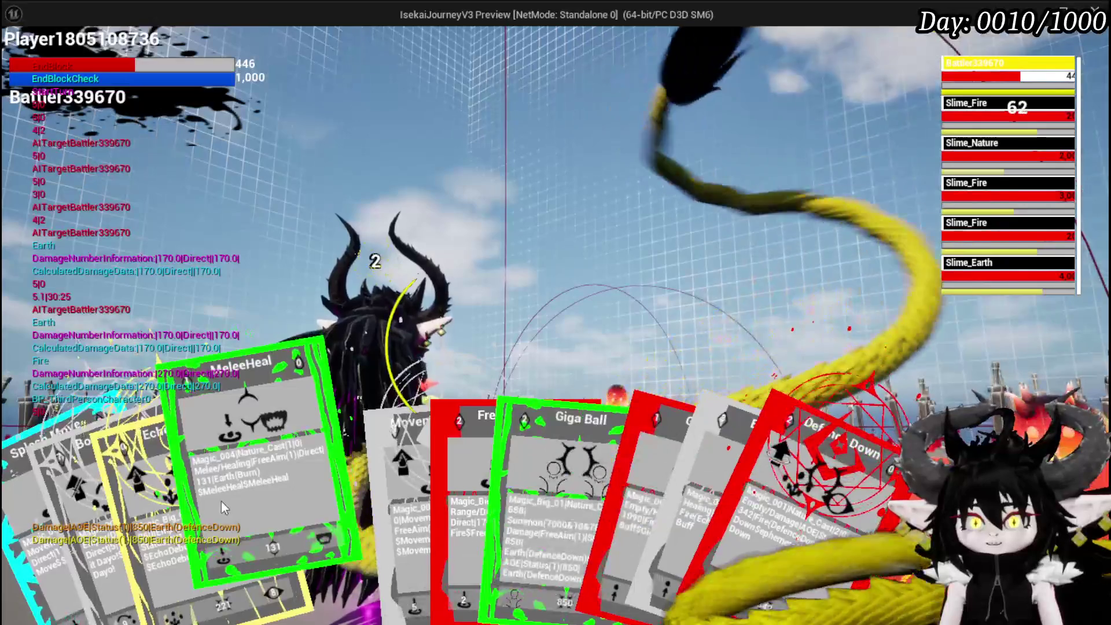
pyautogui.click(221, 501)
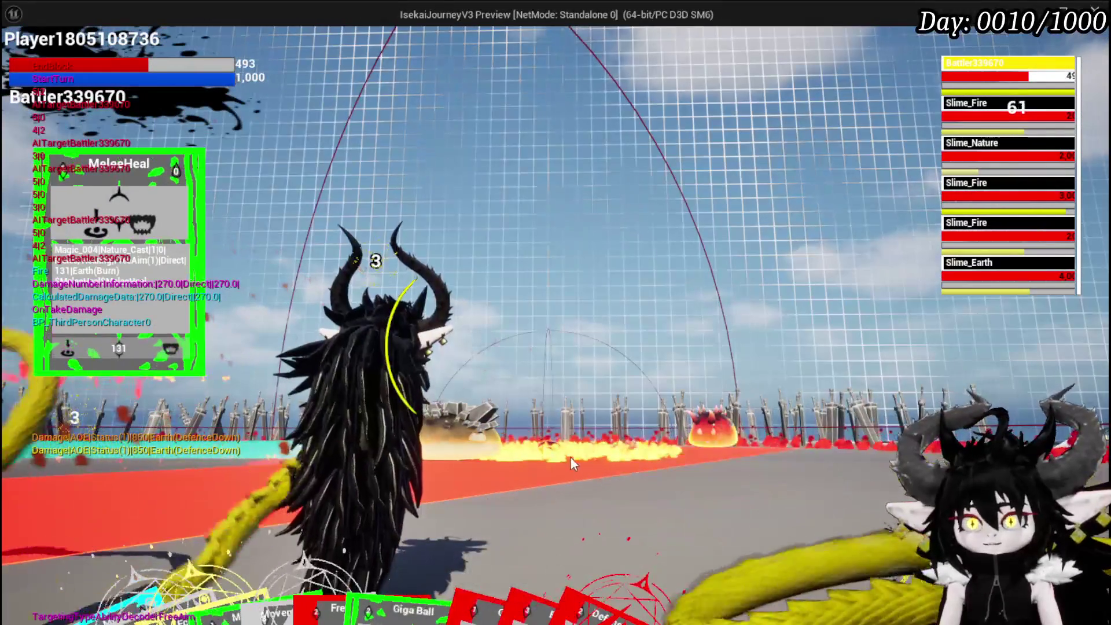
pyautogui.moveTo(414, 605)
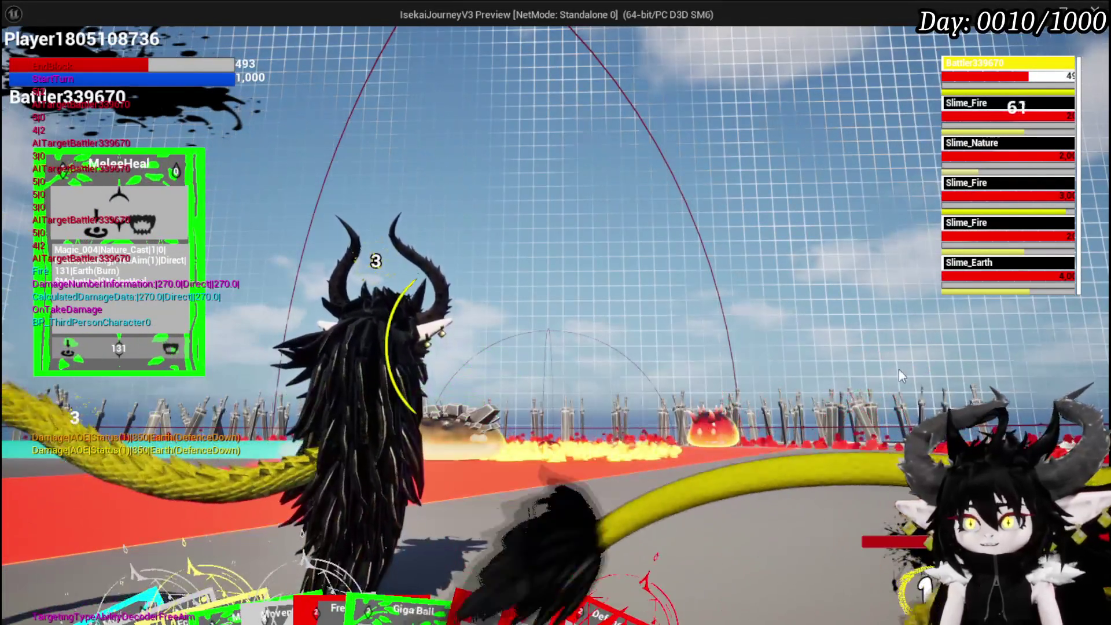
pyautogui.click(899, 376)
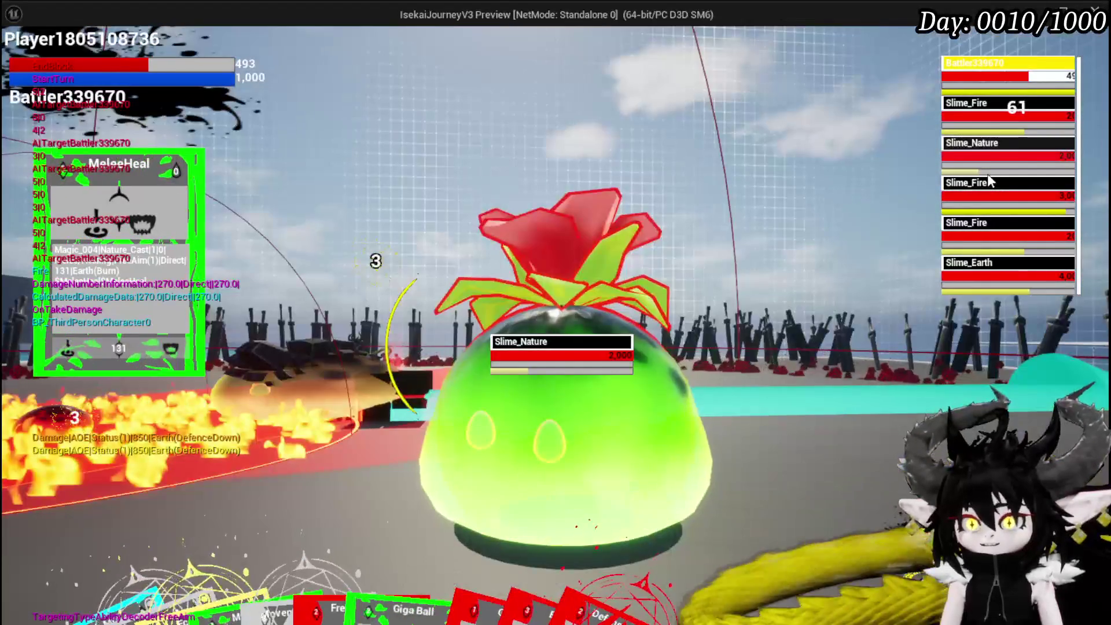
# Cycle through the enemy target list, ending on the 3,000 HP elite Slime_Fire
pyautogui.click(992, 130)
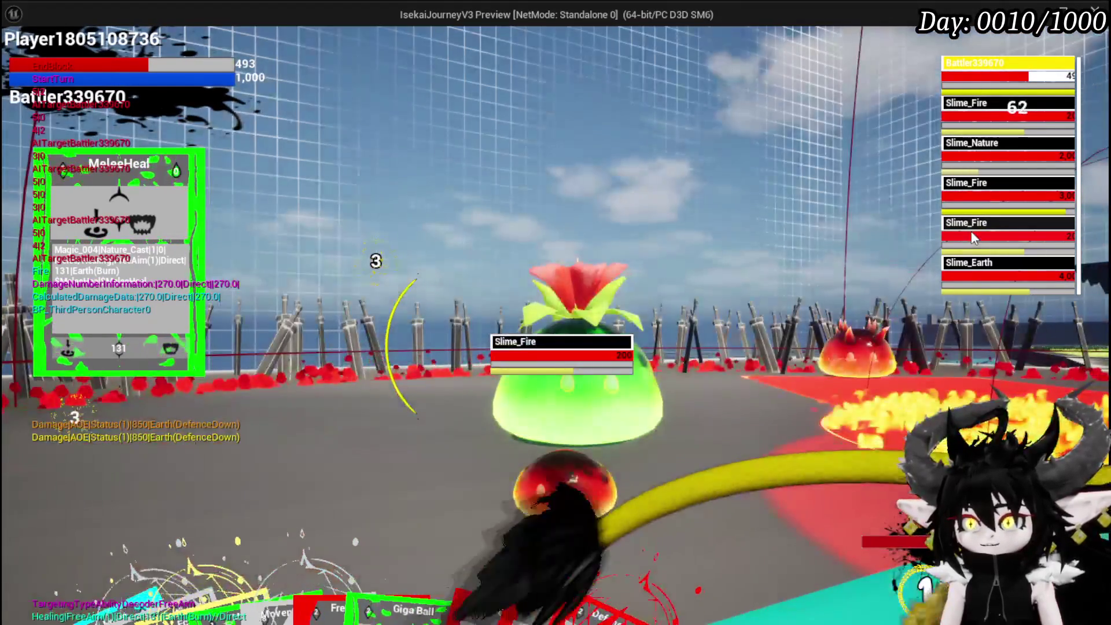
pyautogui.click(977, 195)
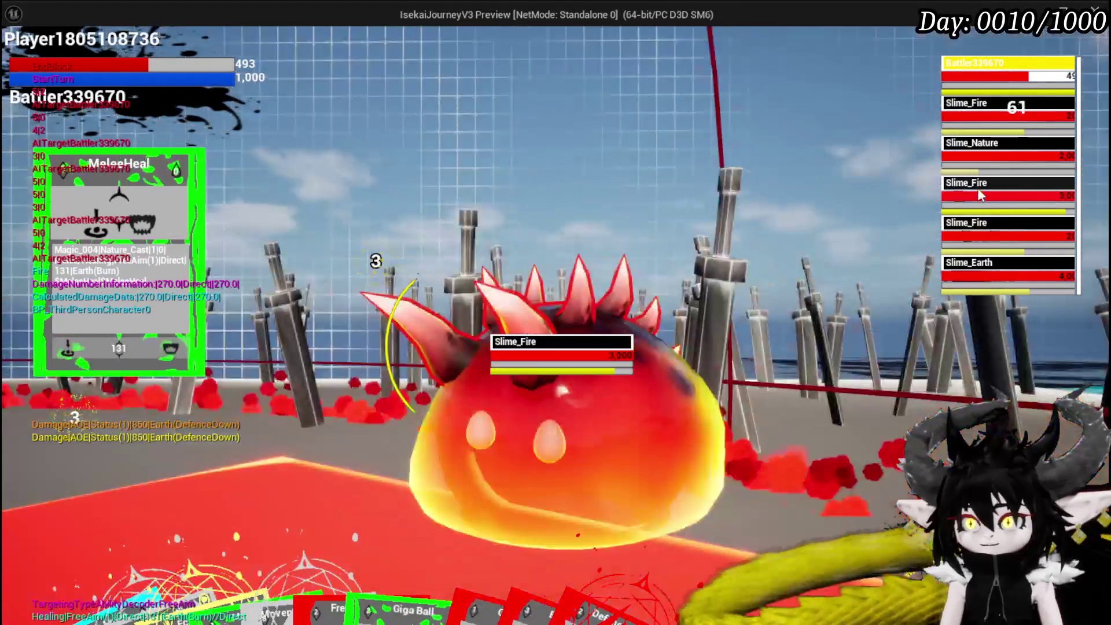
pyautogui.click(984, 146)
pyautogui.click(987, 122)
pyautogui.click(987, 143)
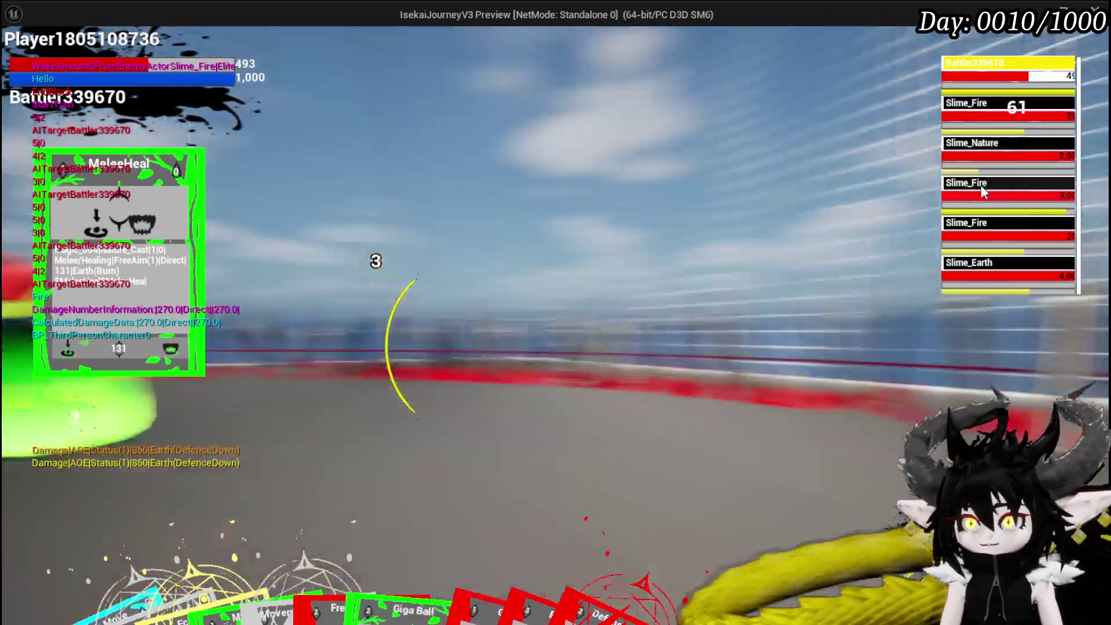
pyautogui.click(986, 275)
pyautogui.click(989, 240)
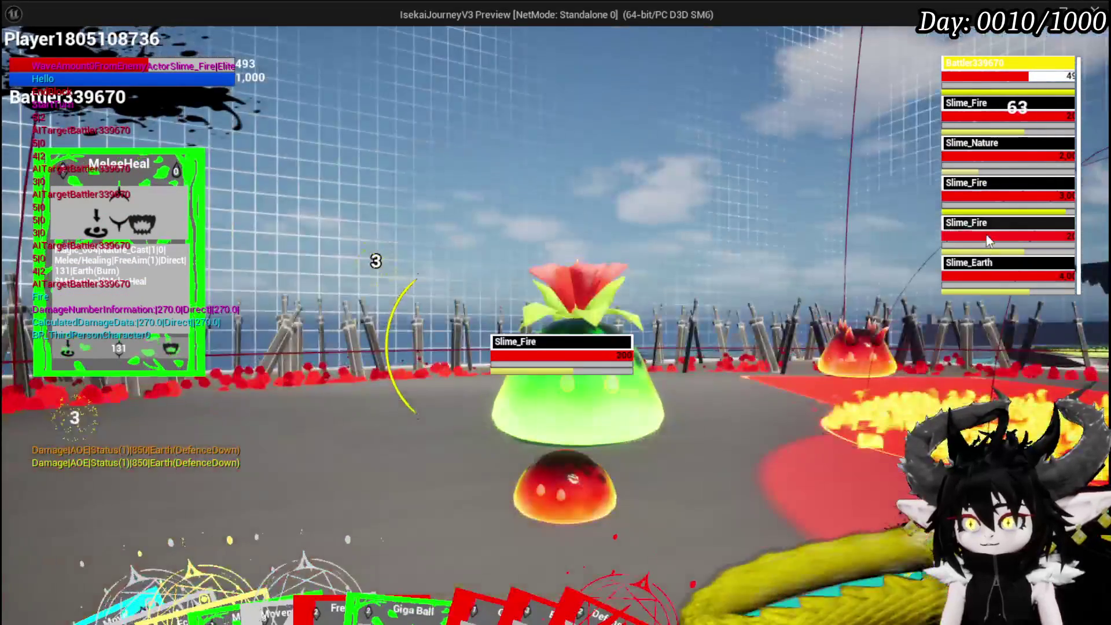
pyautogui.click(988, 185)
pyautogui.click(990, 150)
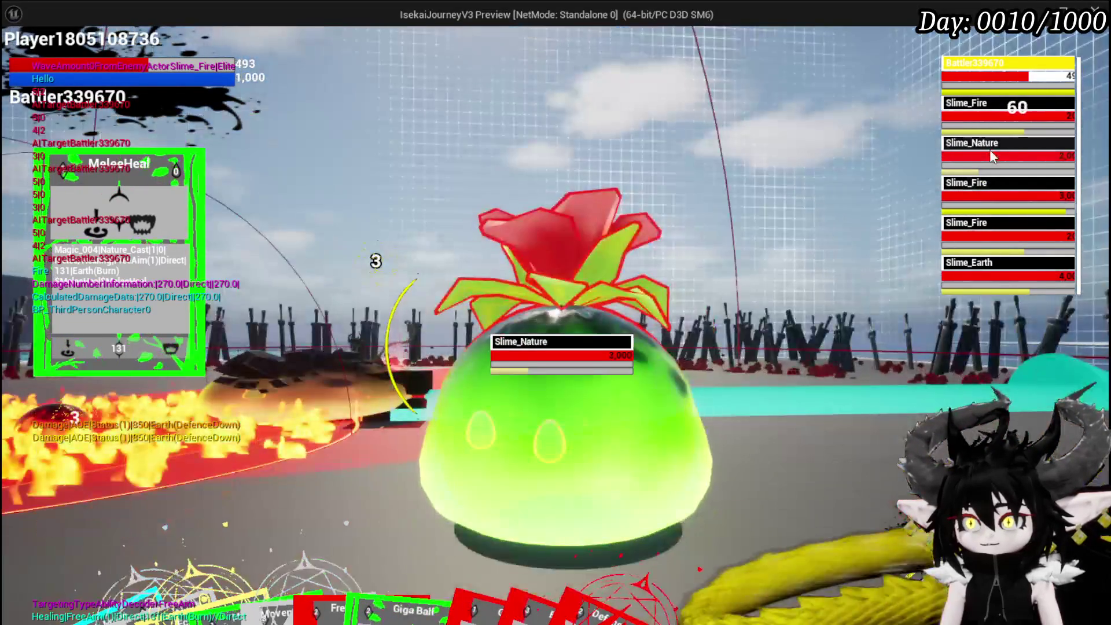
pyautogui.click(991, 120)
pyautogui.click(985, 142)
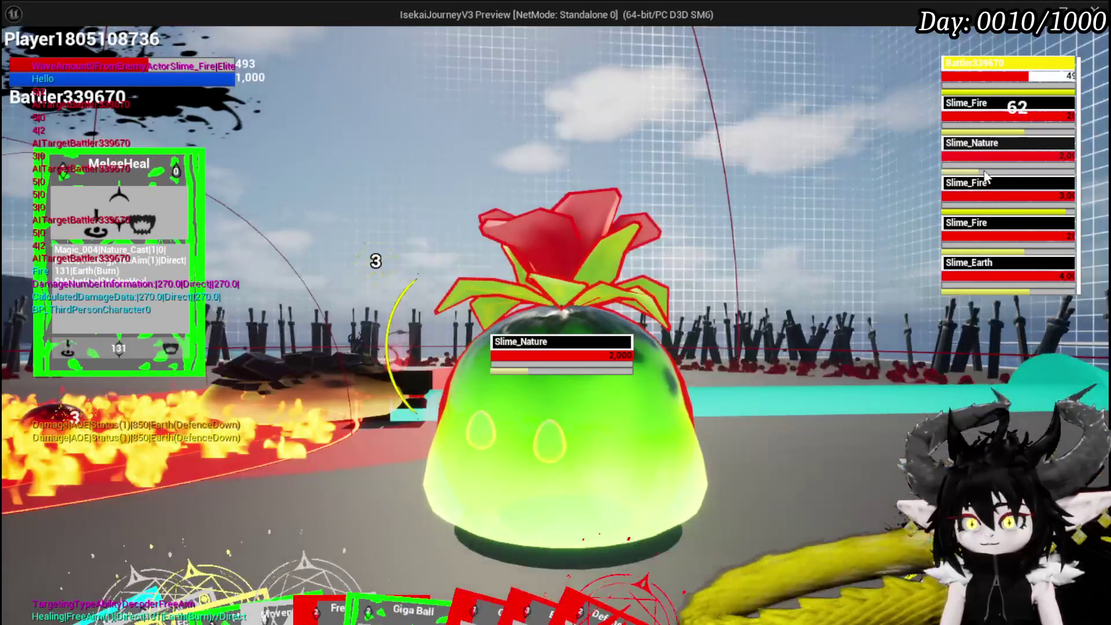
pyautogui.click(985, 188)
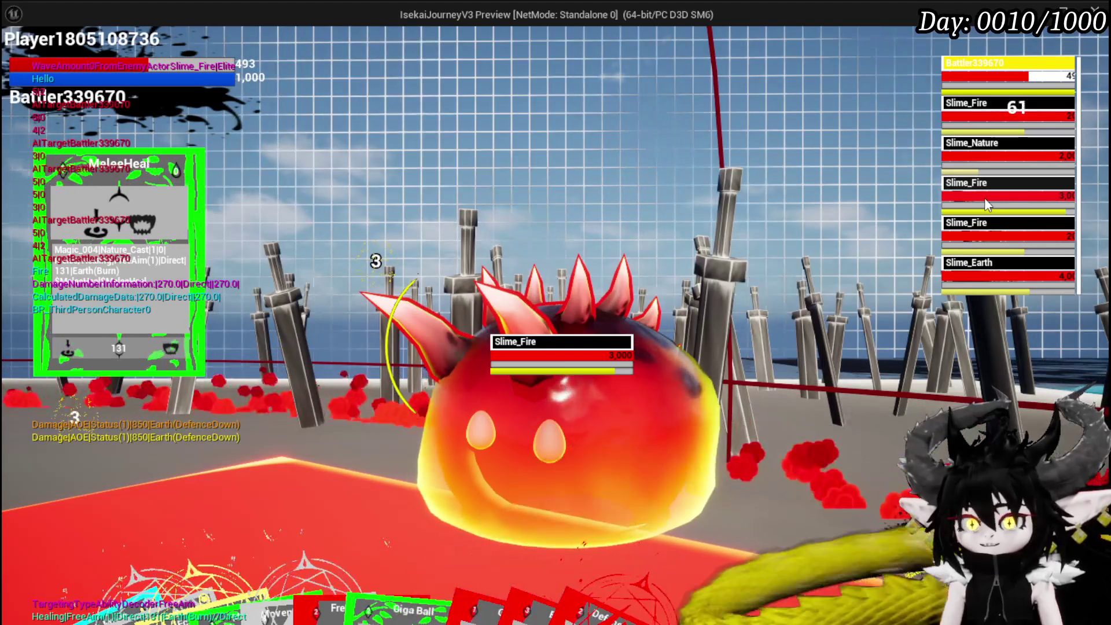
pyautogui.click(431, 489)
pyautogui.moveTo(212, 564)
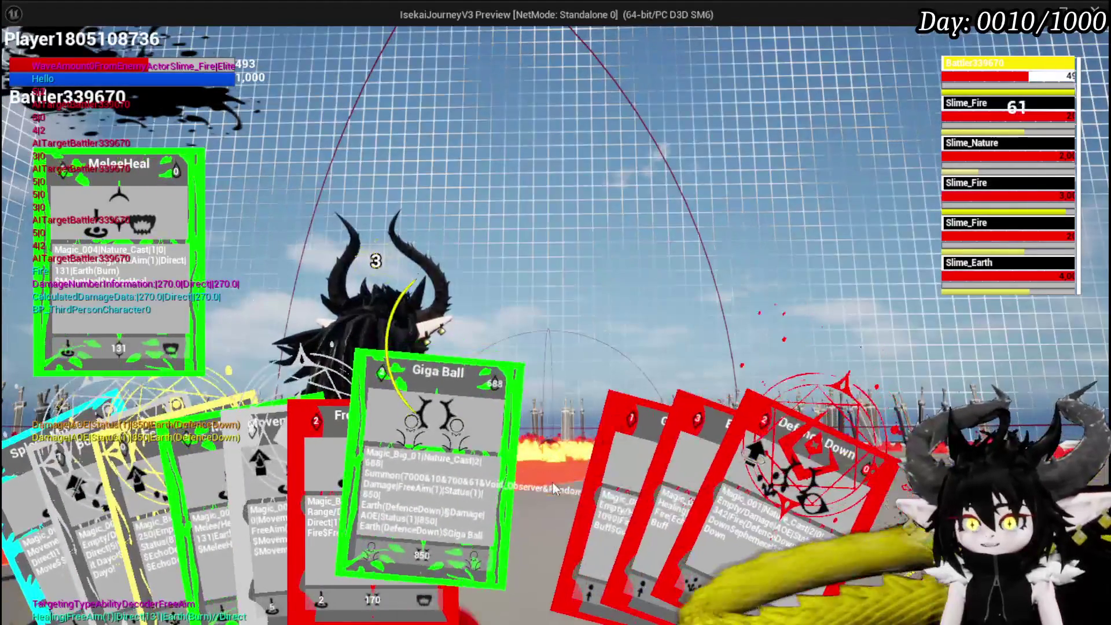
# Fire Giga Buff and Splash Move, then play MeleeHeal and the Fire Defence Down card
pyautogui.click(526, 478)
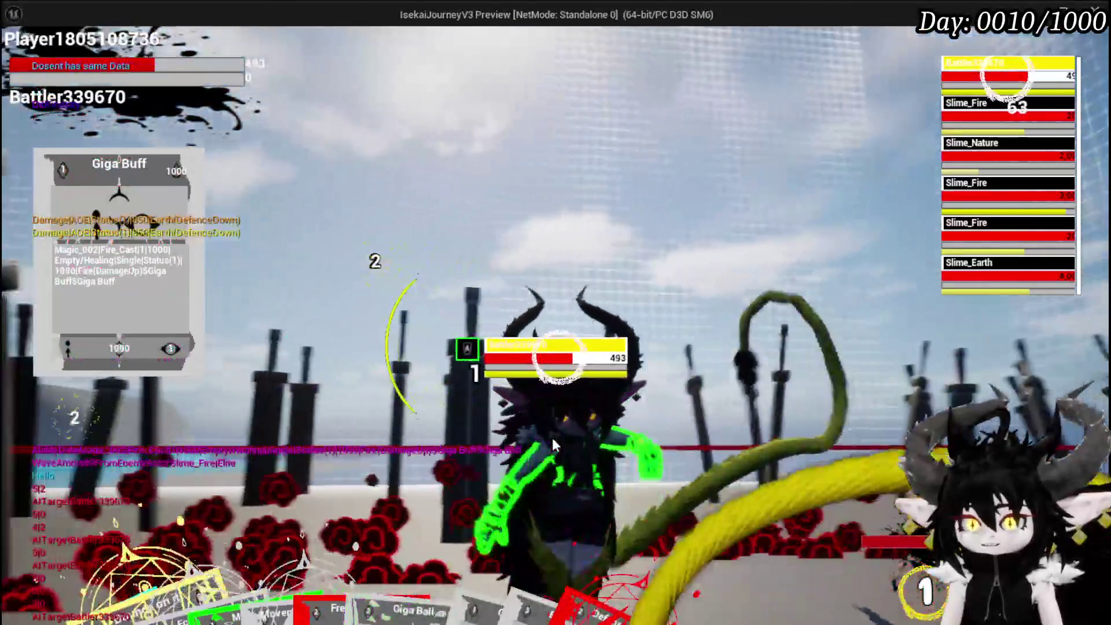
pyautogui.click(552, 437)
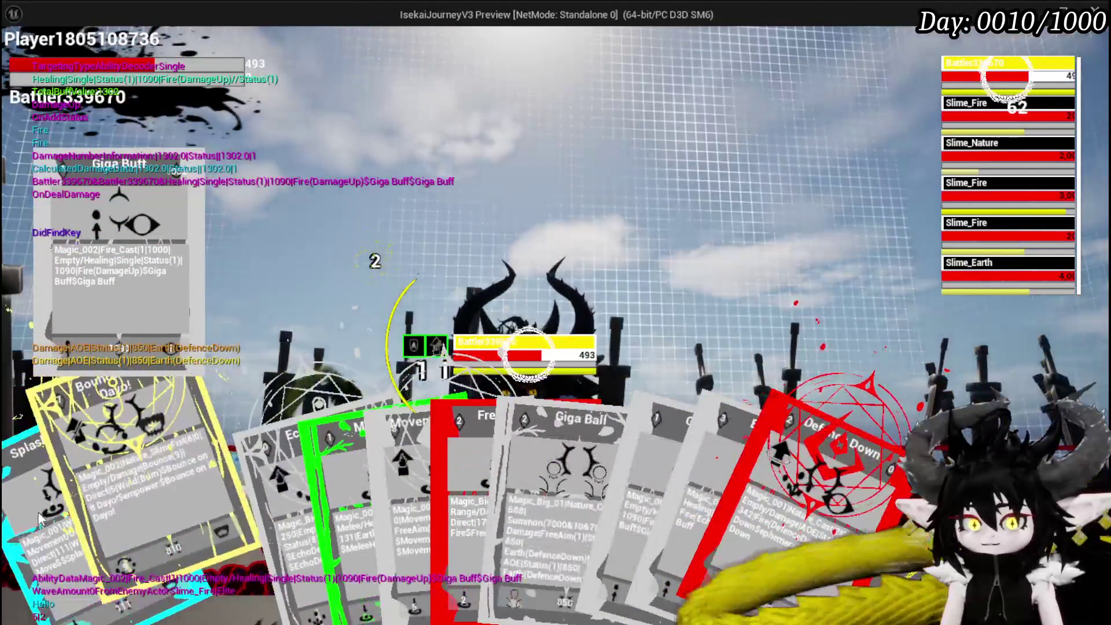
pyautogui.click(39, 520)
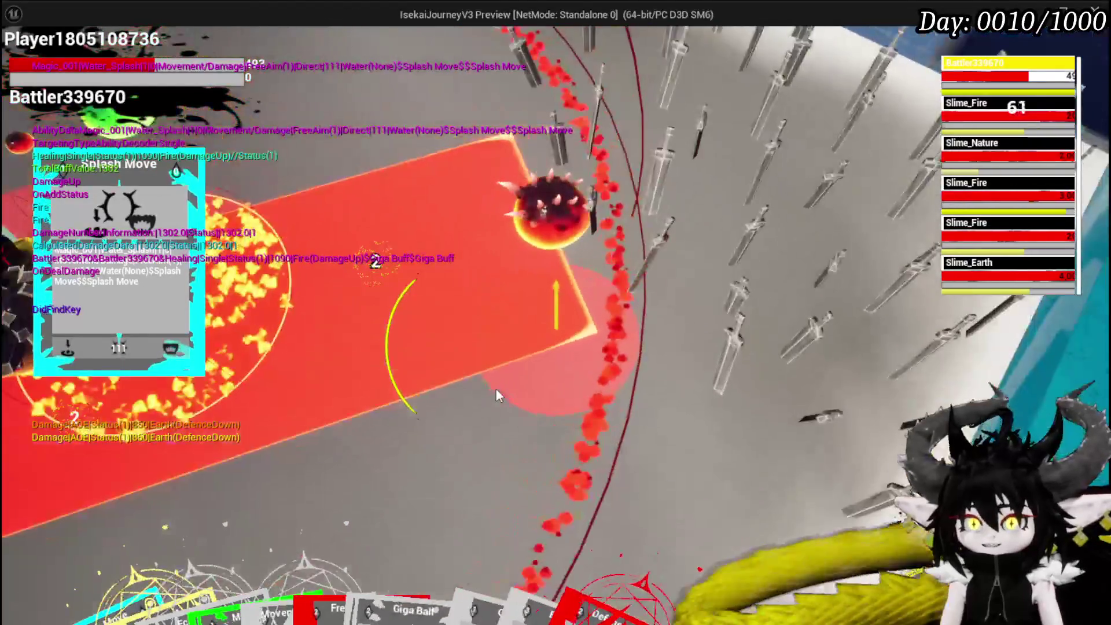
pyautogui.click(478, 387)
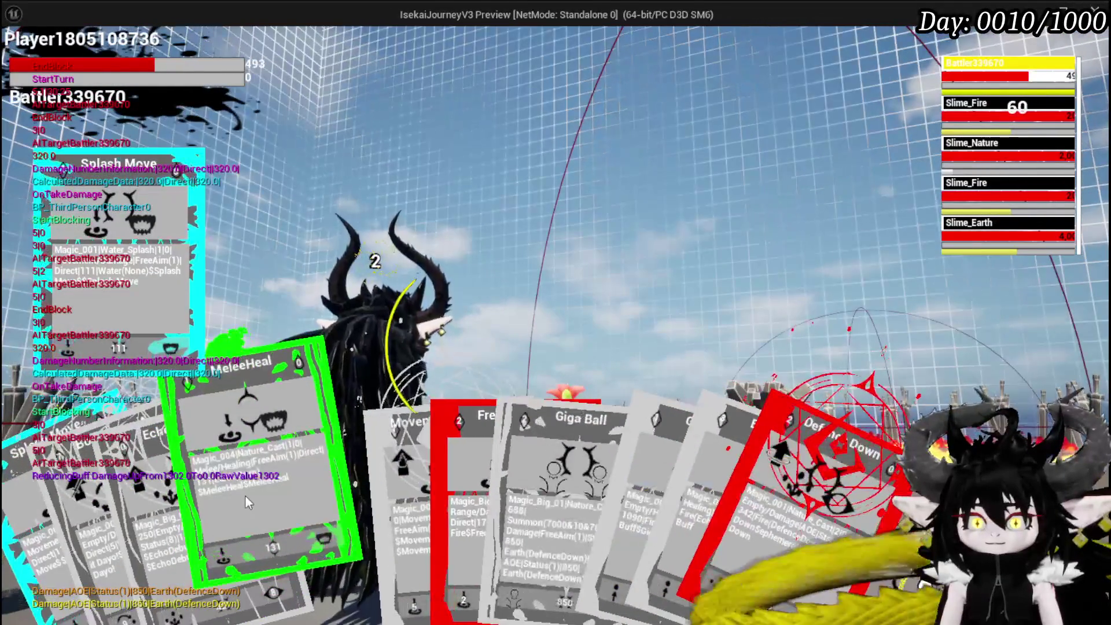
pyautogui.click(244, 495)
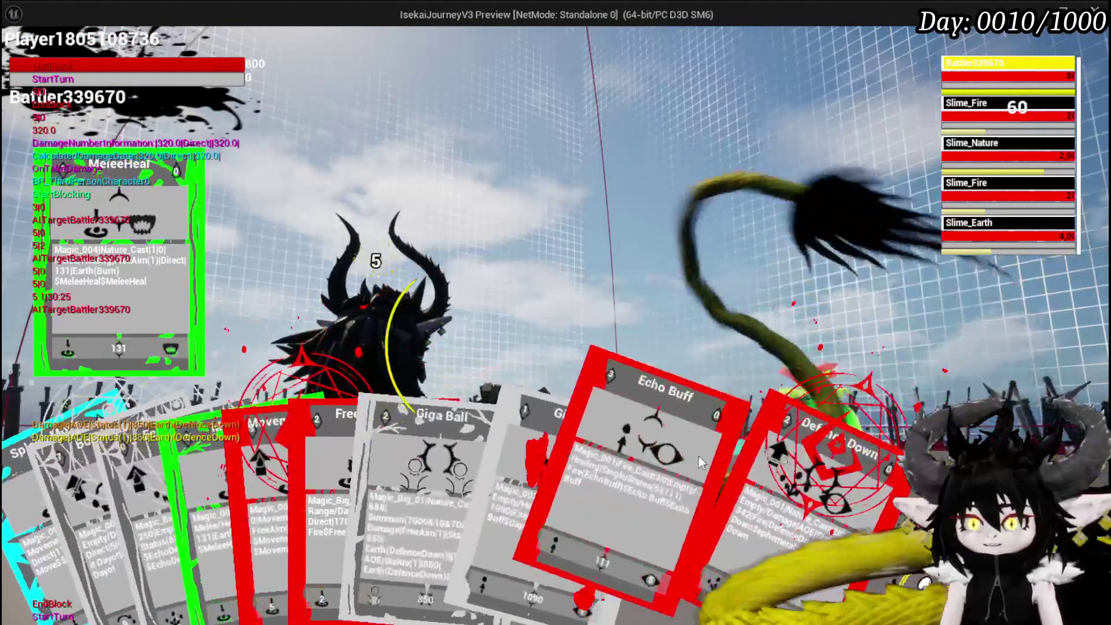
pyautogui.click(694, 455)
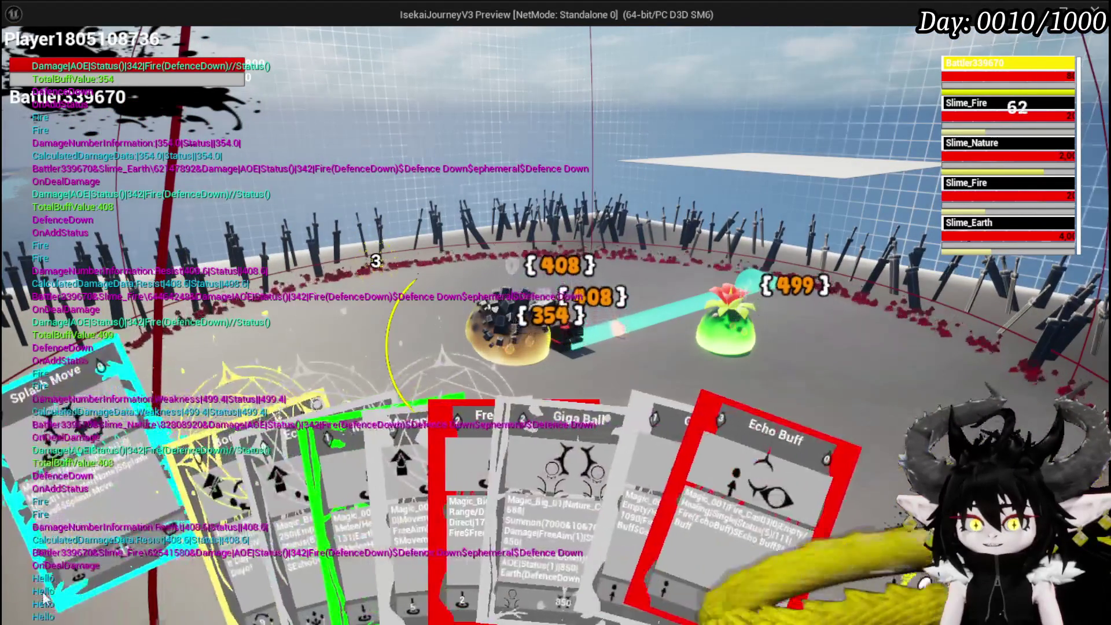
# Play Splash Move and Free AIM Fire, finishing Slime_Nature with 2,407 damage
pyautogui.click(665, 382)
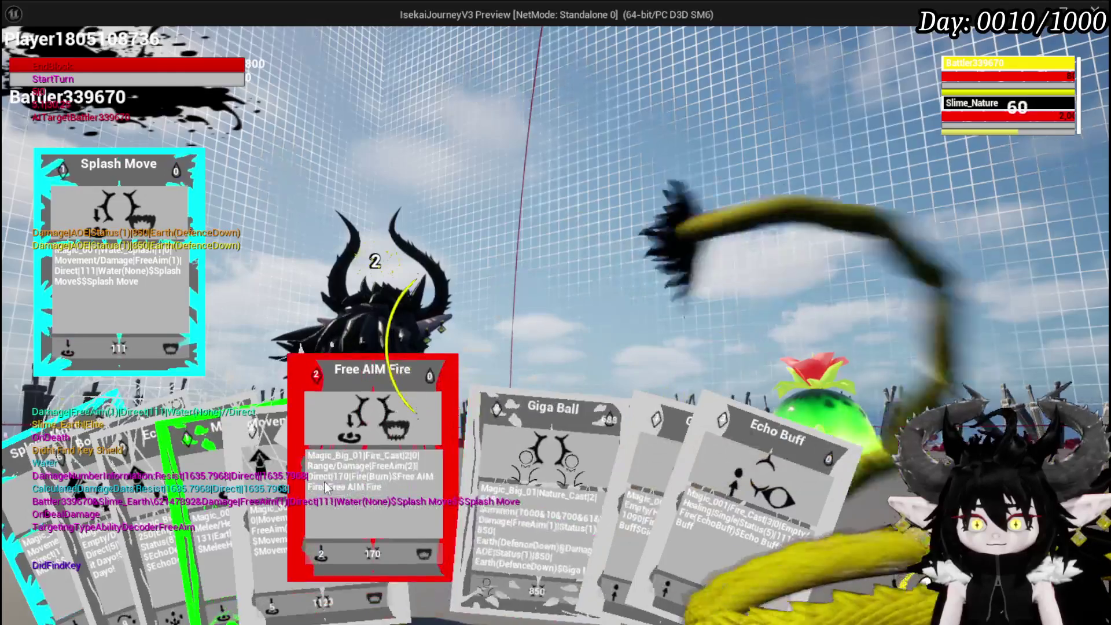
pyautogui.click(367, 481)
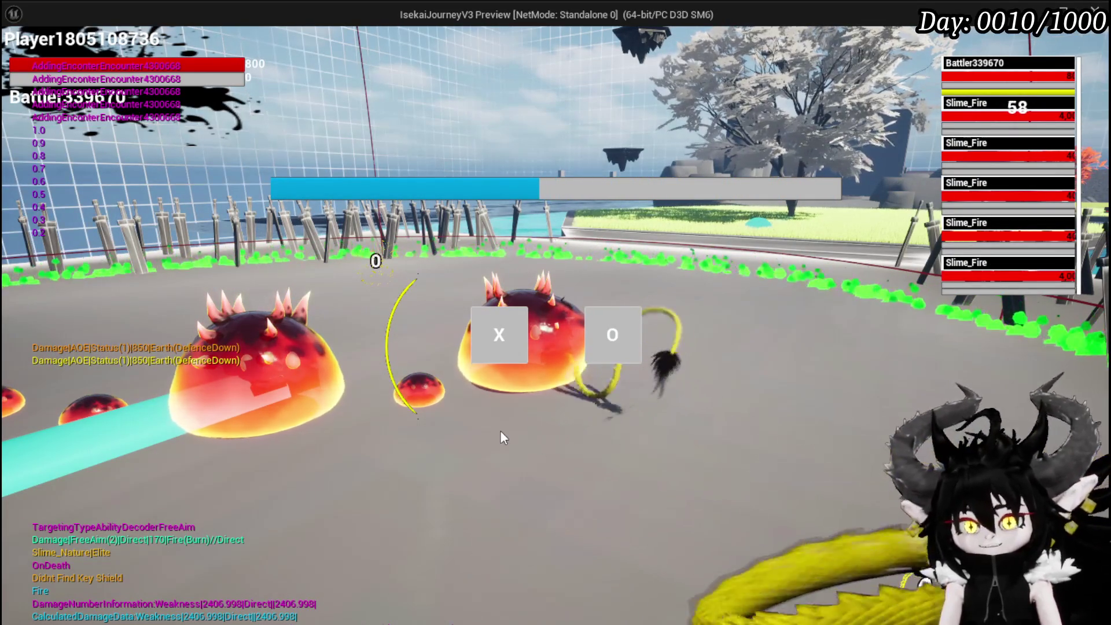
# Walk the character around the arena and out of the red Slime_Fire attack zone
pyautogui.press('w')
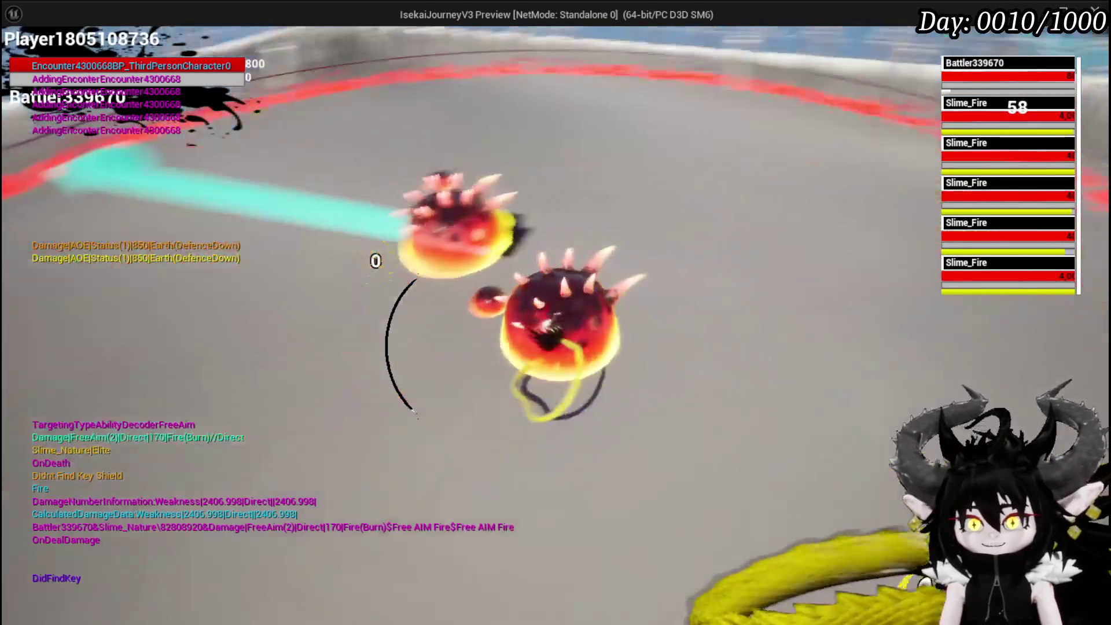
pyautogui.press('w')
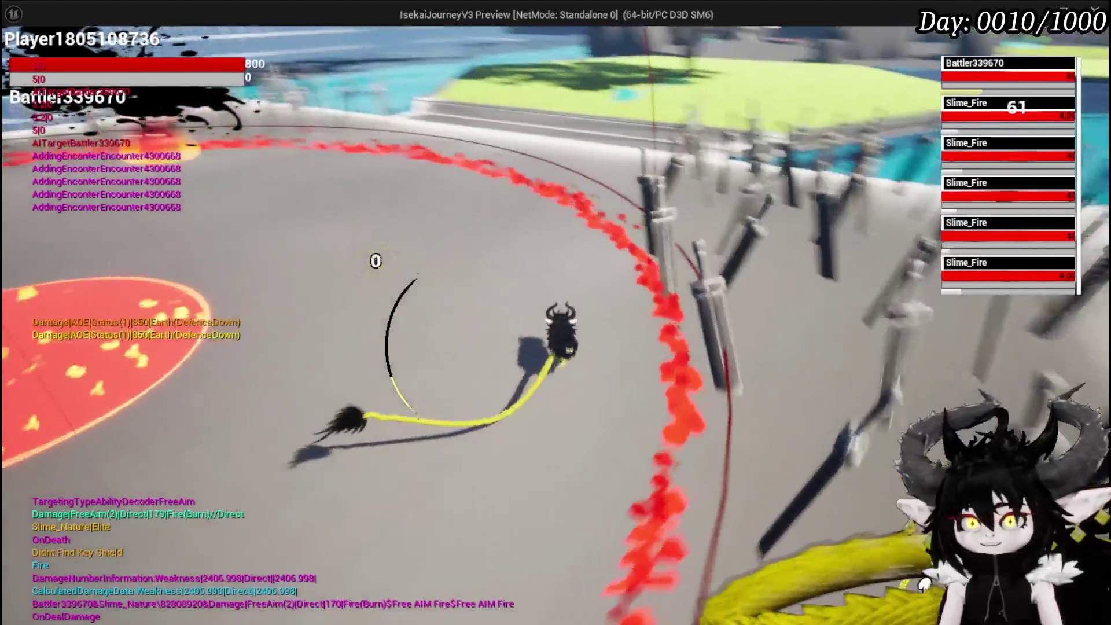
pyautogui.press('w')
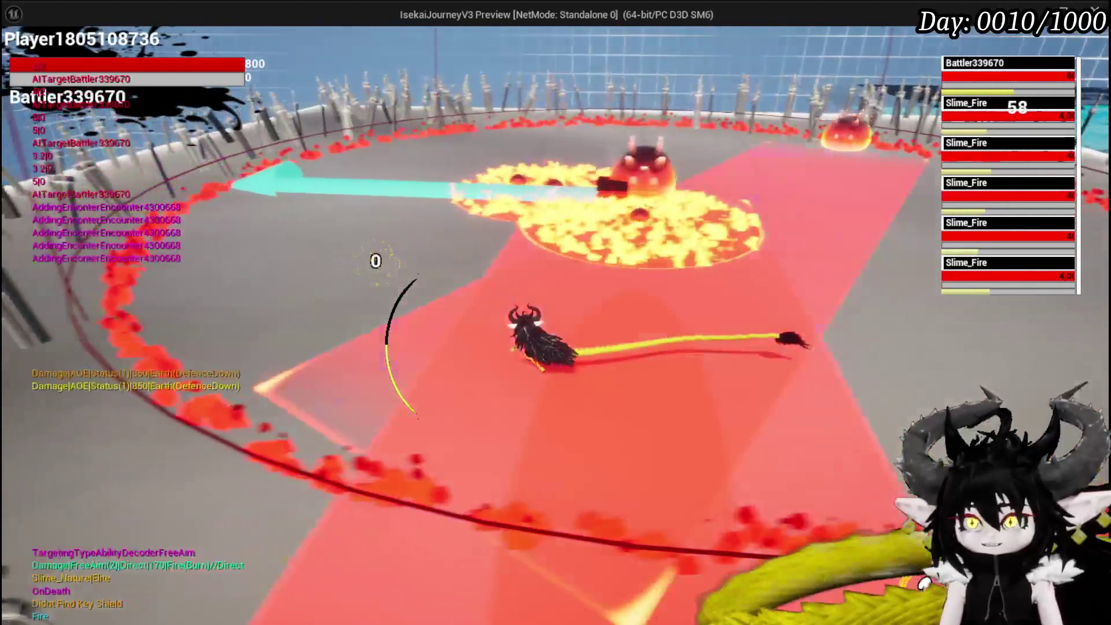
pyautogui.press('w')
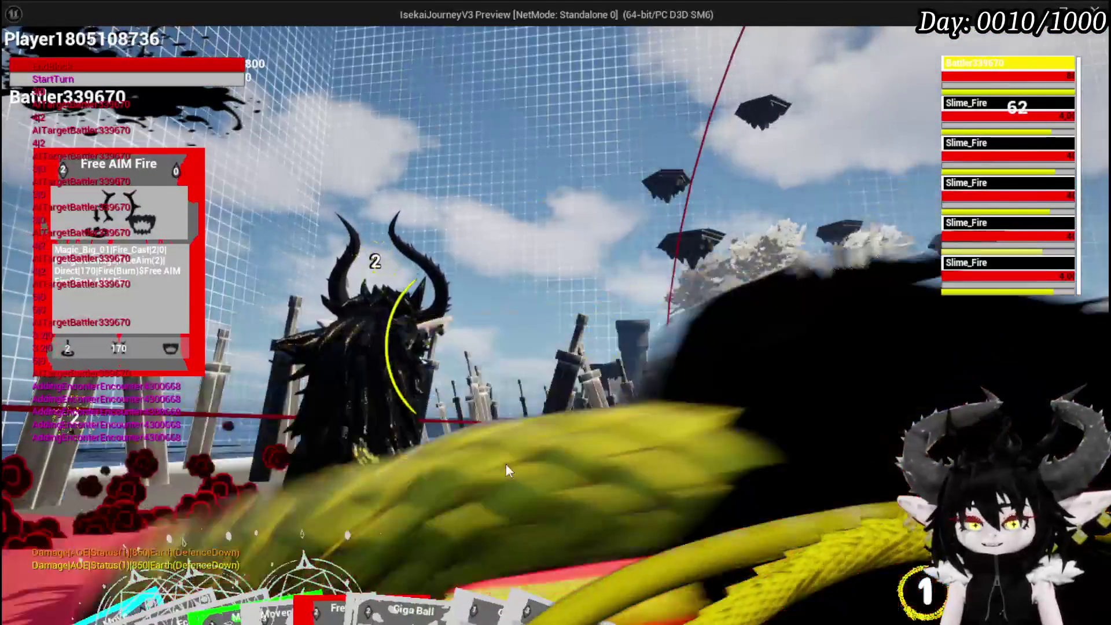
# Cast the Splash Move card at the fire slimes from the top-down aiming view
pyautogui.moveTo(82, 490)
pyautogui.click(51, 509)
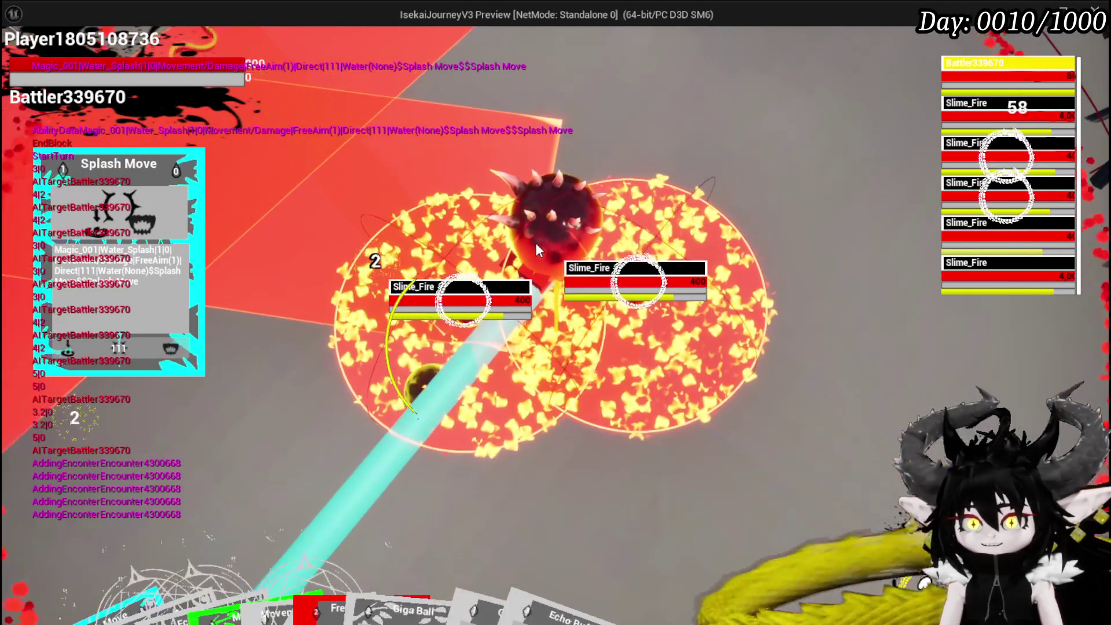
pyautogui.click(536, 243)
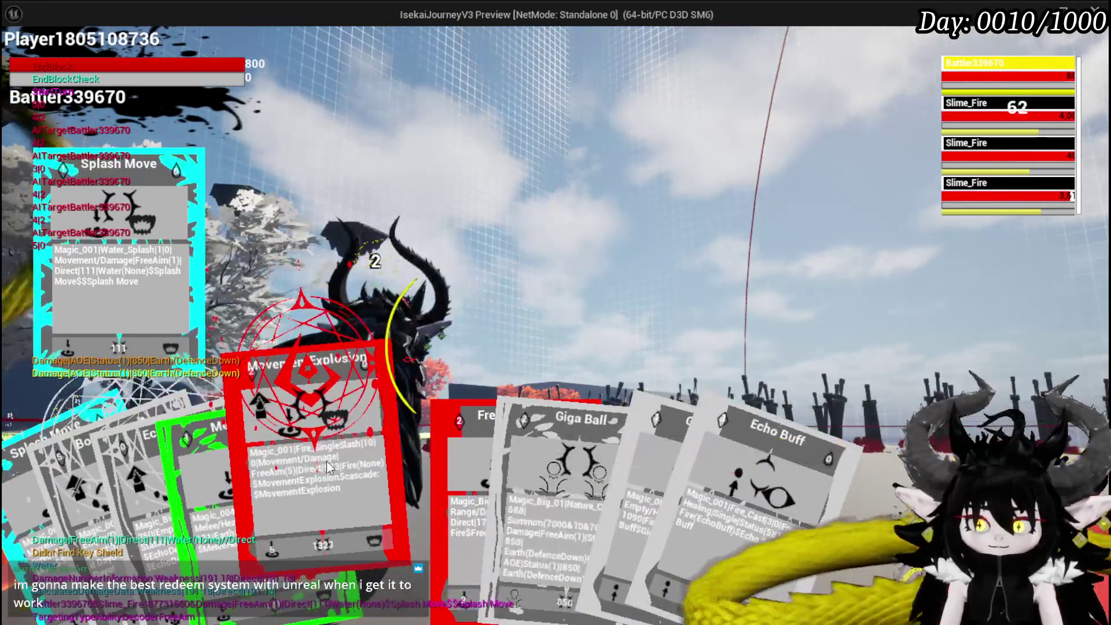
# Play Movement Explosion, then Bounce on it Dayo! on the second Slime_Fire to end the fight
pyautogui.click(328, 467)
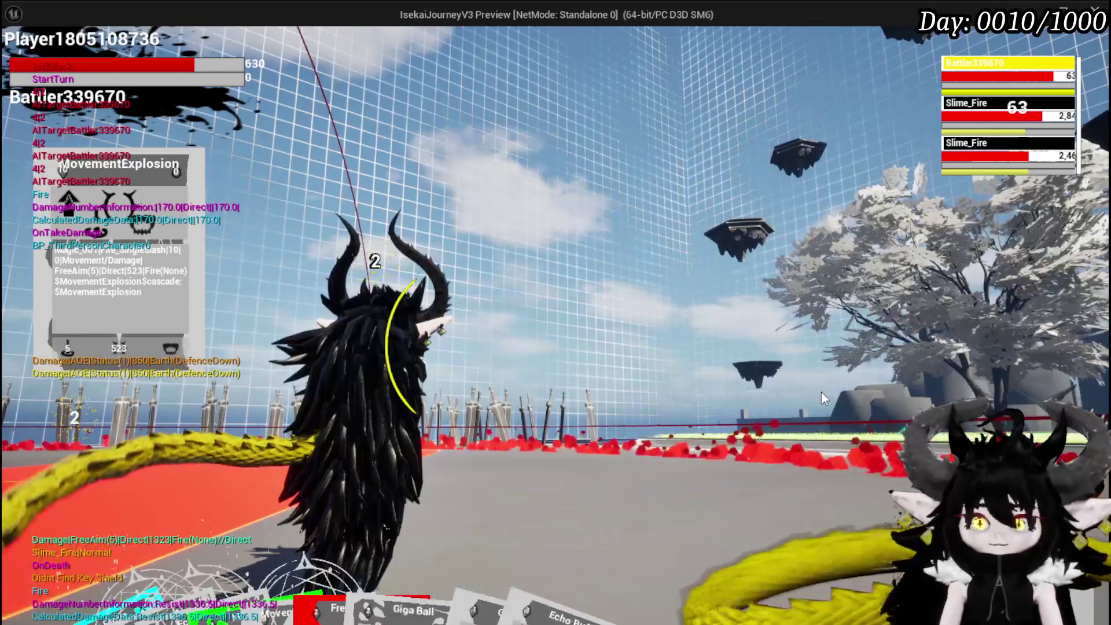
pyautogui.moveTo(338, 513)
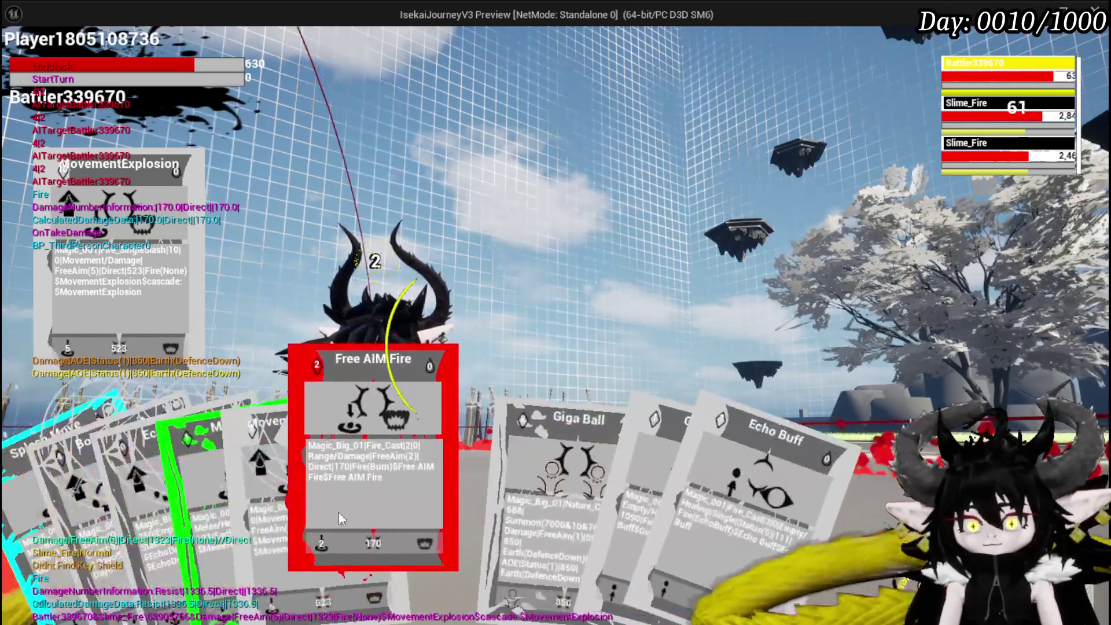
pyautogui.moveTo(368, 453)
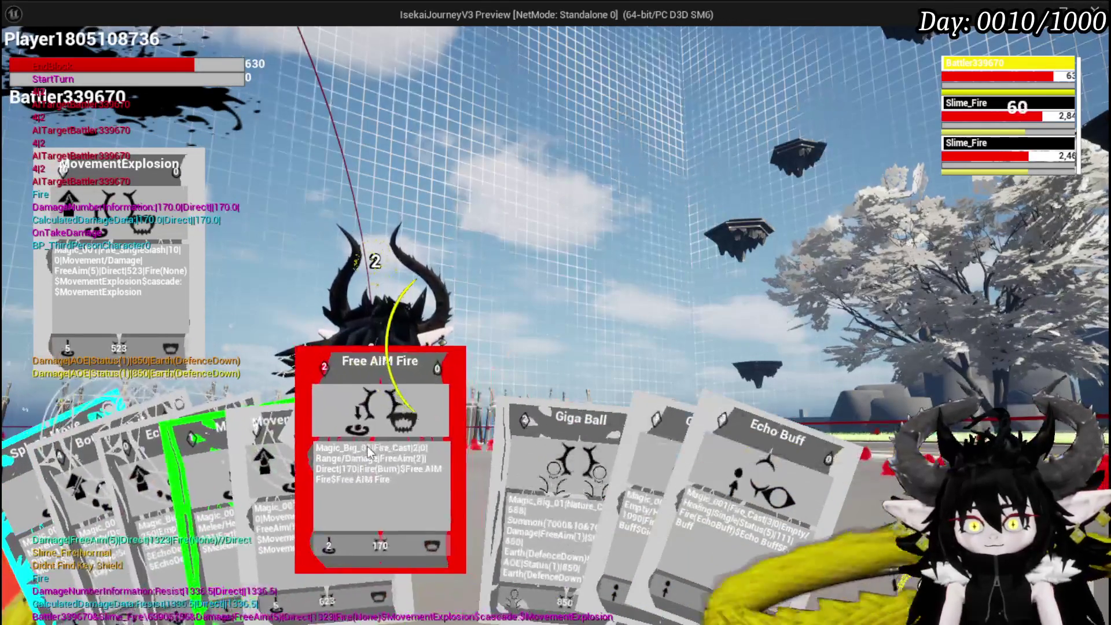
pyautogui.moveTo(355, 579)
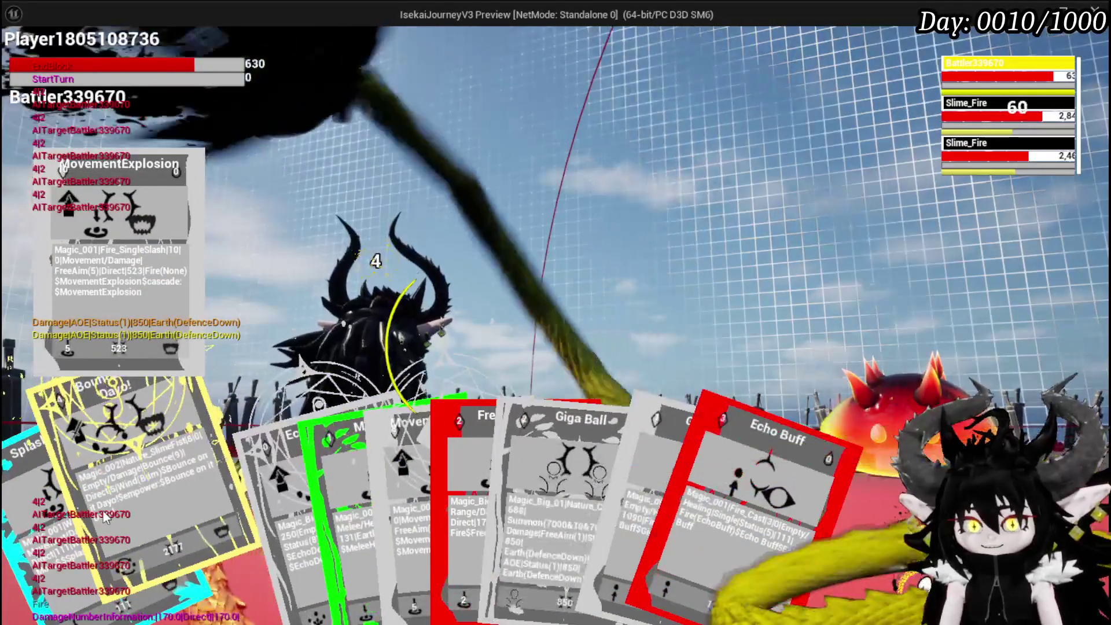
pyautogui.click(134, 473)
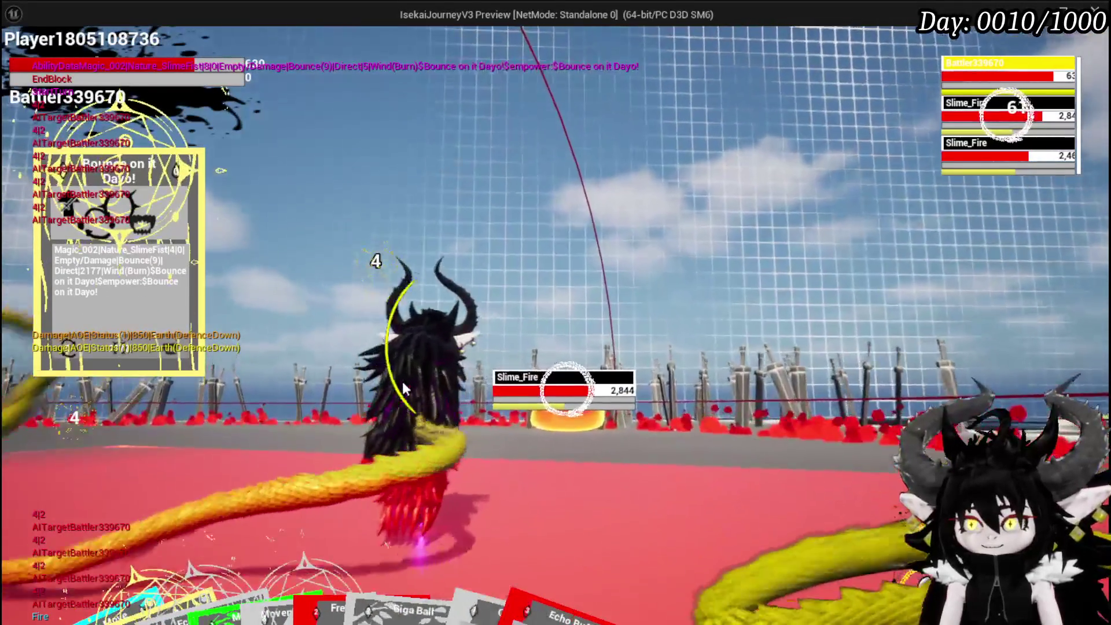
pyautogui.press('Tab')
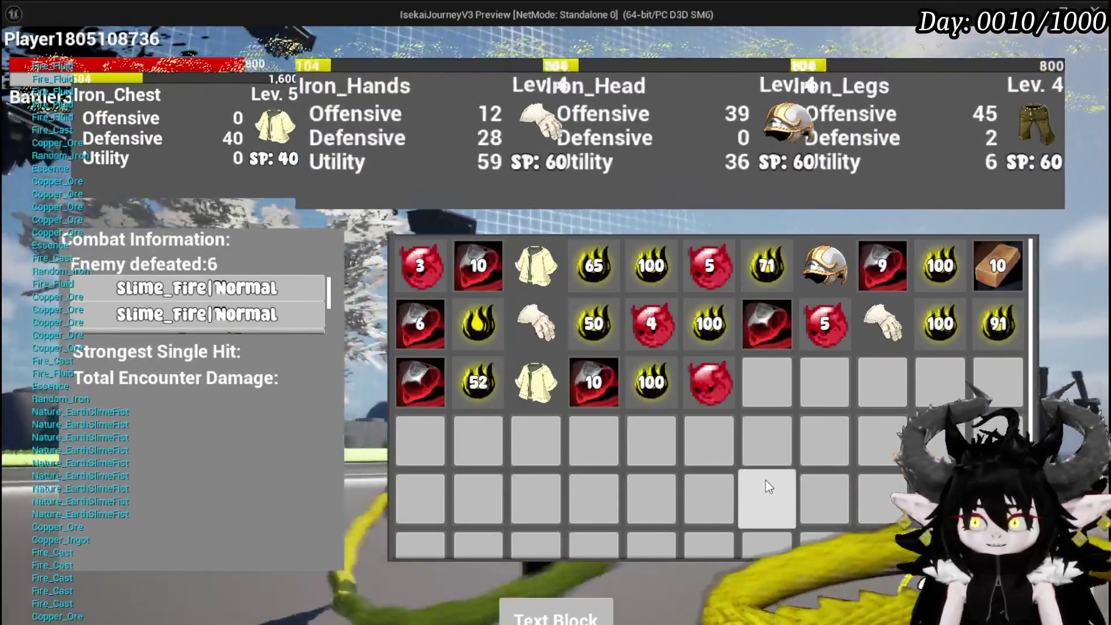
# Inspect the loot items' stat cards, then close the results inventory to return to the arena
pyautogui.moveTo(539, 375)
pyautogui.moveTo(538, 341)
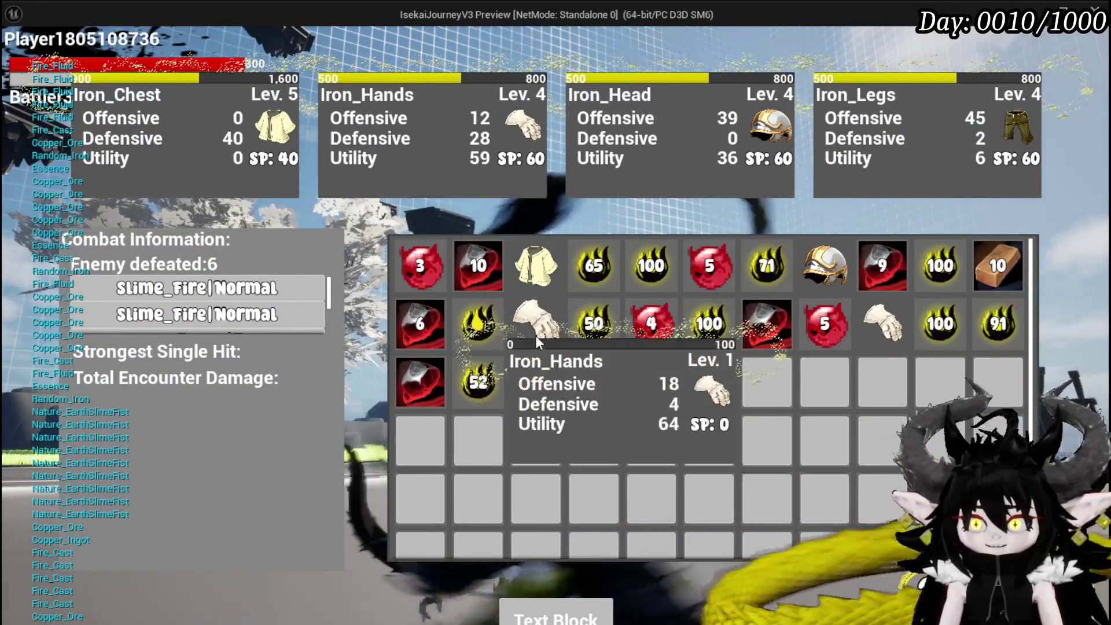
pyautogui.moveTo(849, 299)
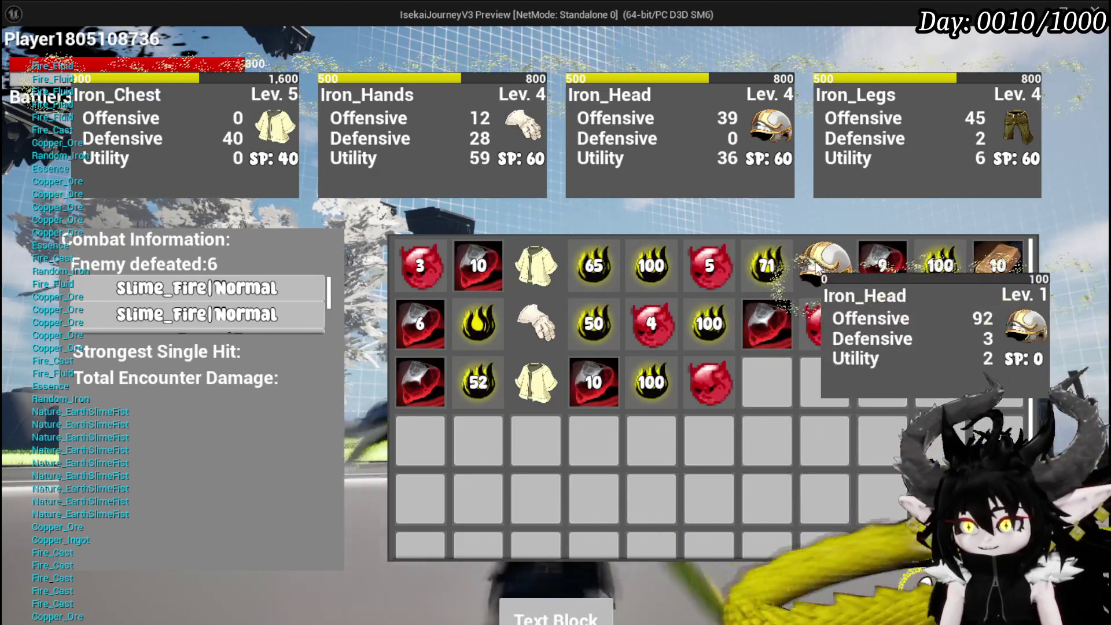
pyautogui.moveTo(508, 260)
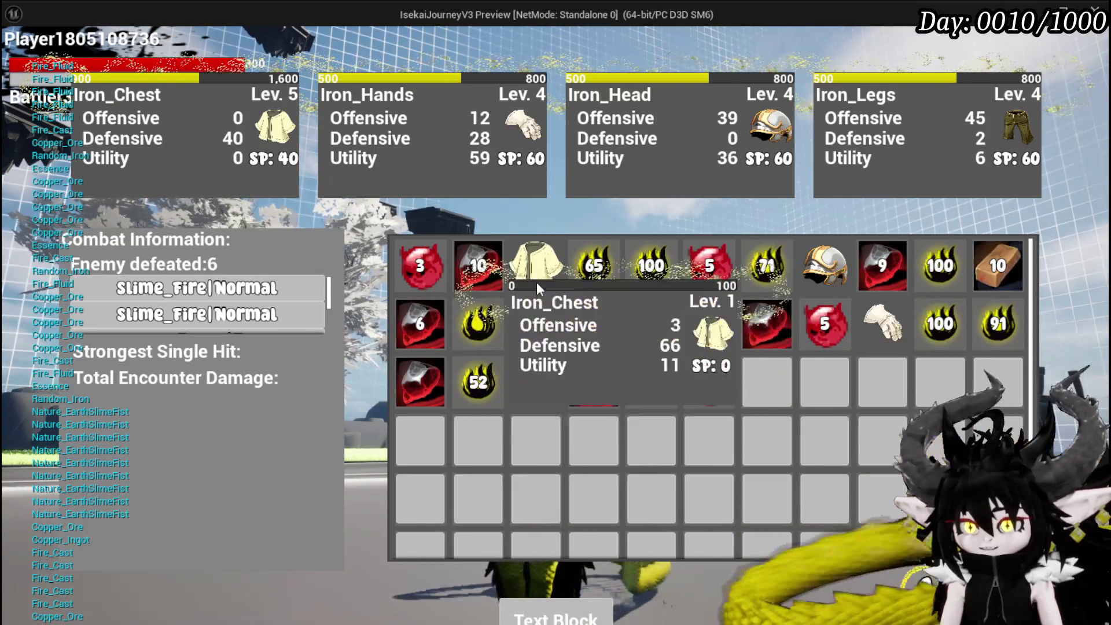
pyautogui.moveTo(604, 294)
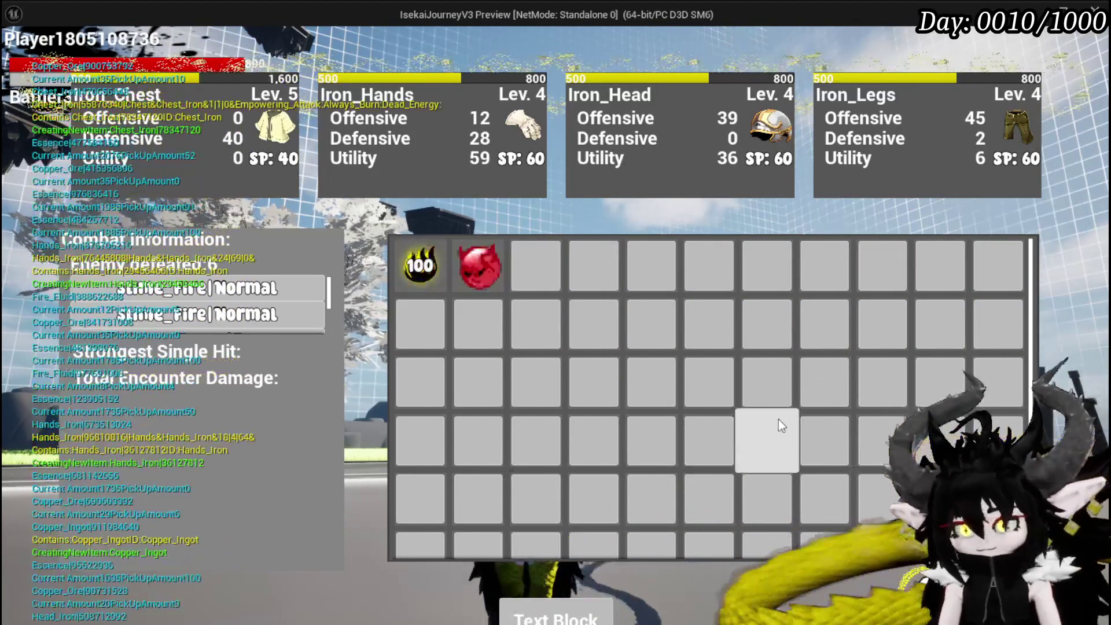
pyautogui.press('Tab')
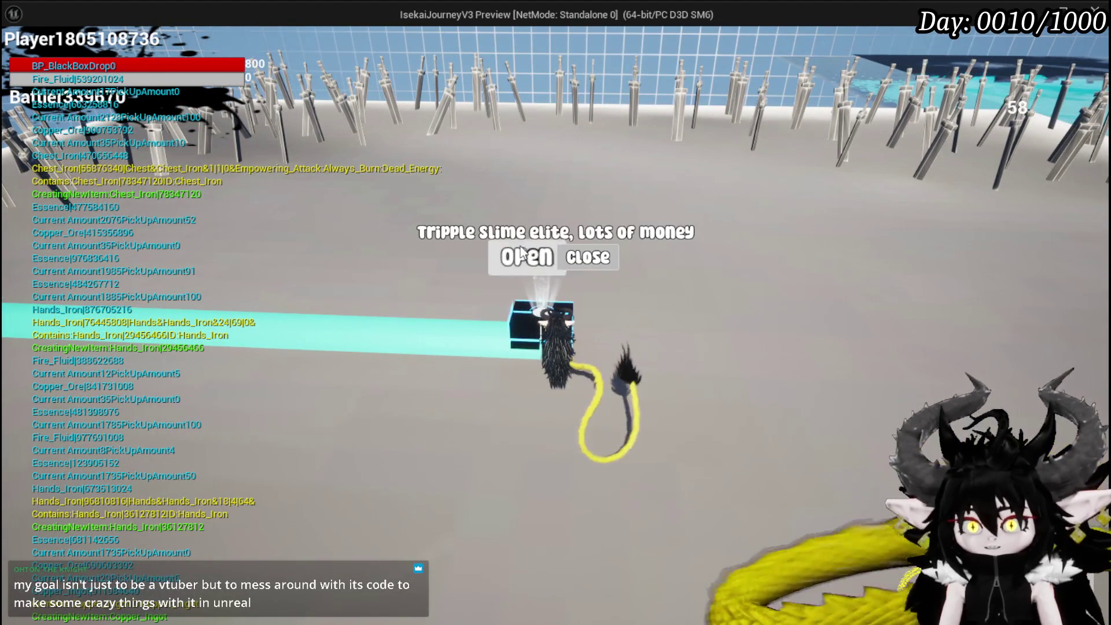
# Open the Tripple slime elite chest and take all its loot, including the 2,000 stack
pyautogui.click(522, 253)
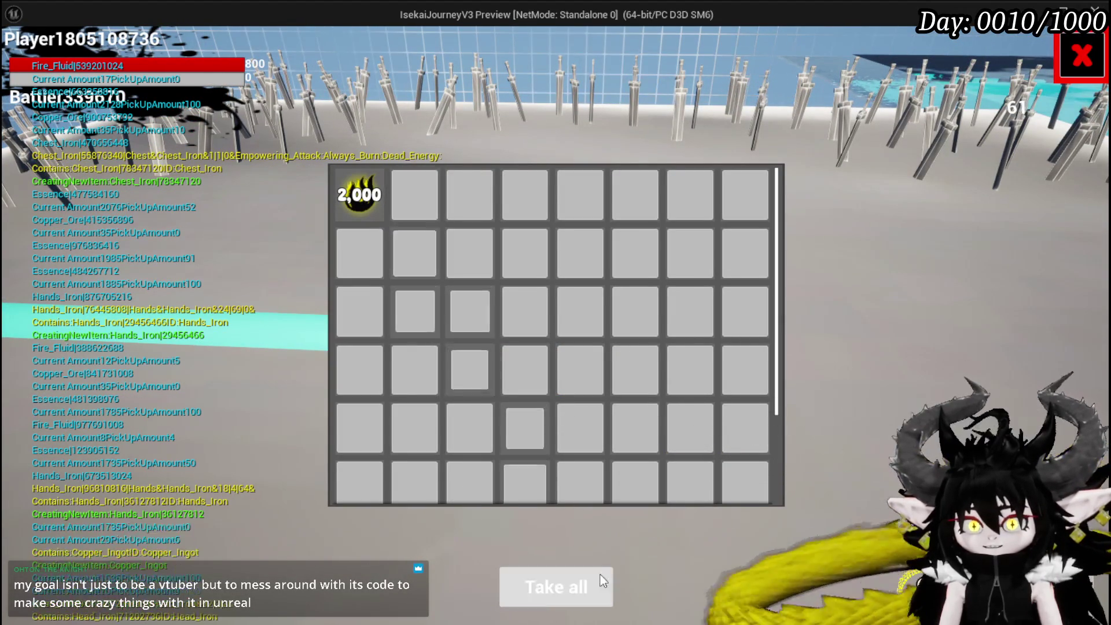
pyautogui.click(550, 587)
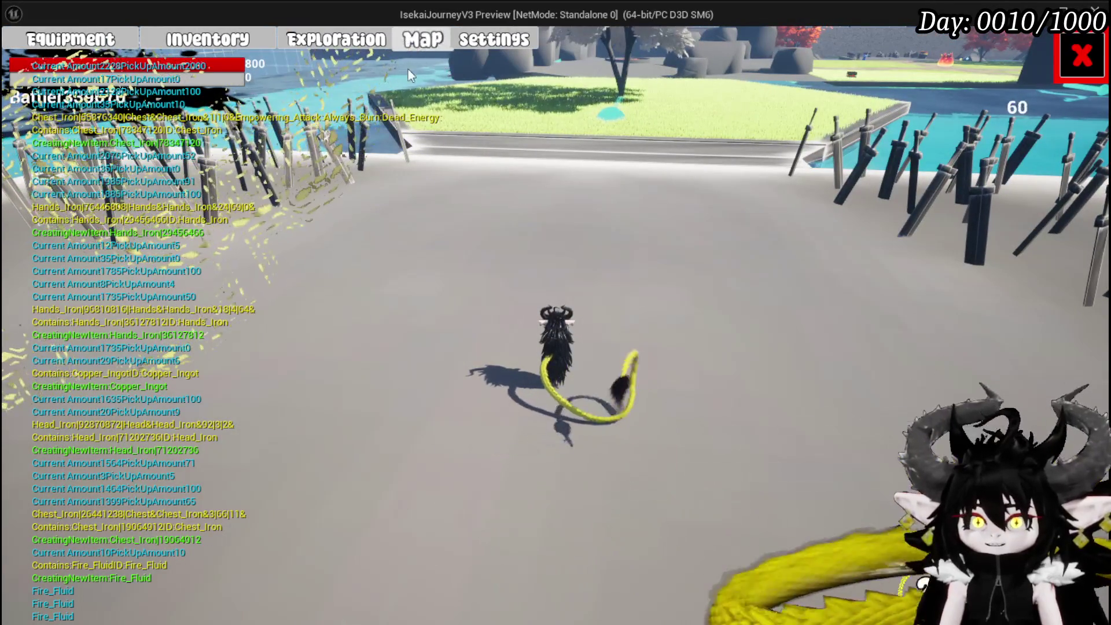
# Equip a new Iron_Chest and Iron_Head from the equipment panel's inventory
pyautogui.click(96, 45)
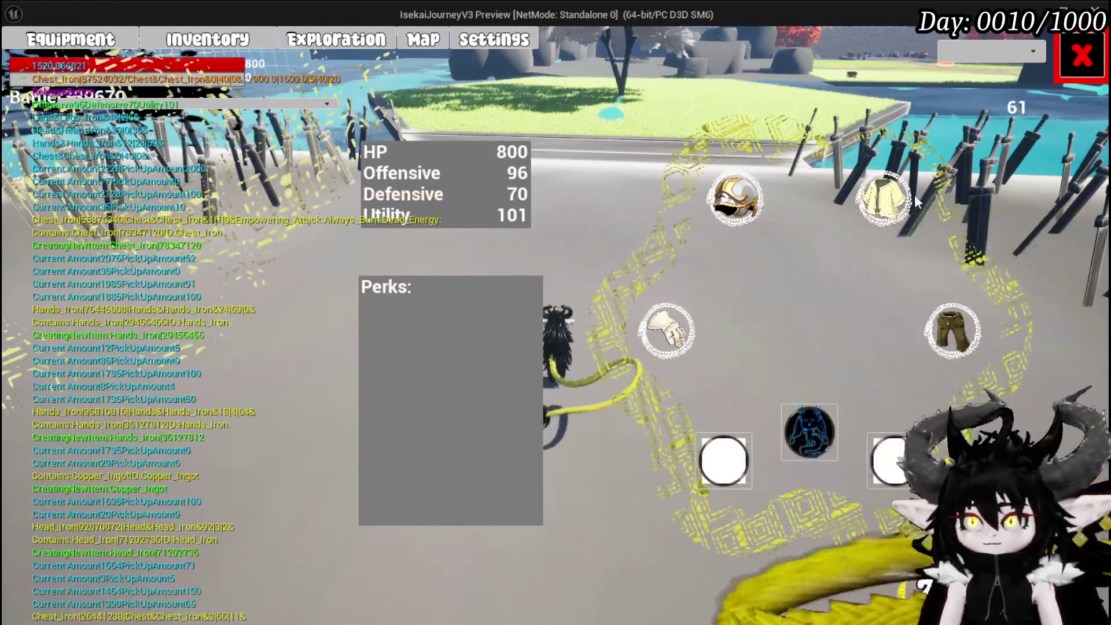
pyautogui.click(884, 199)
pyautogui.moveTo(307, 189)
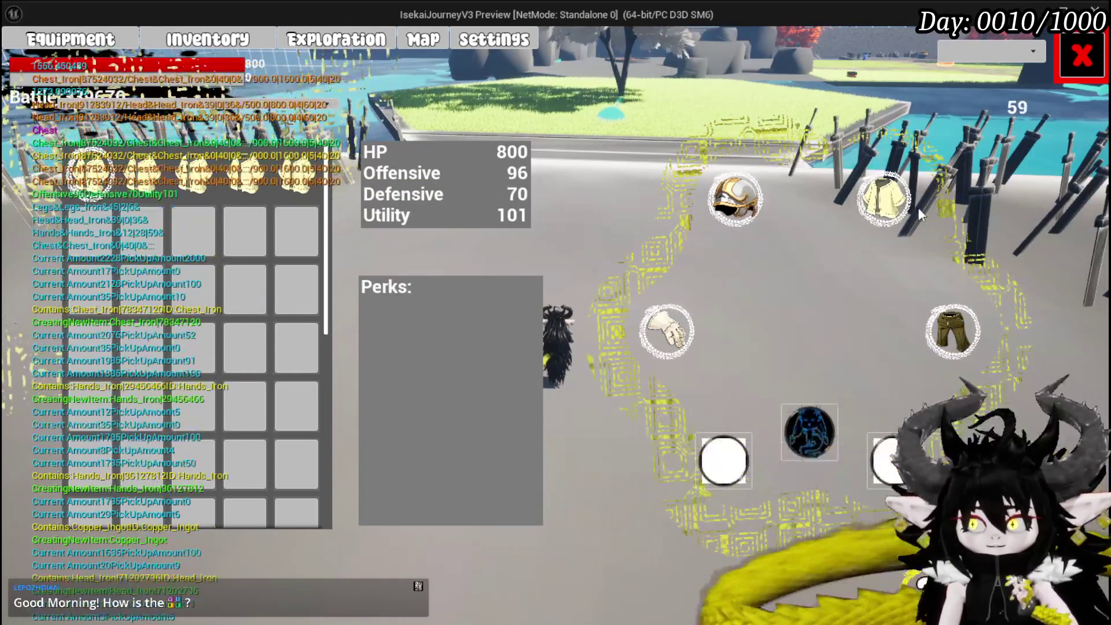
pyautogui.moveTo(859, 200)
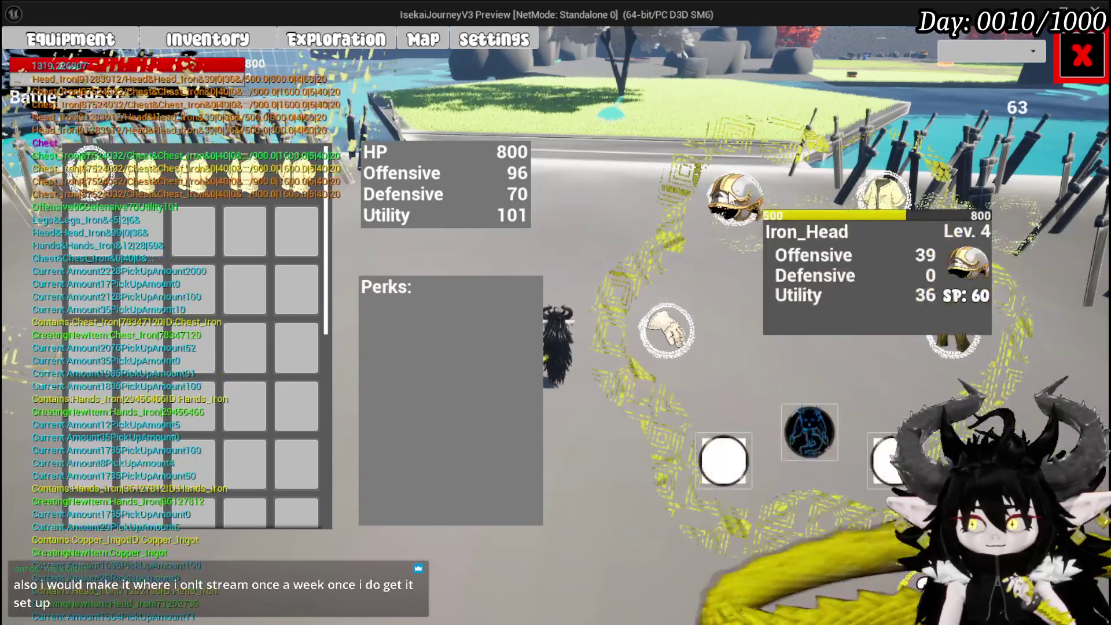
pyautogui.click(298, 174)
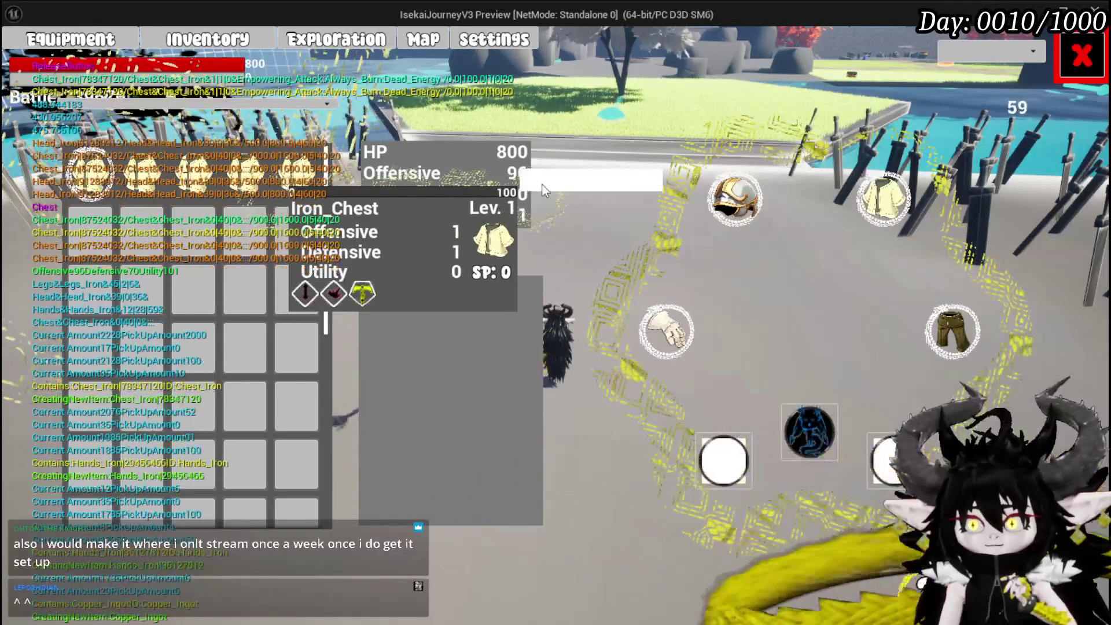
pyautogui.click(590, 180)
pyautogui.moveTo(236, 181)
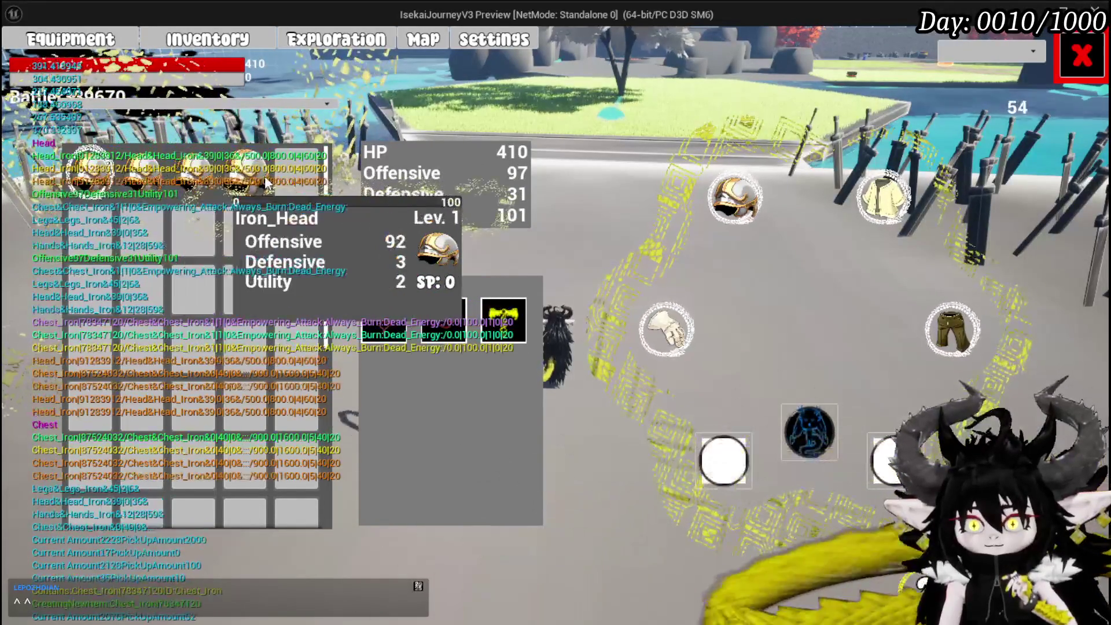
pyautogui.click(521, 189)
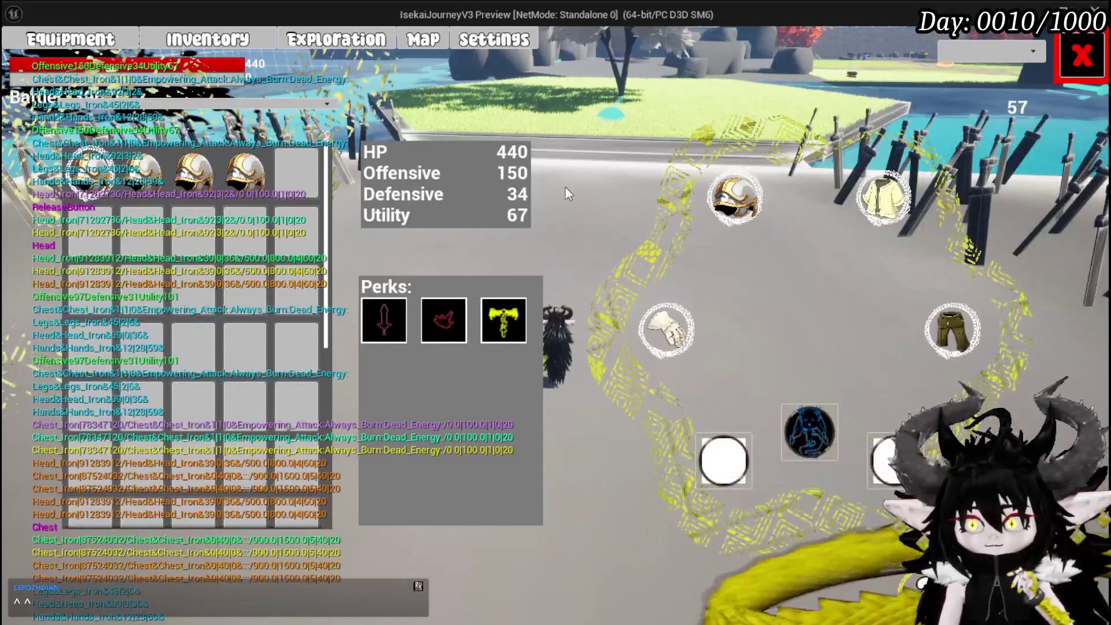
# Try equipping an Iron_Legs item, then bring up the game settings popup
pyautogui.click(938, 342)
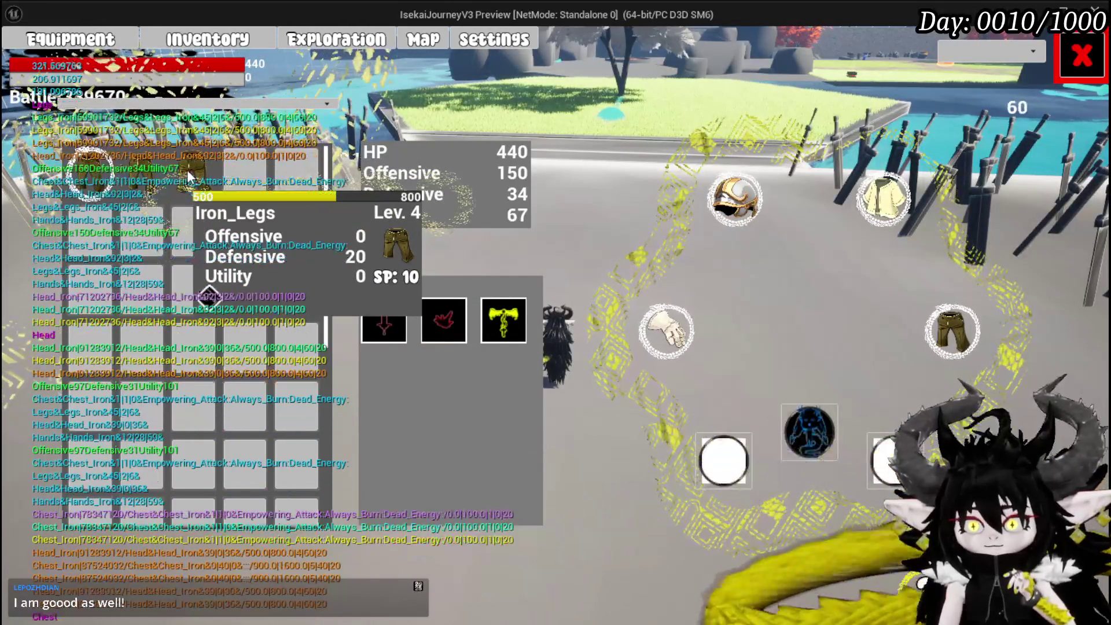
pyautogui.click(230, 191)
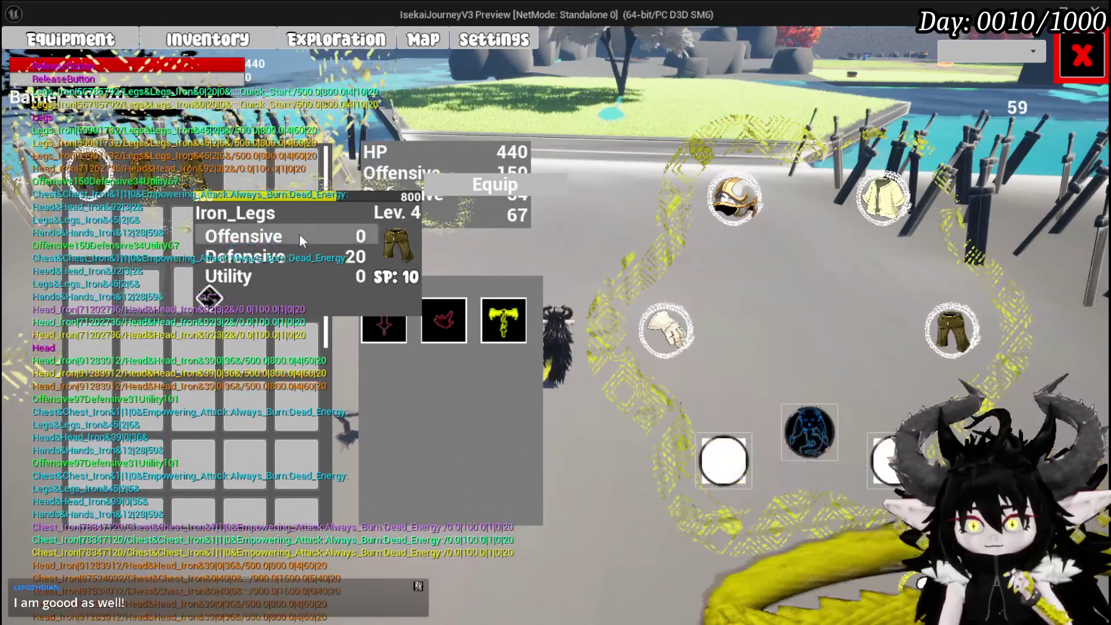
pyautogui.click(463, 349)
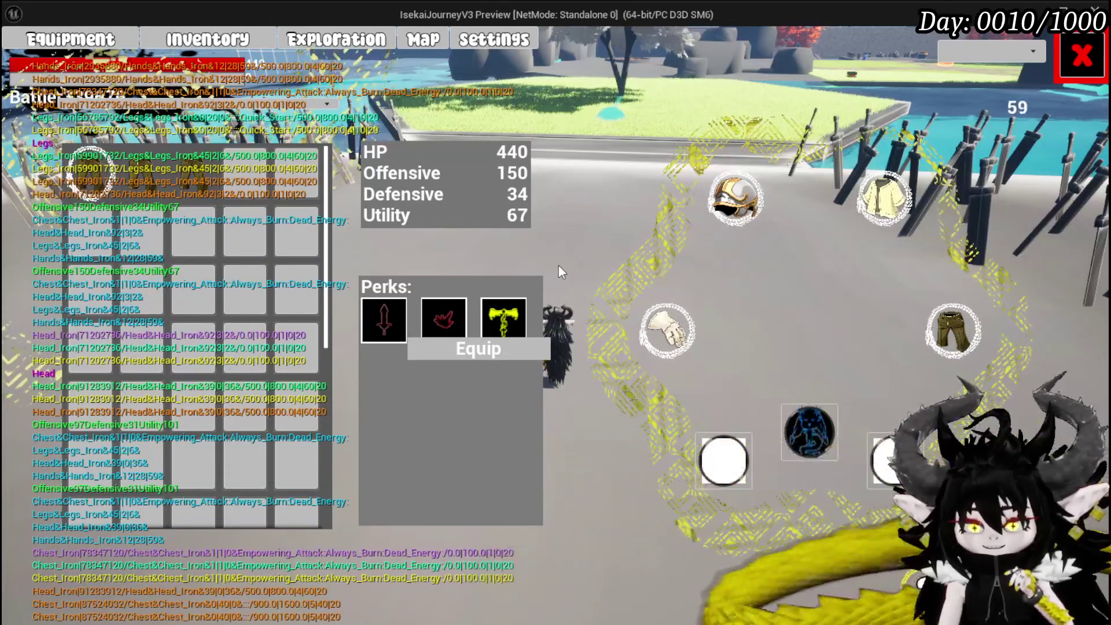
pyautogui.press('Escape')
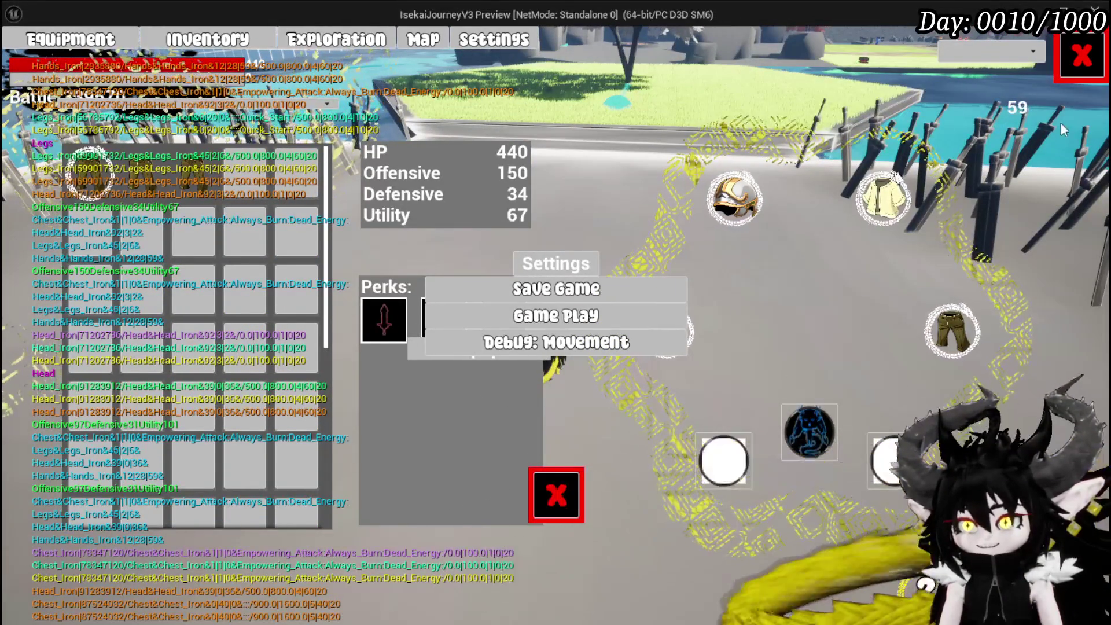
# Dismiss the settings popup and close, then reopen, the equipment screen
pyautogui.click(554, 495)
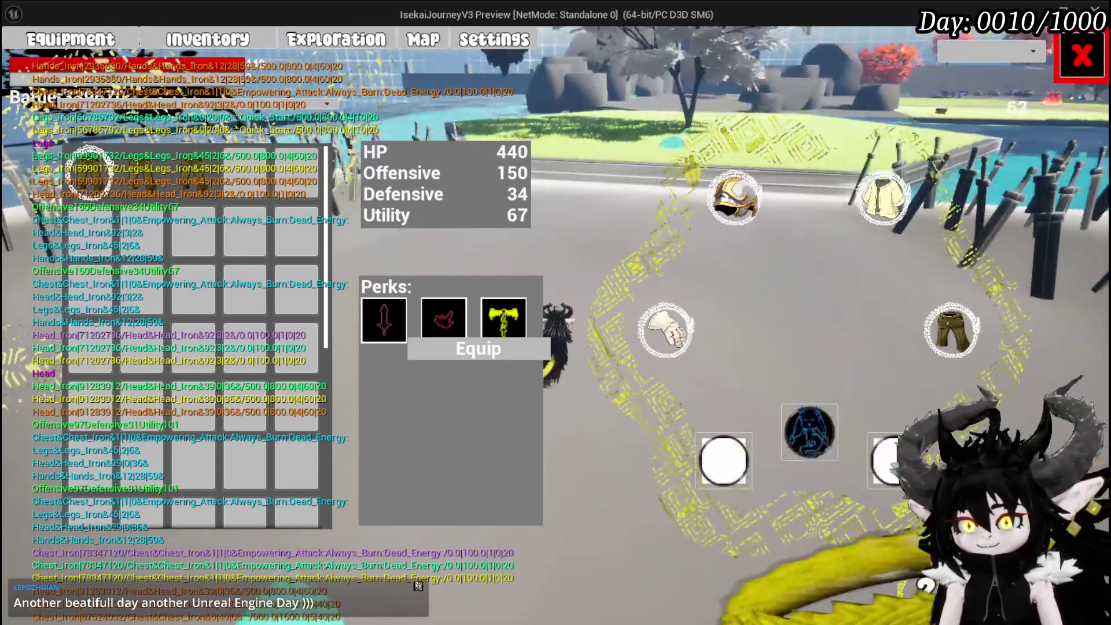
pyautogui.click(547, 456)
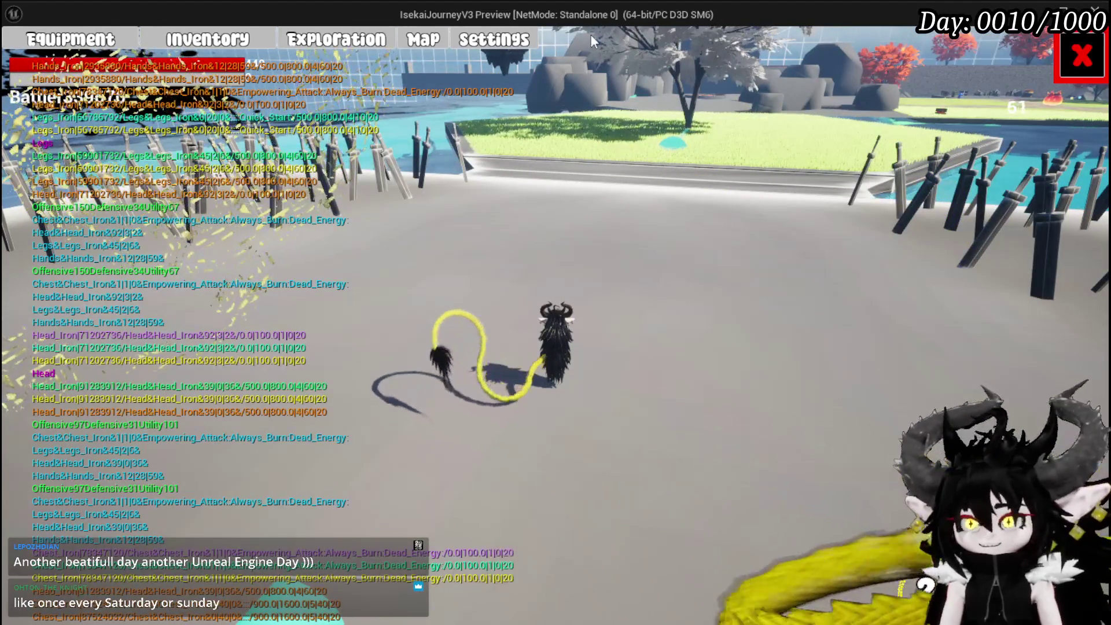
pyautogui.press('Tab')
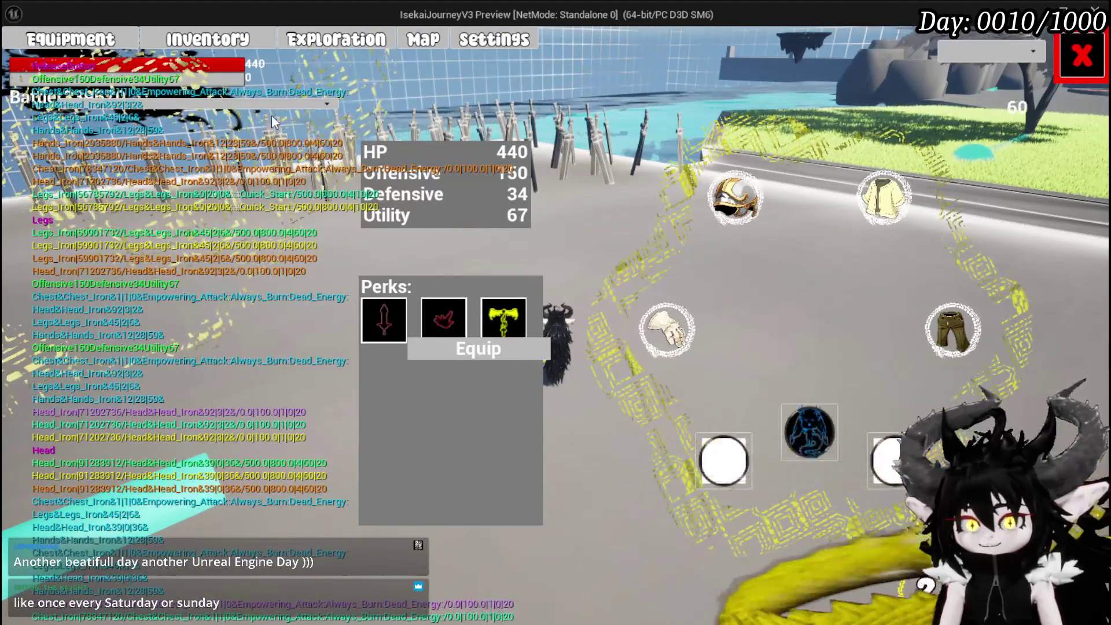
# Equip a chest gear item and an Iron legs item, raising HP to 1,270
pyautogui.click(886, 200)
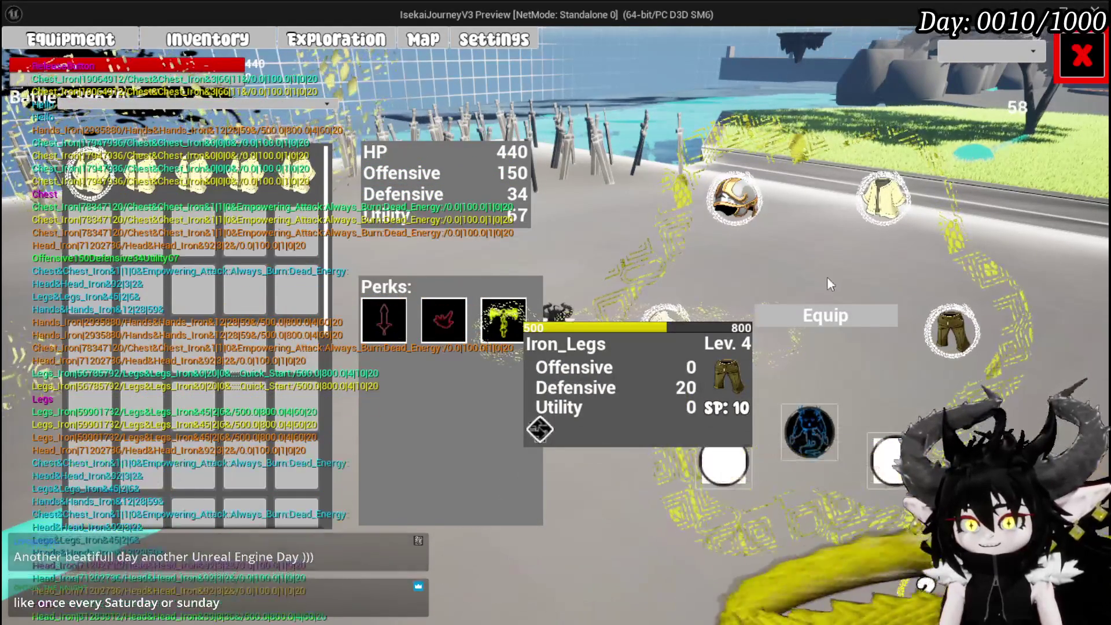
pyautogui.click(831, 313)
pyautogui.click(941, 337)
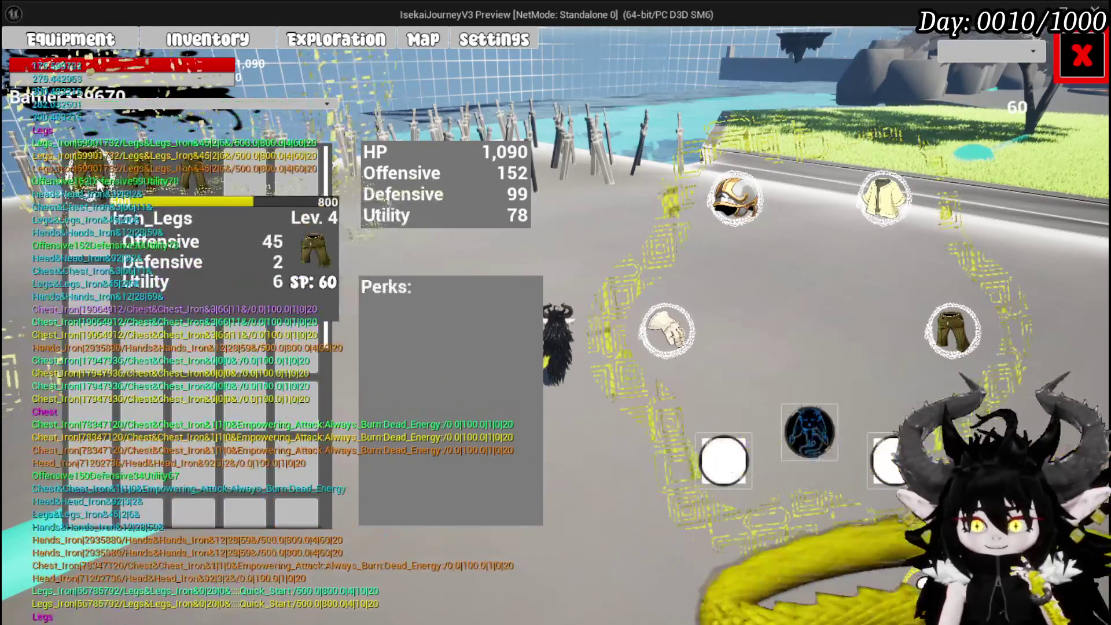
pyautogui.click(212, 187)
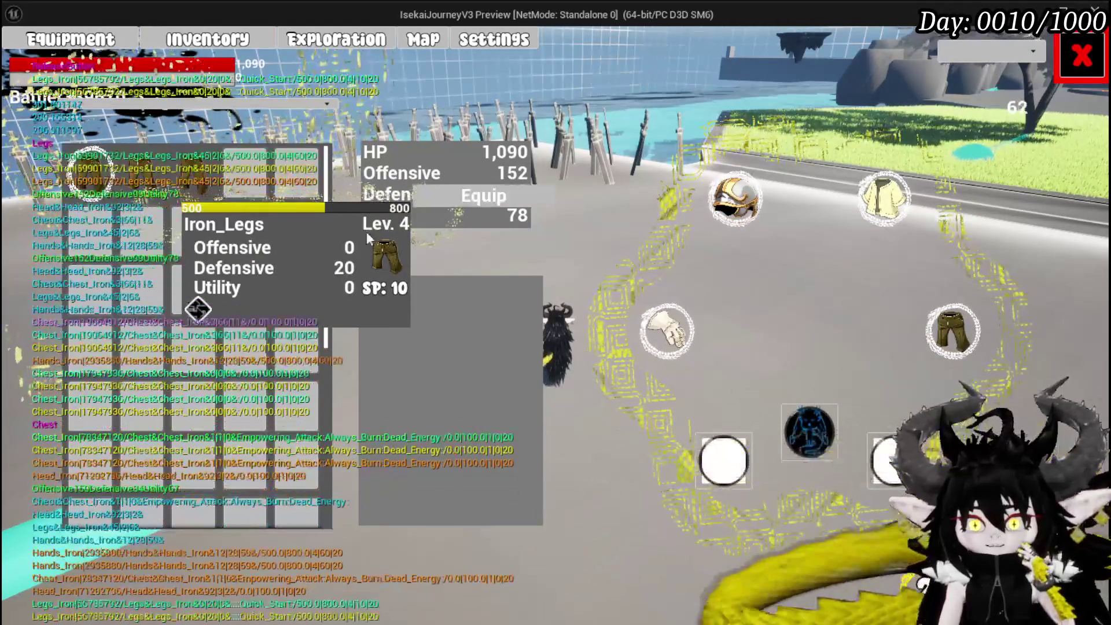
pyautogui.click(453, 208)
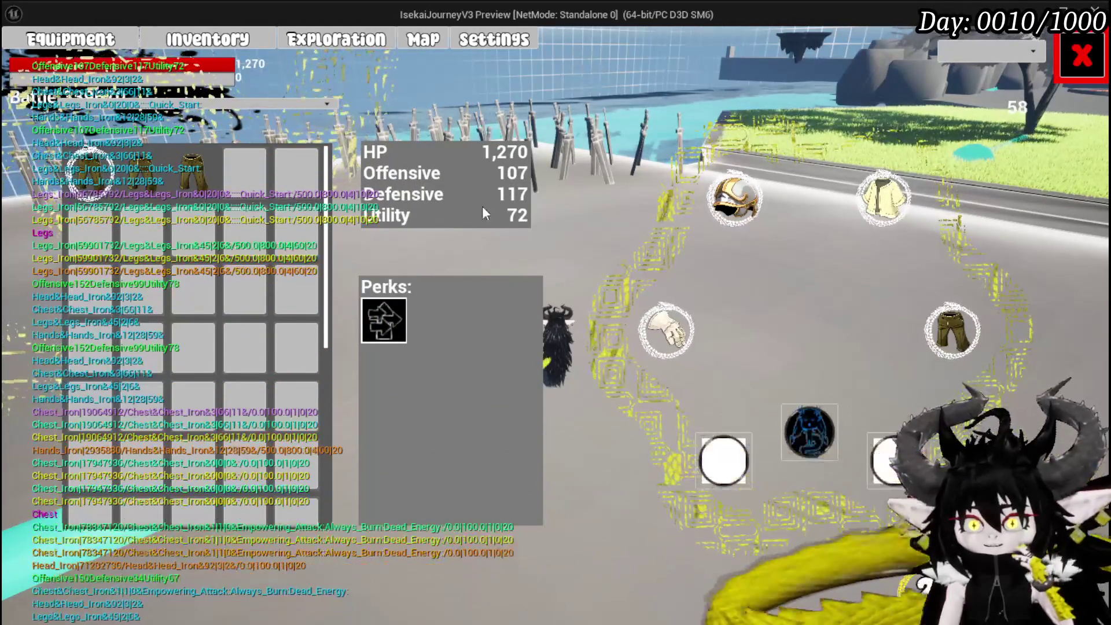
# Equip the level 12 Iron_Chest and the Iron_Hands item
pyautogui.click(901, 203)
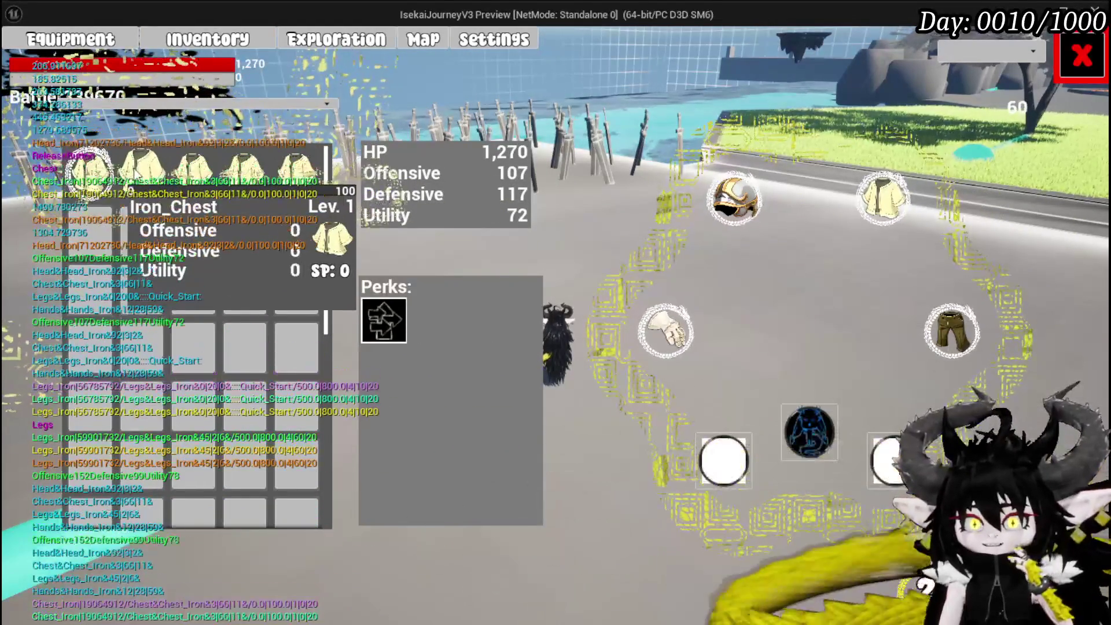
pyautogui.click(296, 174)
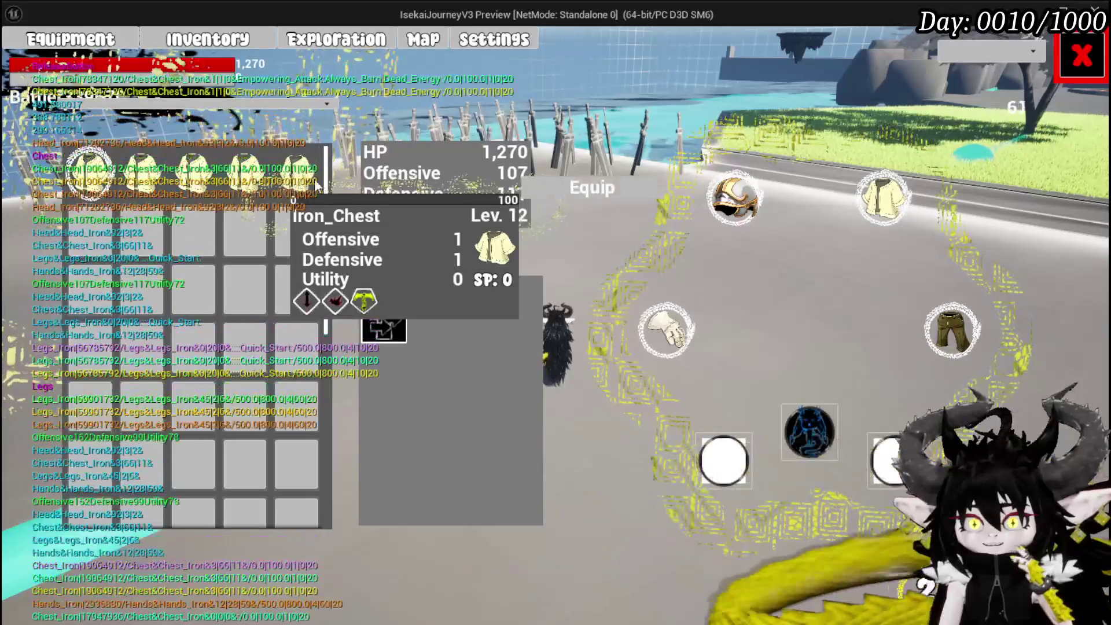
pyautogui.click(575, 194)
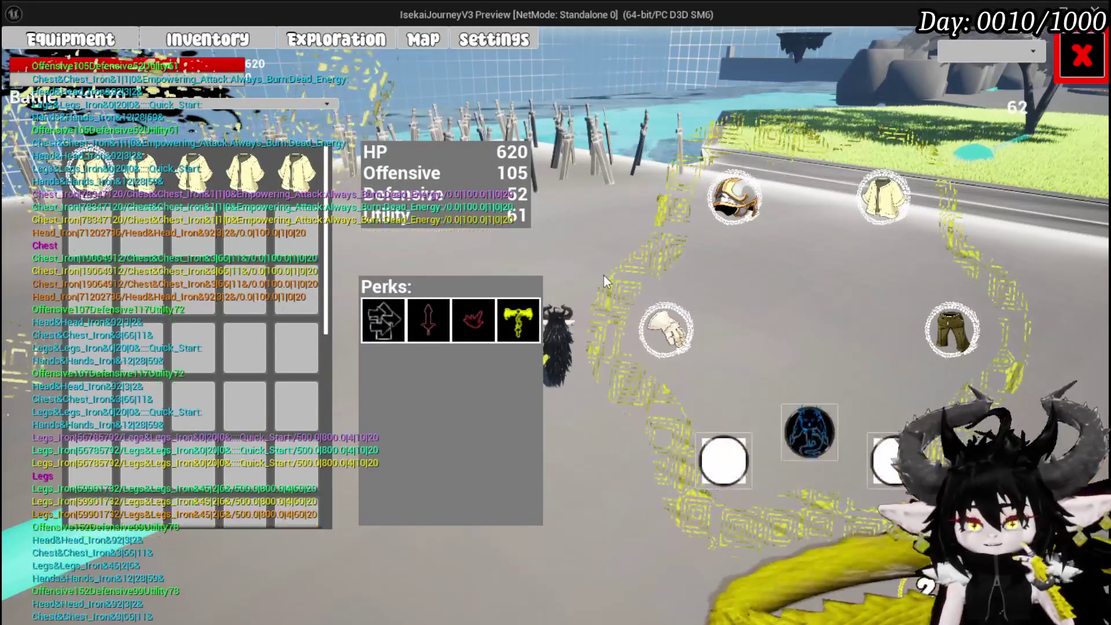
pyautogui.moveTo(645, 366)
pyautogui.click(658, 340)
pyautogui.moveTo(129, 174)
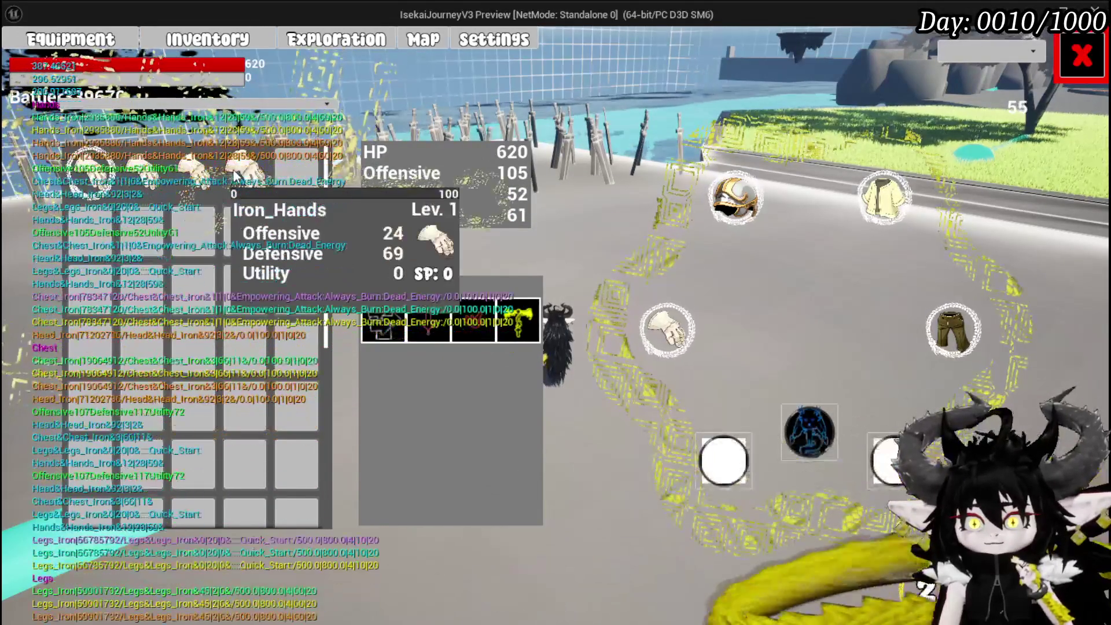
pyautogui.click(236, 177)
pyautogui.click(575, 184)
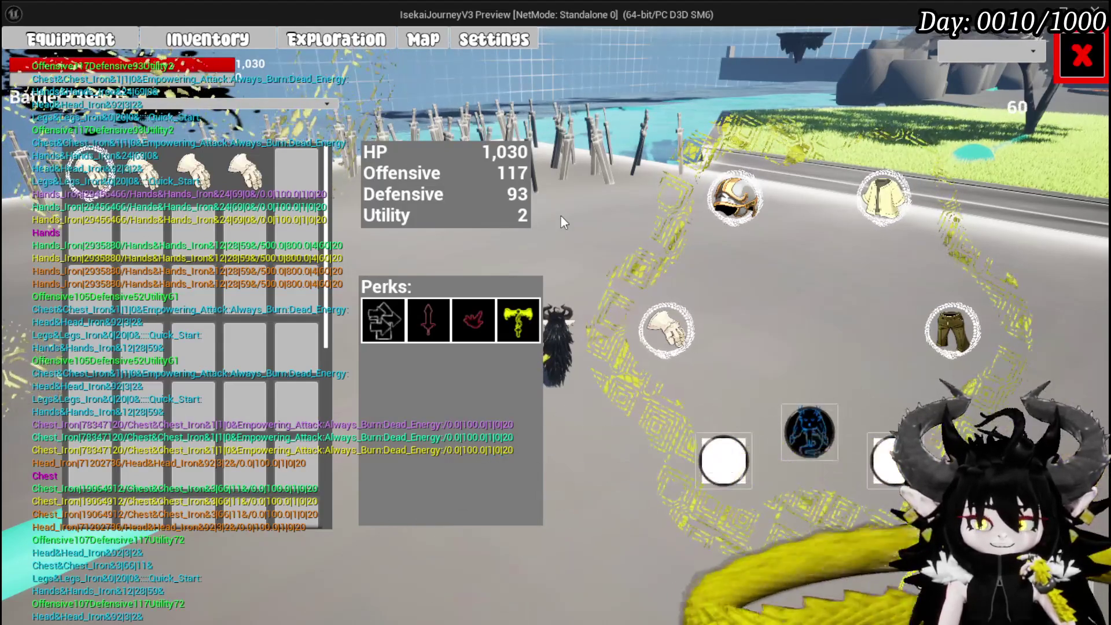
# Close the equipment screen and save the game from the settings menu
pyautogui.click(1083, 70)
pyautogui.press('Escape')
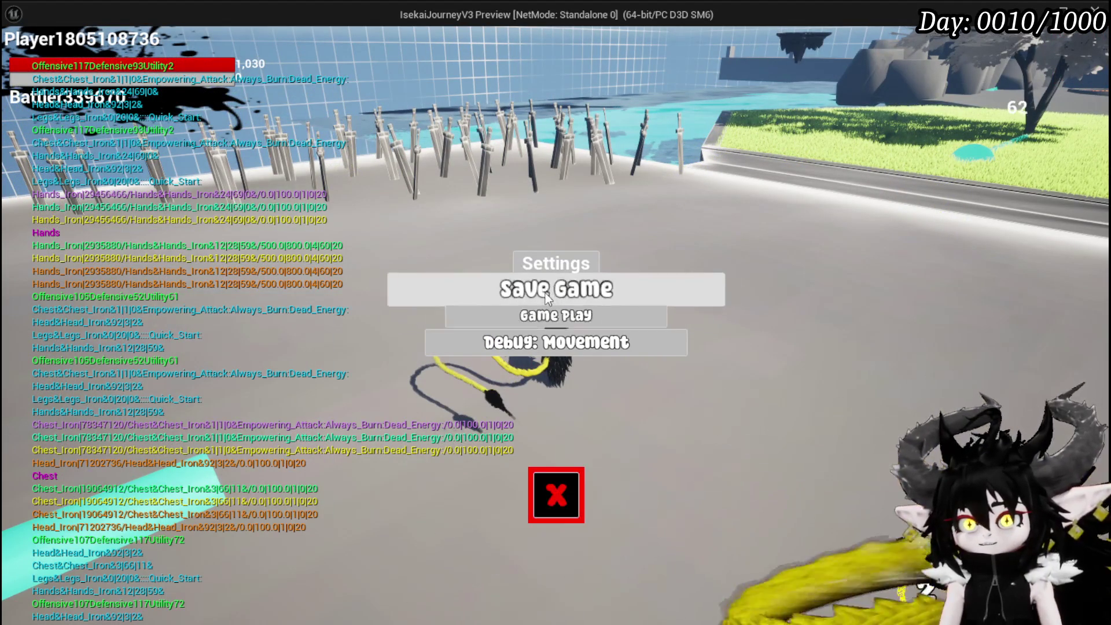
pyautogui.click(575, 294)
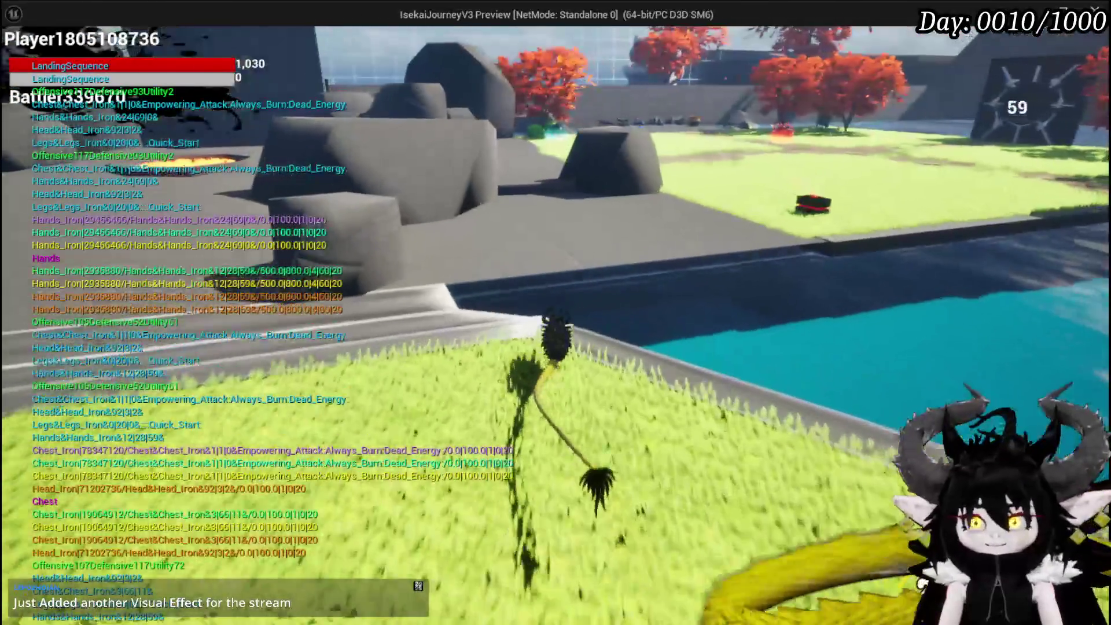
# Run across the arena and lava pad to the black box chest, pick it up, and open its storage
pyautogui.press('w')
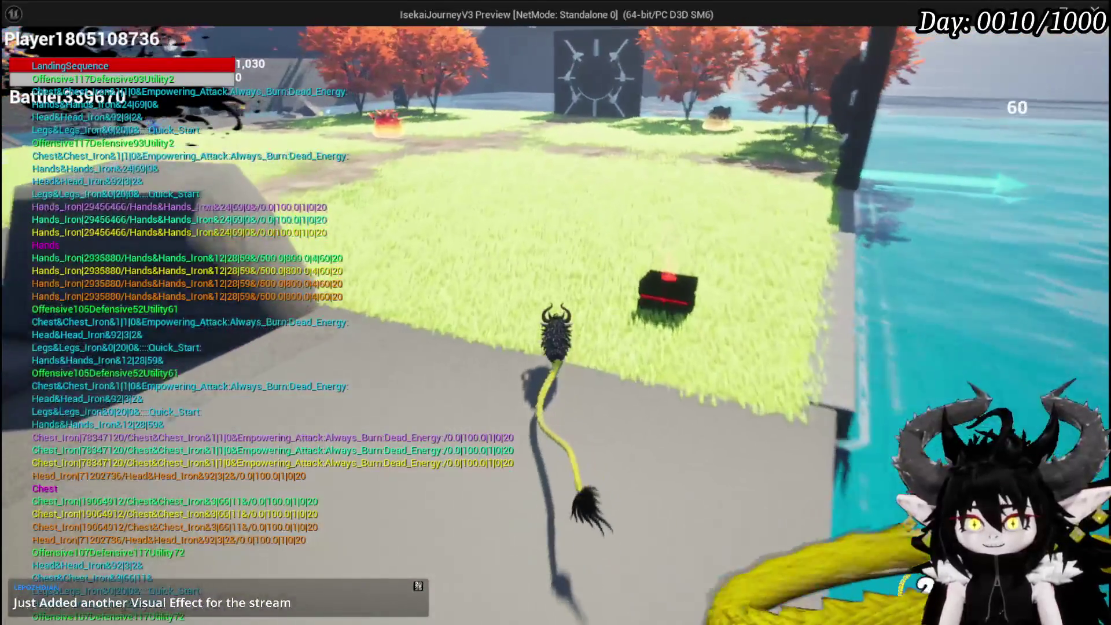
pyautogui.press('w')
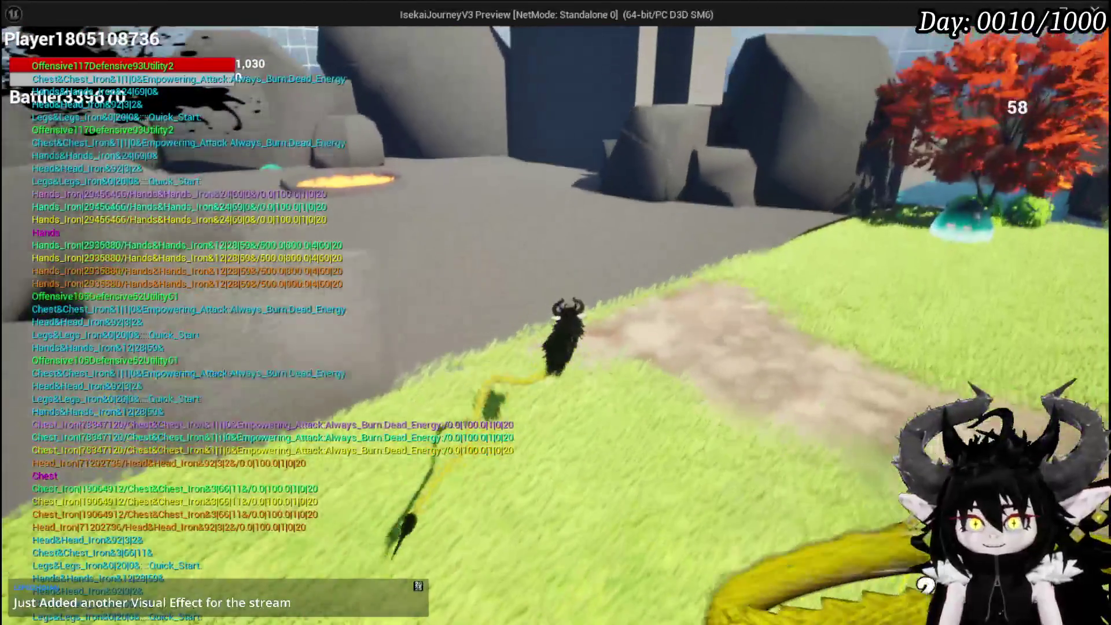
pyautogui.press('w')
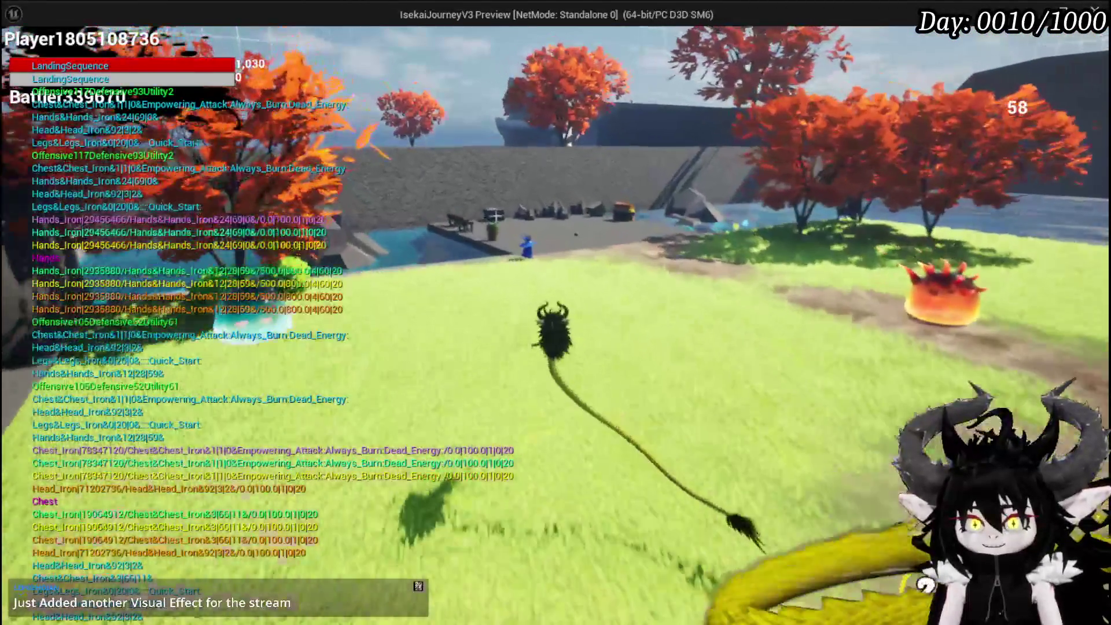
pyautogui.press('w')
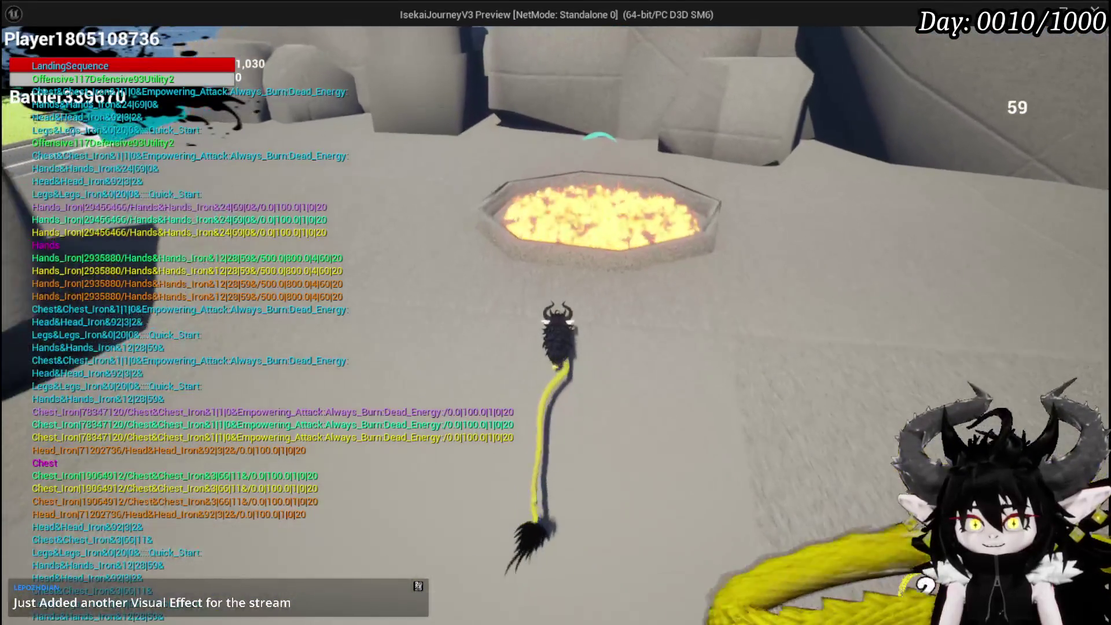
pyautogui.press('w')
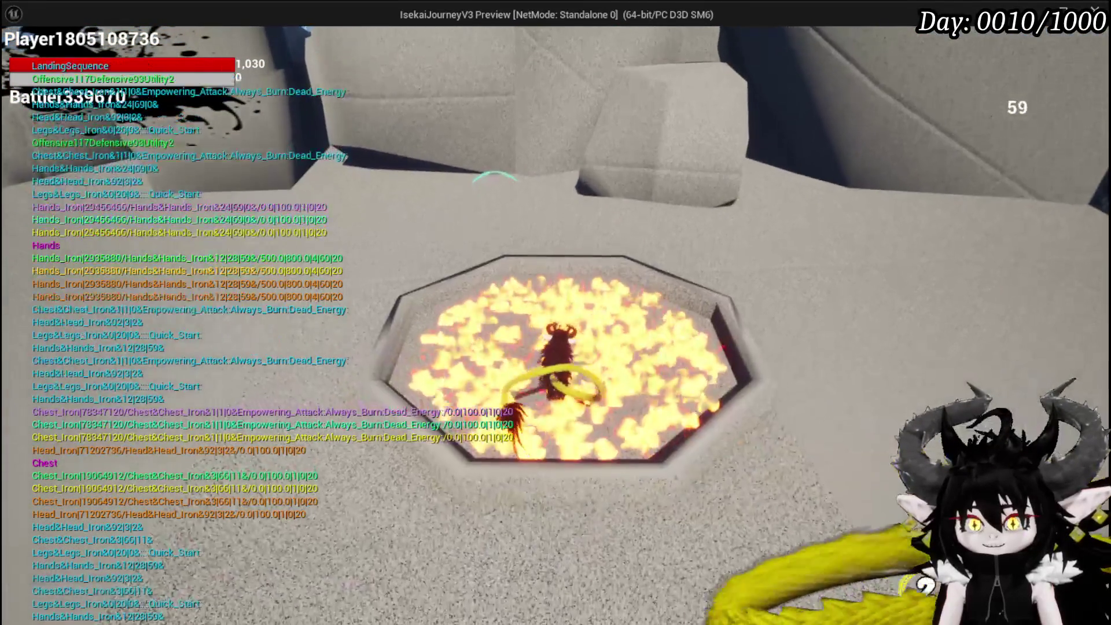
pyautogui.press('w')
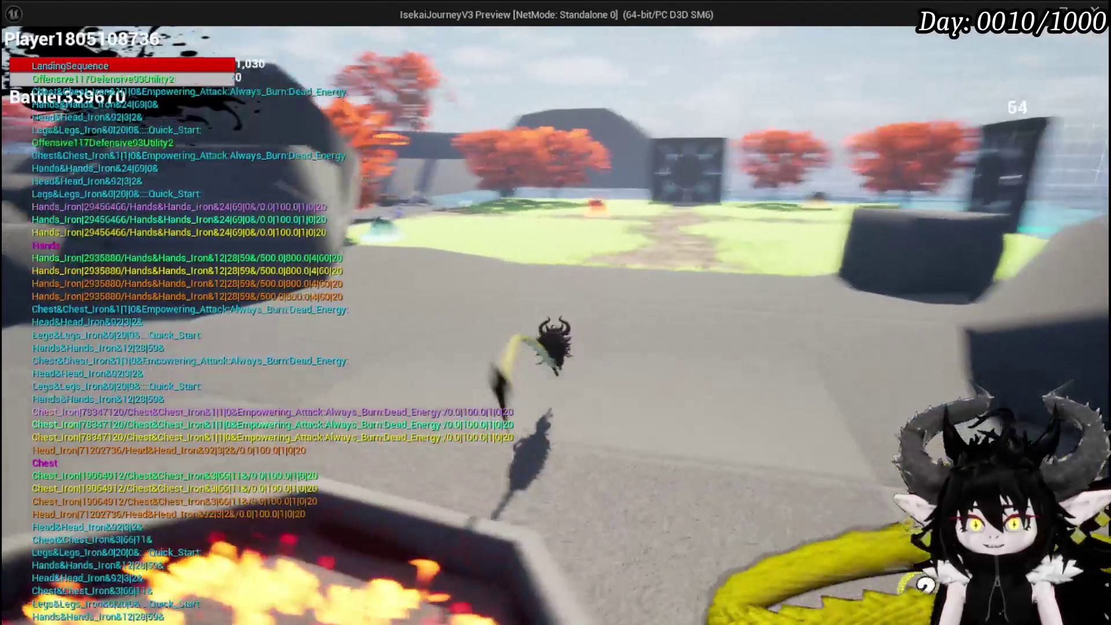
pyautogui.press('w')
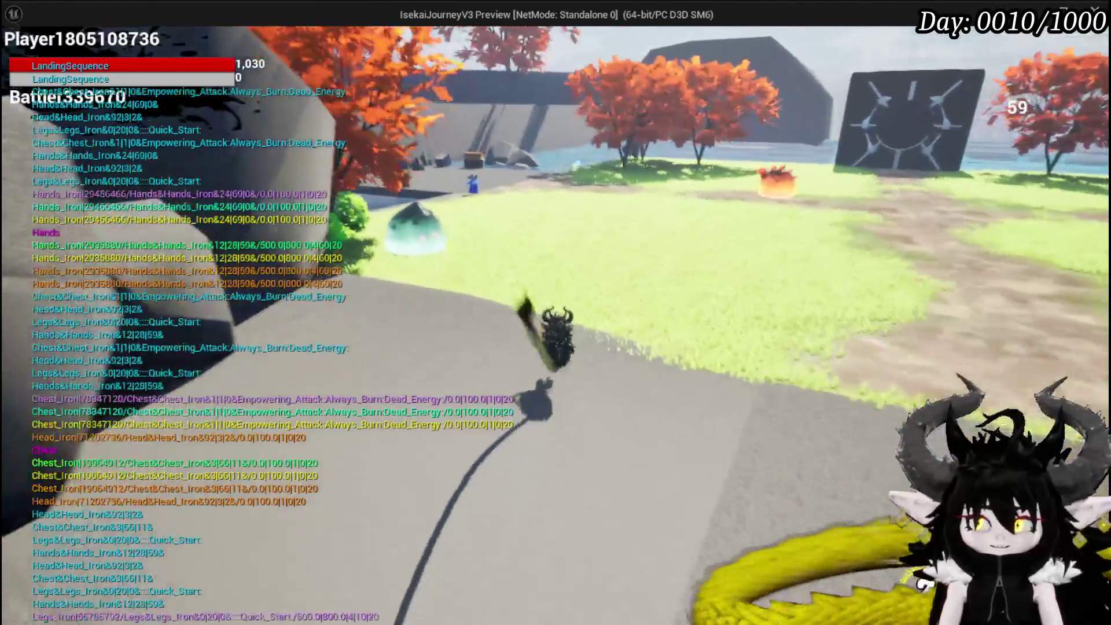
pyautogui.press('w')
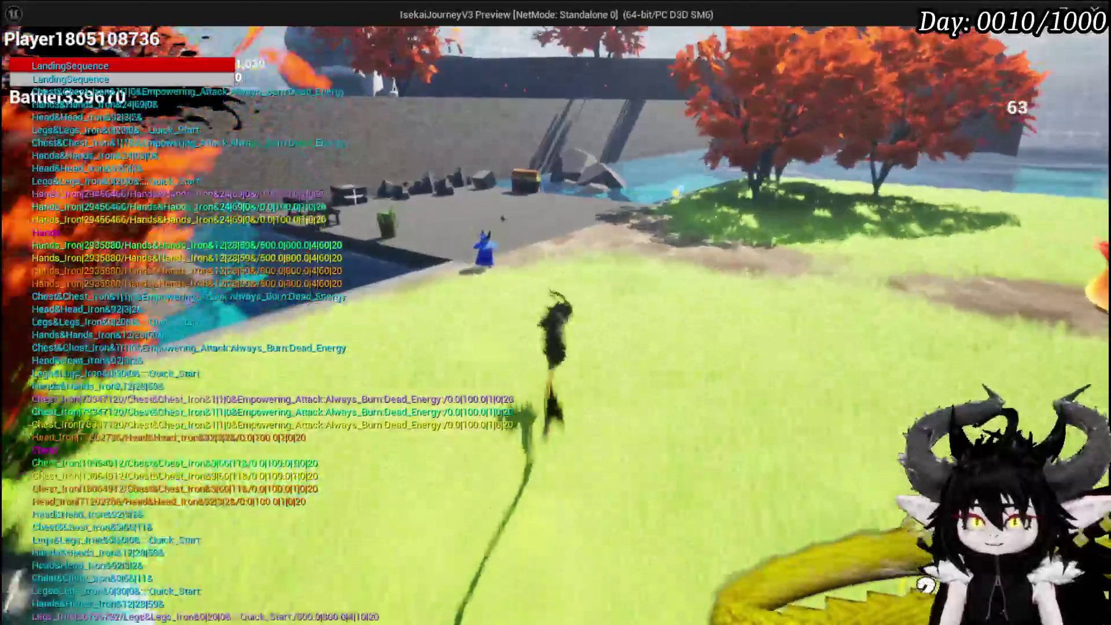
pyautogui.press('w')
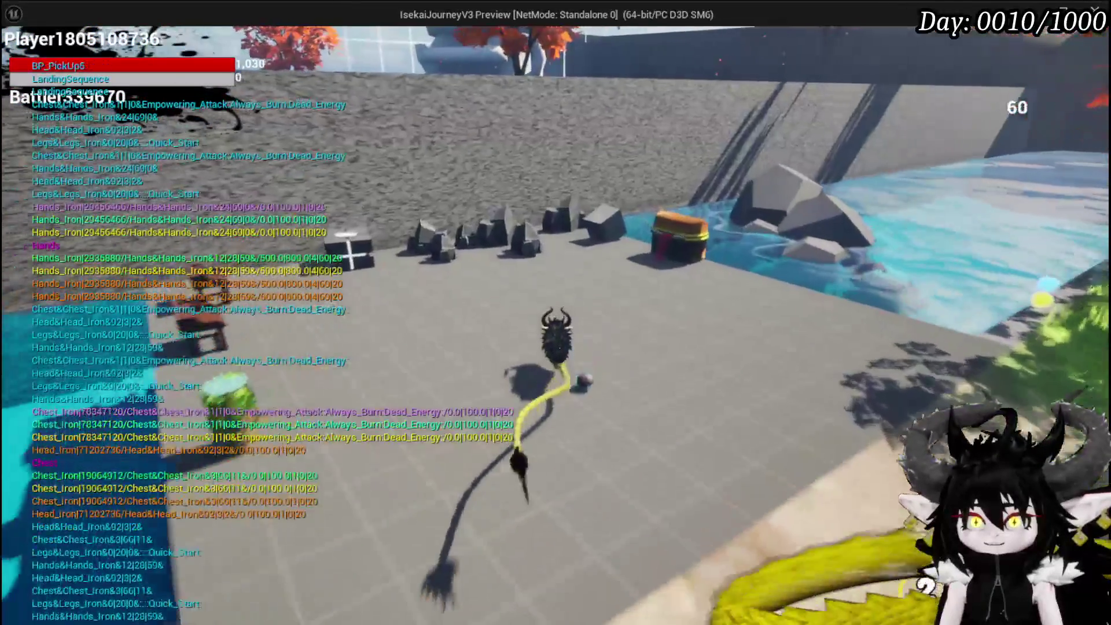
pyautogui.press('w')
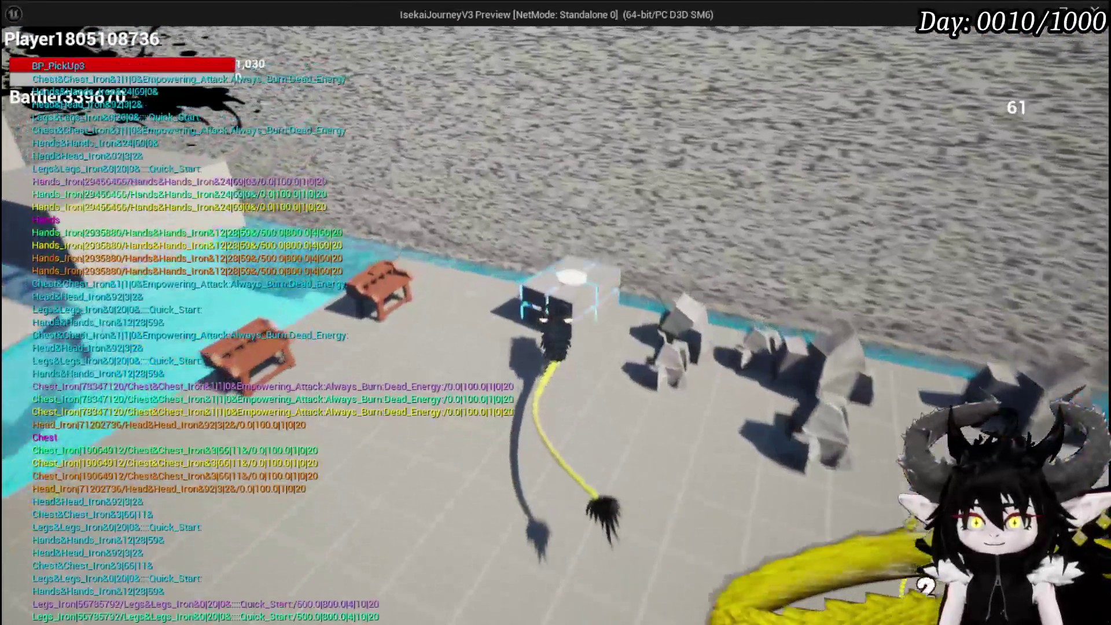
pyautogui.press('e')
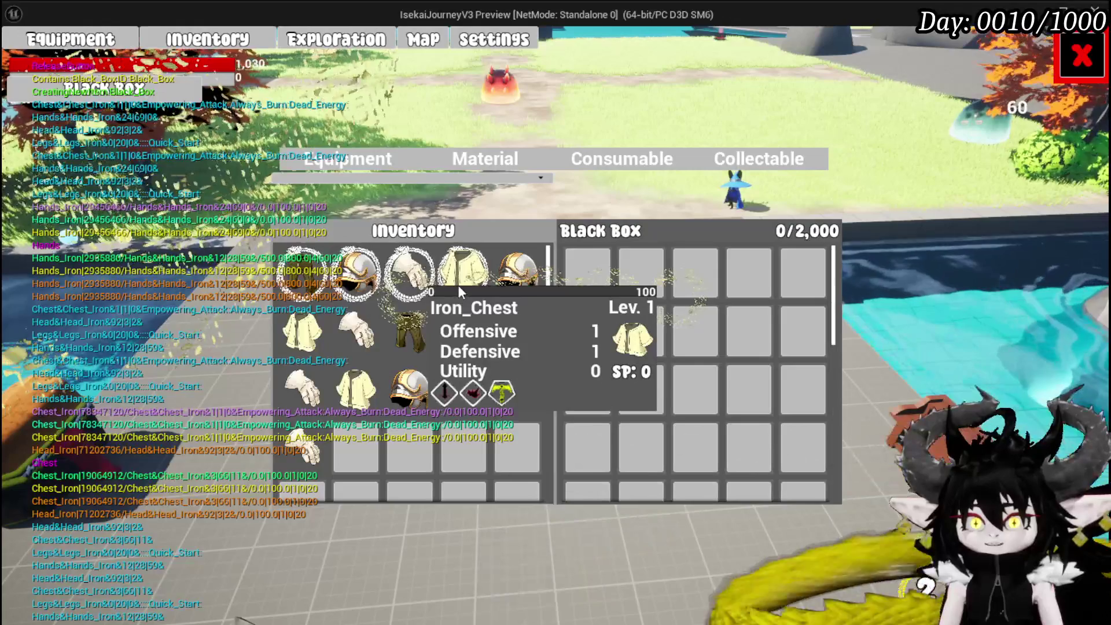
# Move Iron_Chest, Iron_Hands, Iron_Head, Iron_Legs and the Essence into the Black Box, then close it
pyautogui.click(463, 272)
pyautogui.click(410, 272)
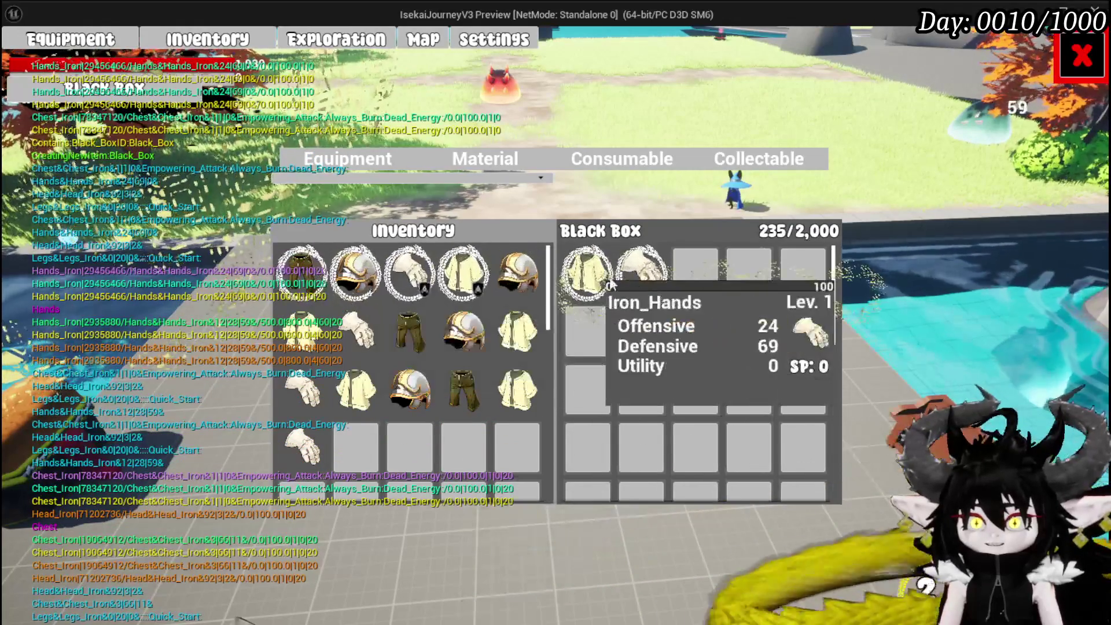
pyautogui.click(357, 282)
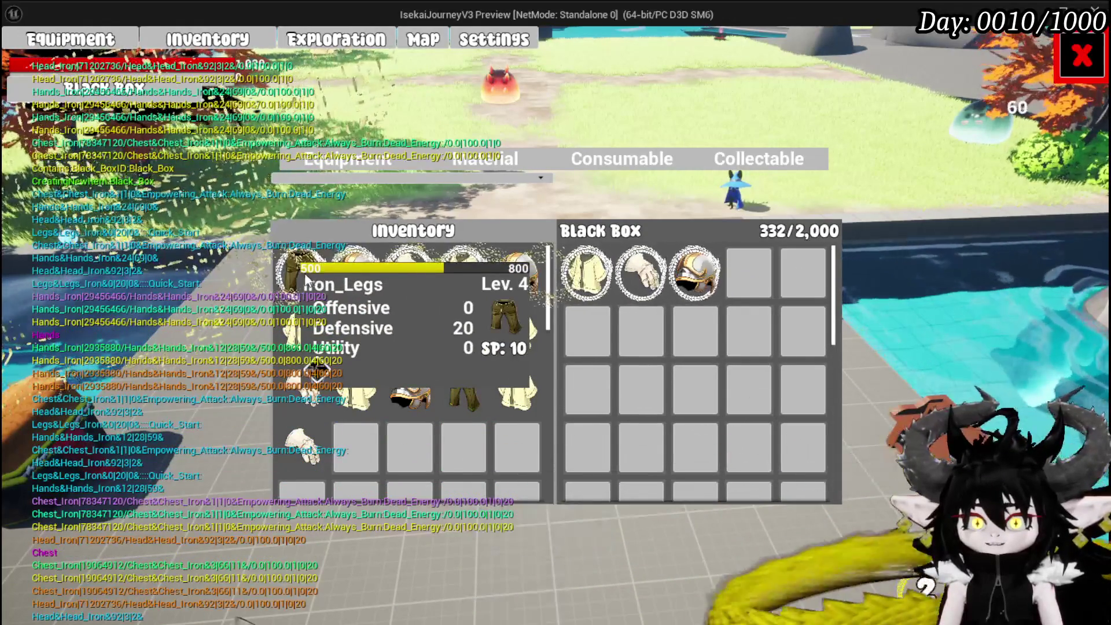
pyautogui.click(301, 272)
pyautogui.click(518, 162)
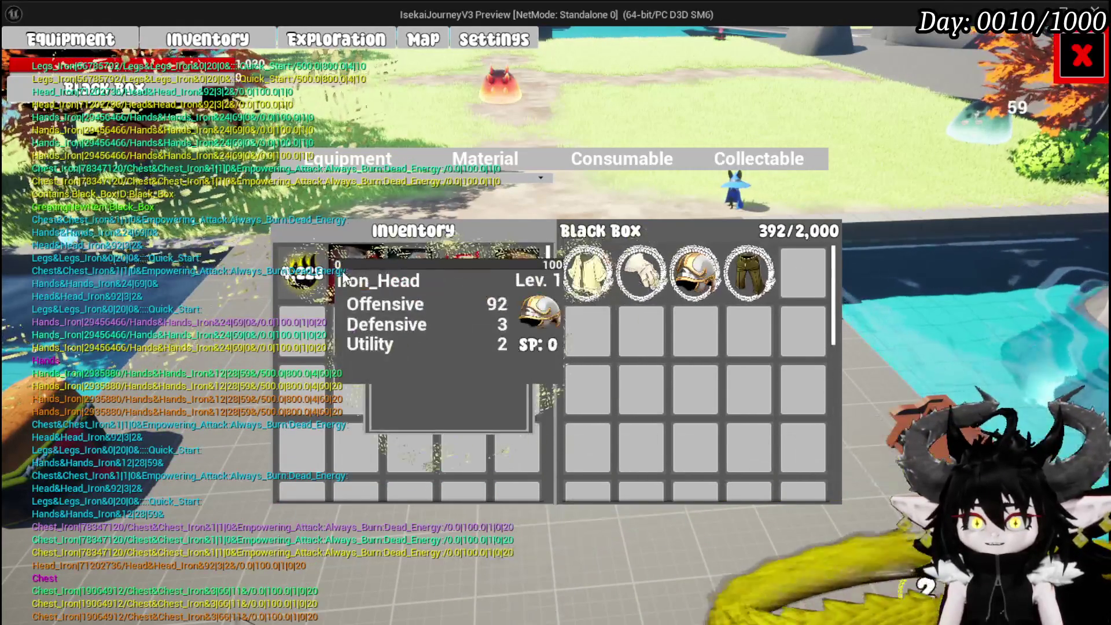
pyautogui.click(301, 272)
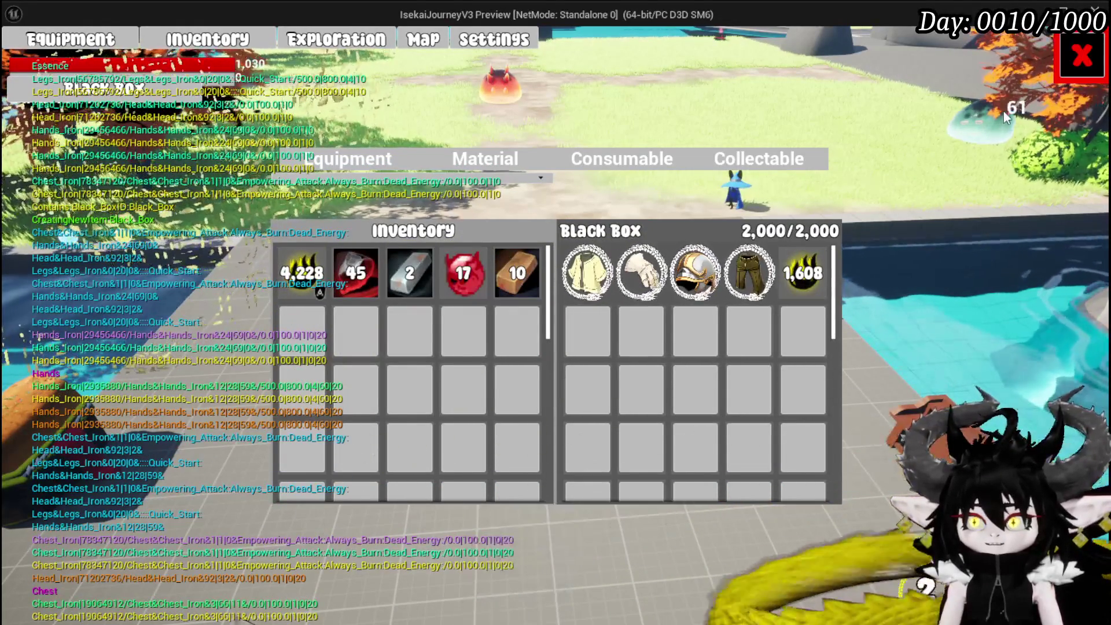
pyautogui.click(1083, 56)
pyautogui.press('Escape')
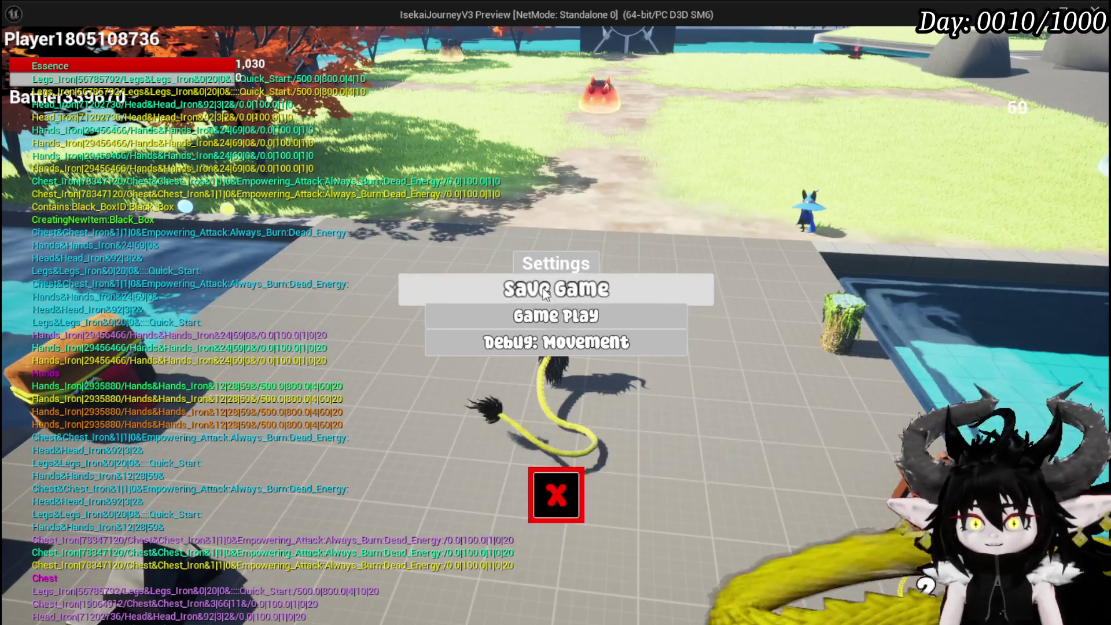
# Save the game, resume play, and run the hero through the sword-filled arena
pyautogui.click(543, 288)
pyautogui.click(556, 495)
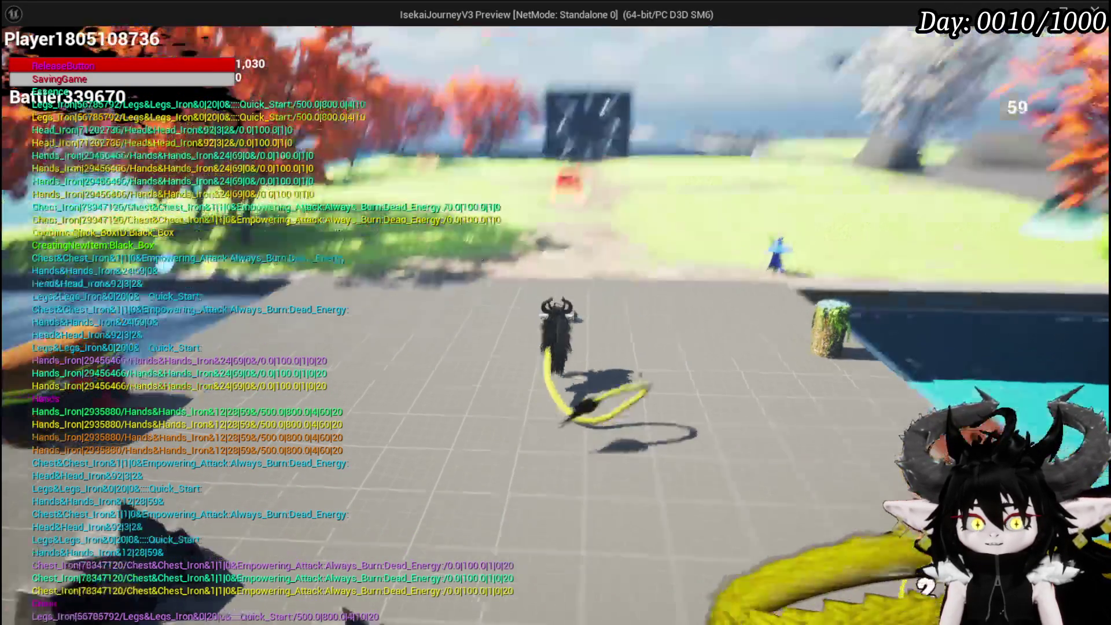
pyautogui.press('w')
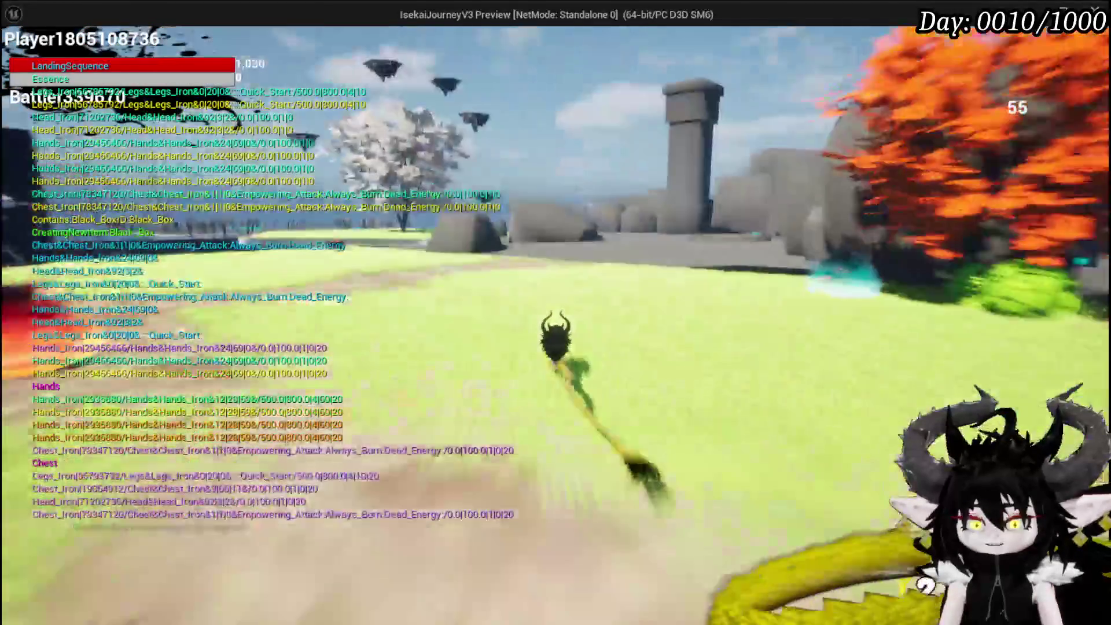
pyautogui.press('w')
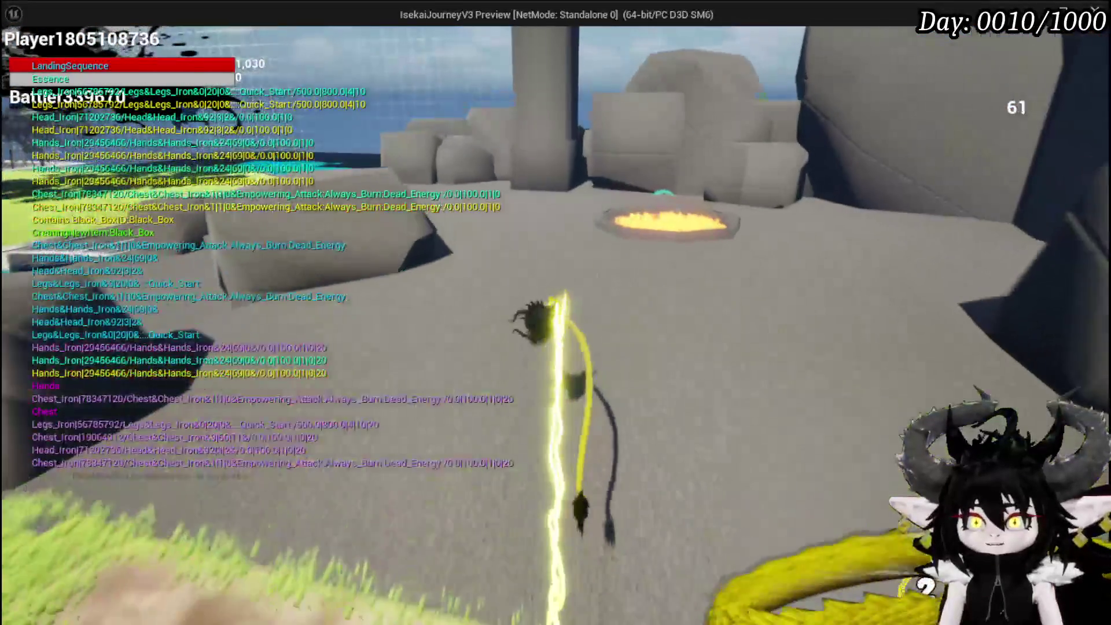
pyautogui.press('w')
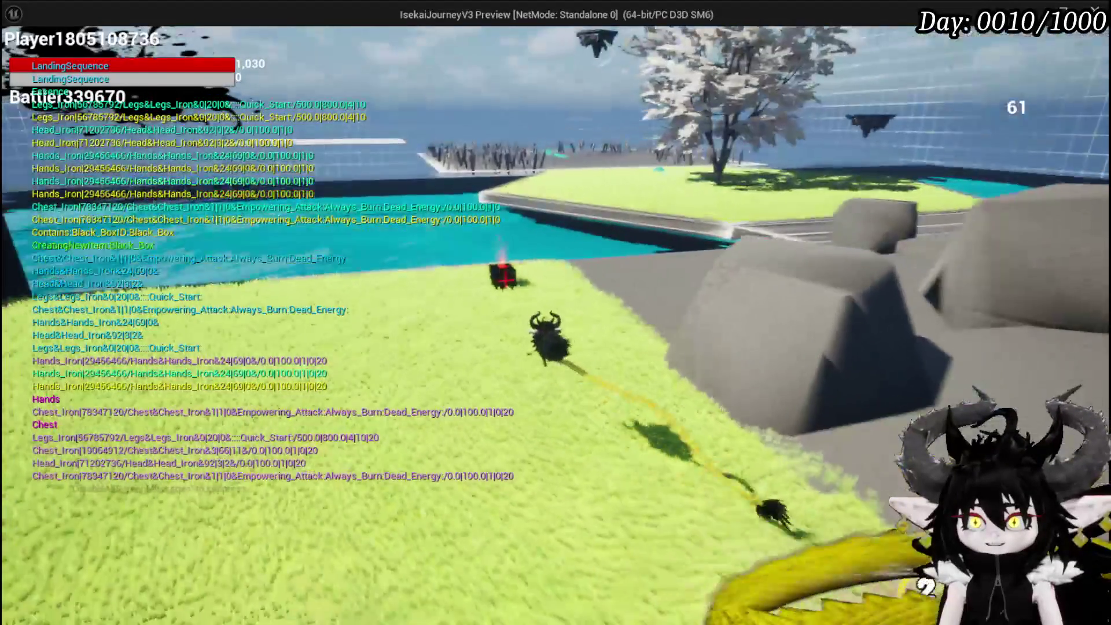
pyautogui.press('w')
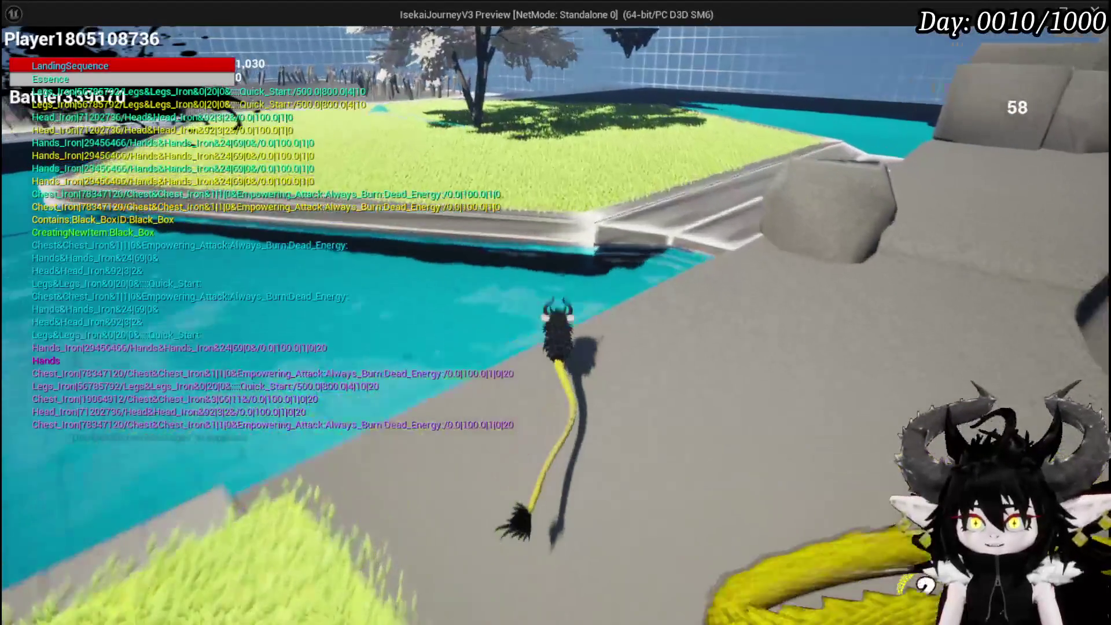
pyautogui.press('w')
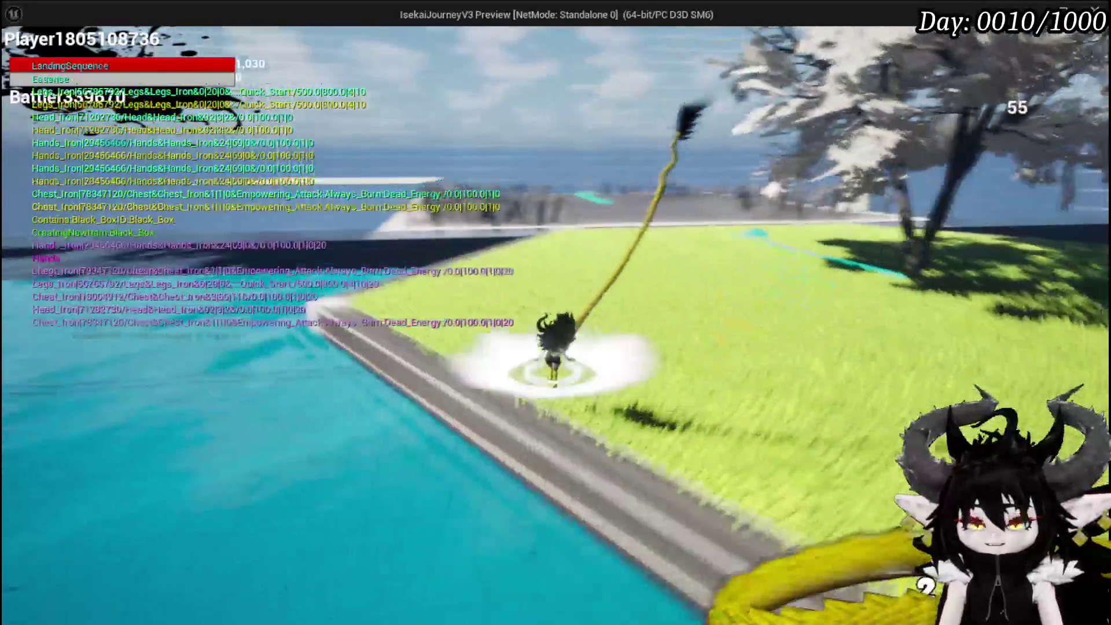
pyautogui.press('w')
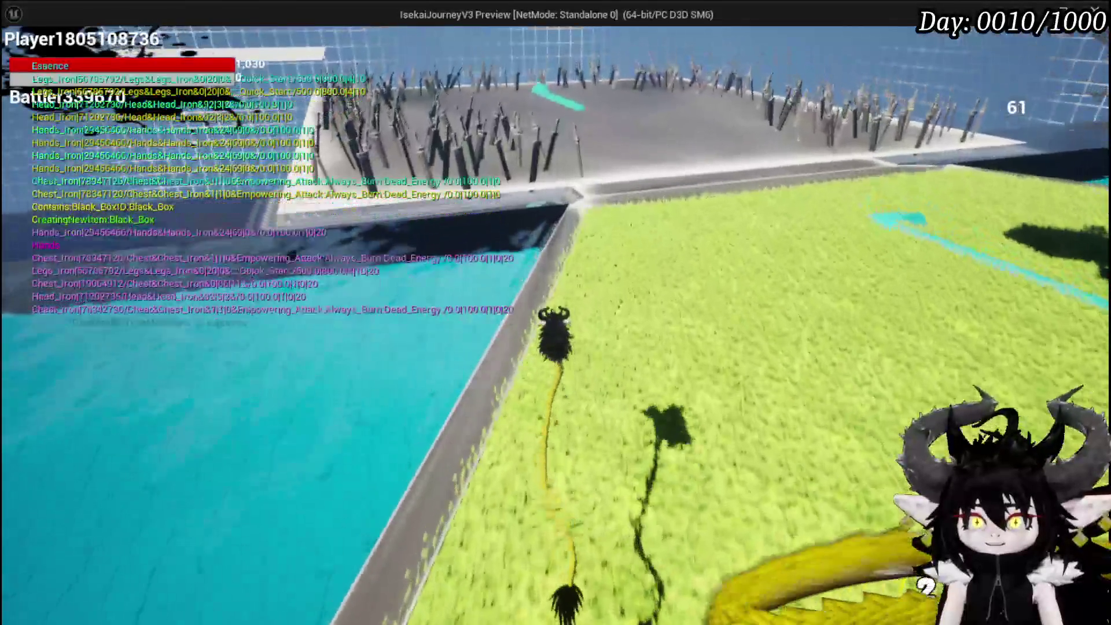
pyautogui.press('w')
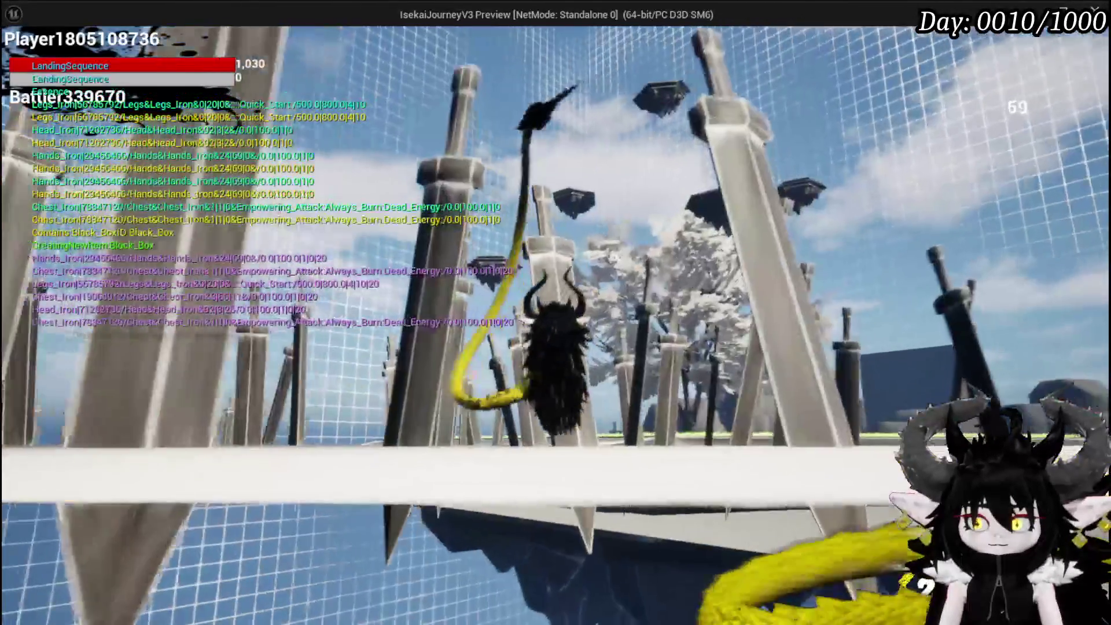
pyautogui.press('w')
pyautogui.press('w')
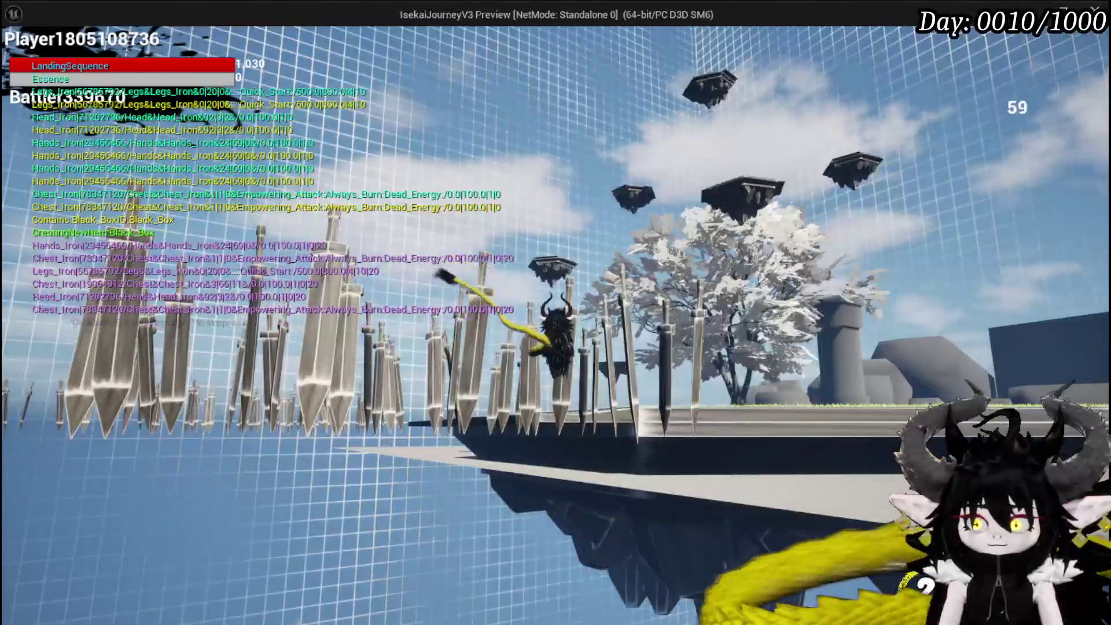
pyautogui.press('w')
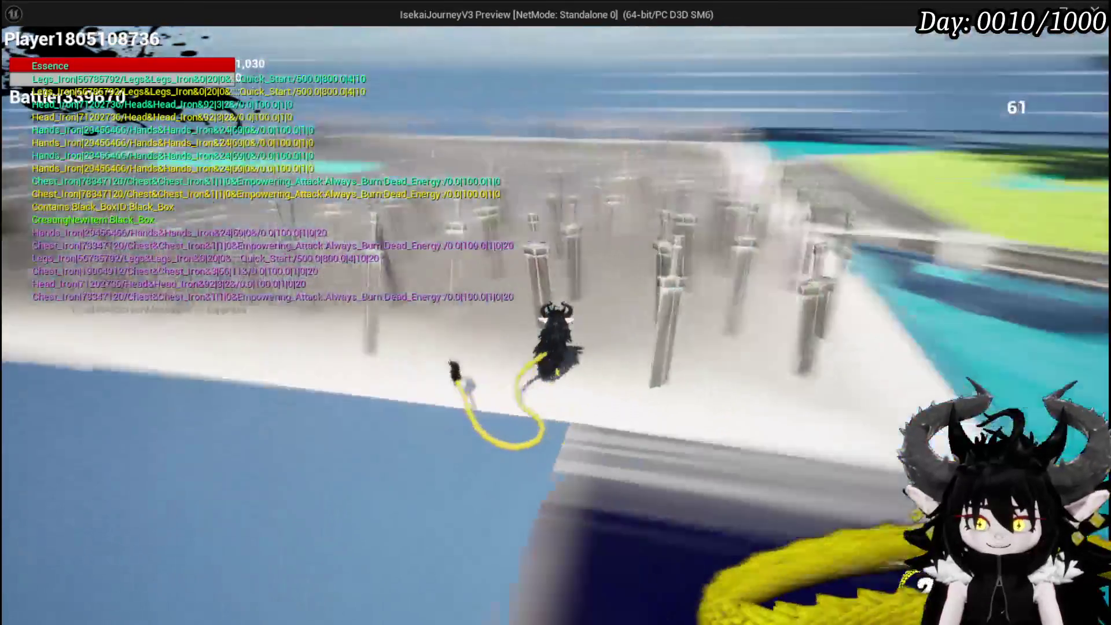
pyautogui.press('w')
pyautogui.press('w')
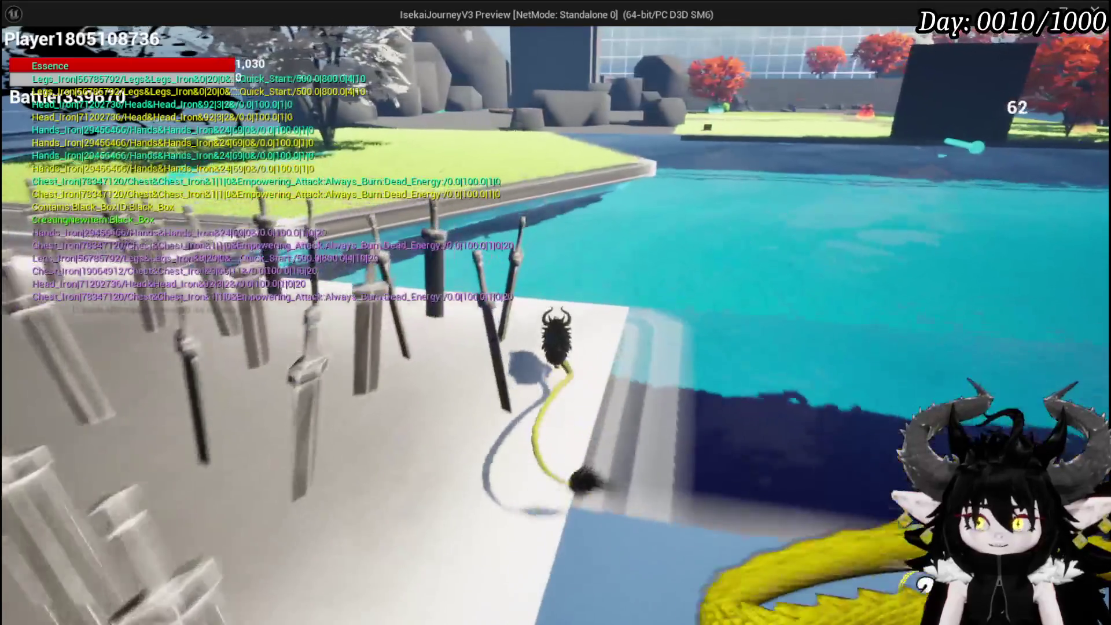
pyautogui.press('w')
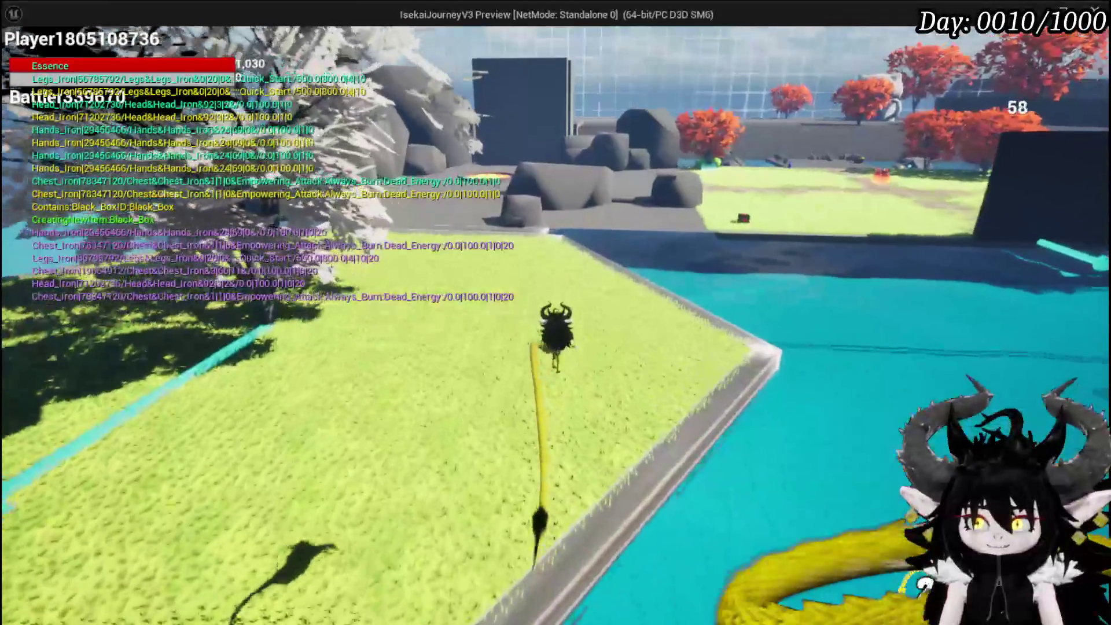
# Cross the lawn to the hexagon pad and take all loot from the chest, leaving two helmets
pyautogui.press('space')
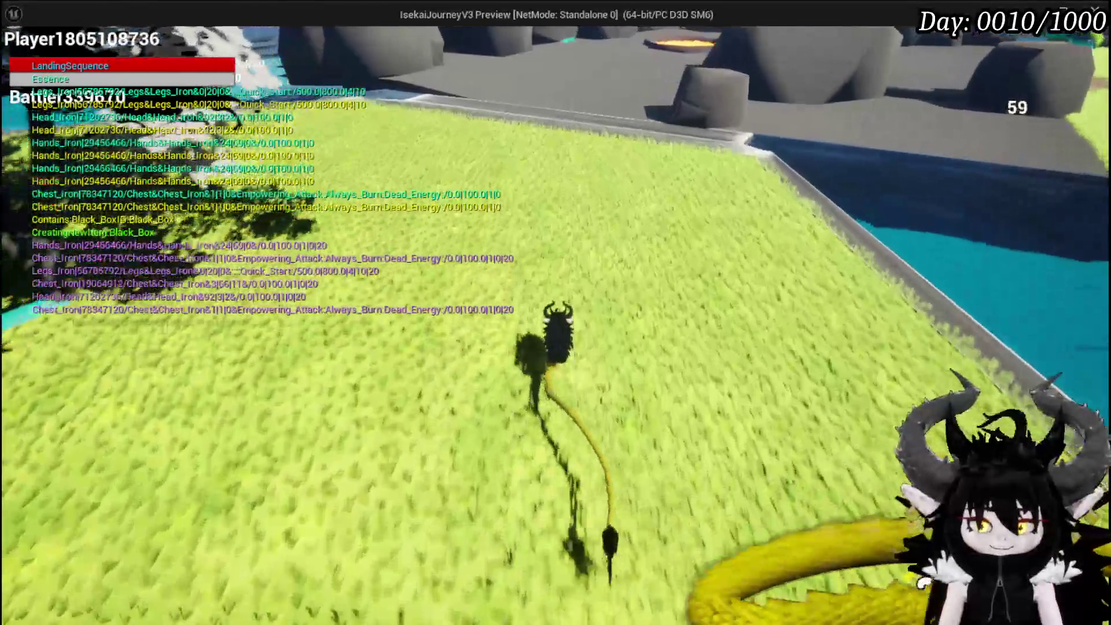
pyautogui.press('w')
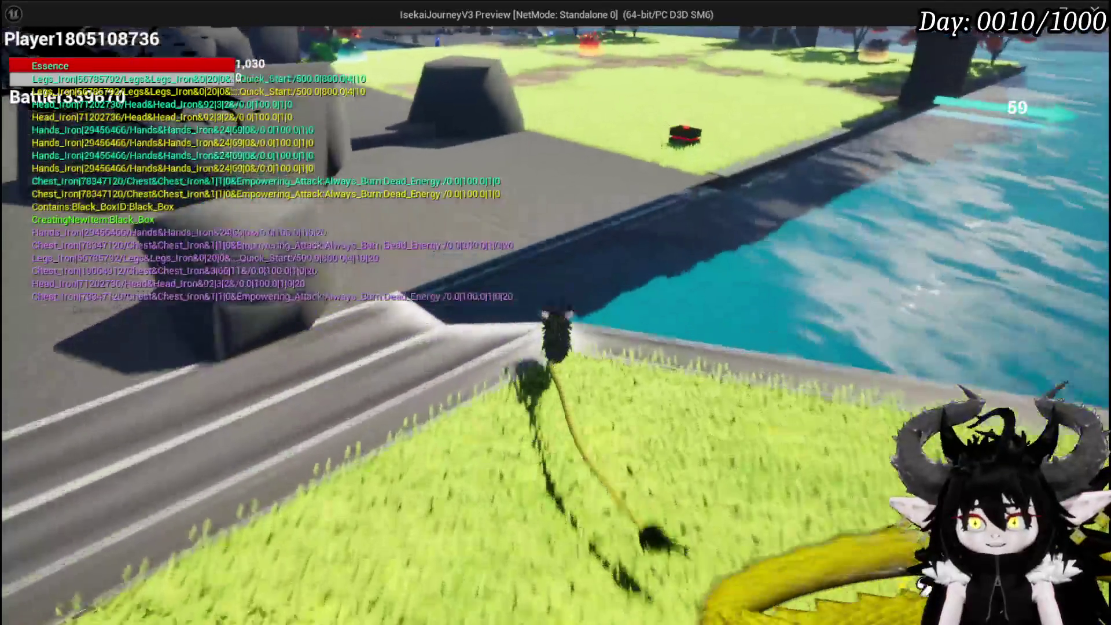
pyautogui.press('w')
pyautogui.press('space')
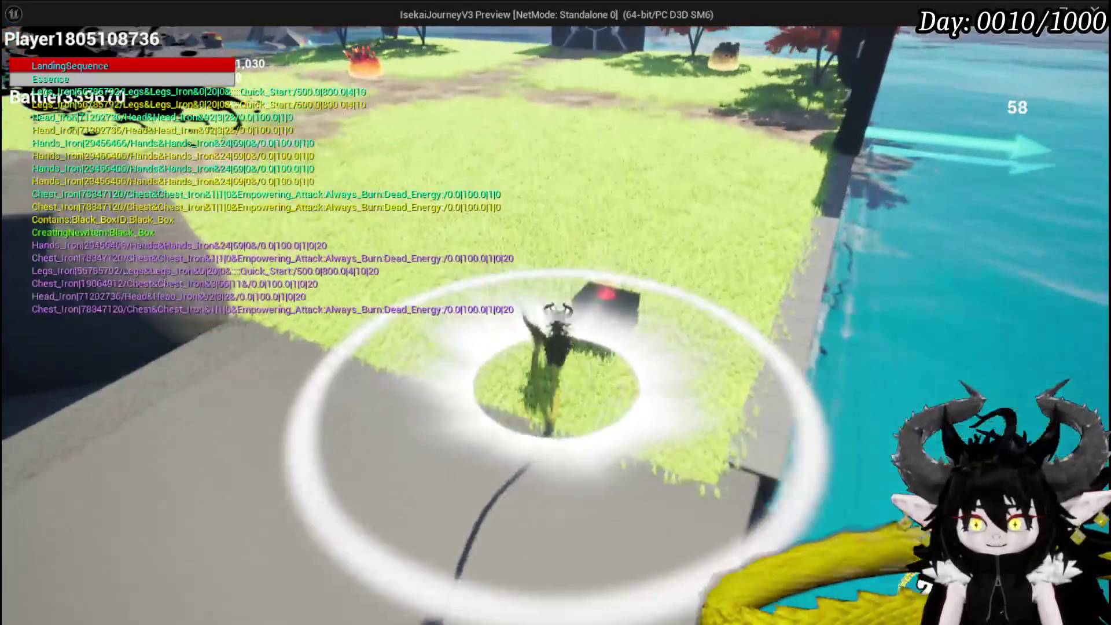
pyautogui.press('w')
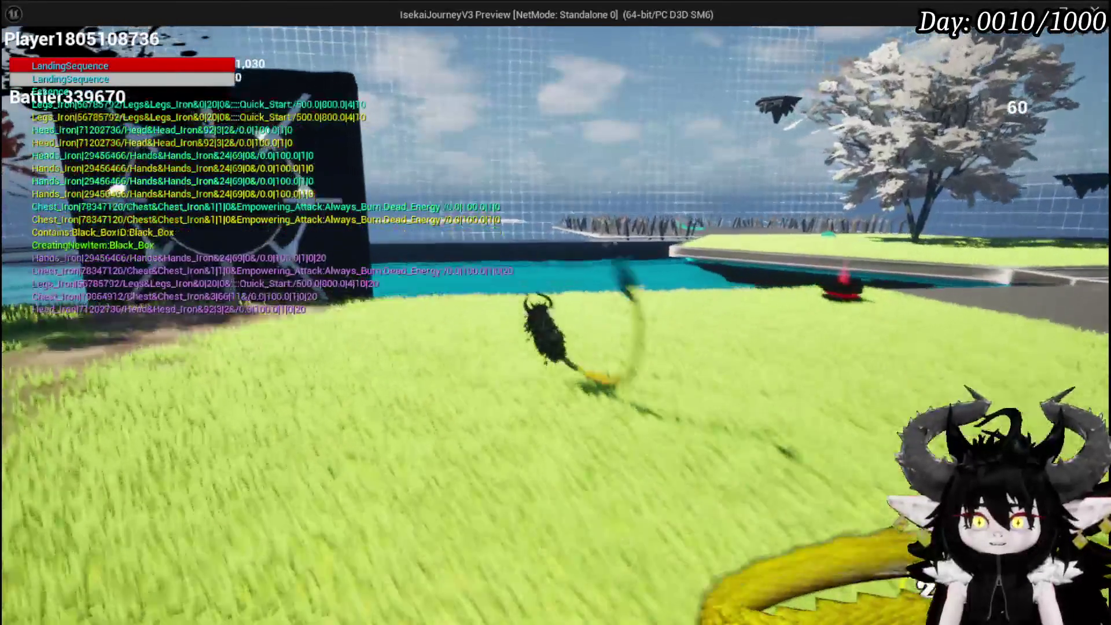
pyautogui.press('w')
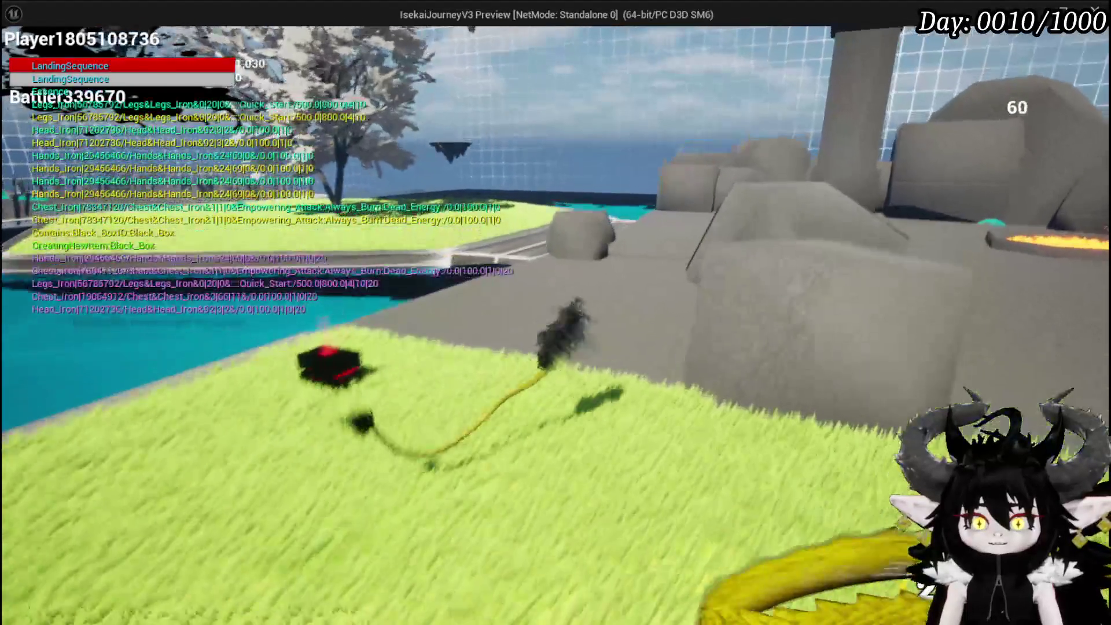
pyautogui.press('w')
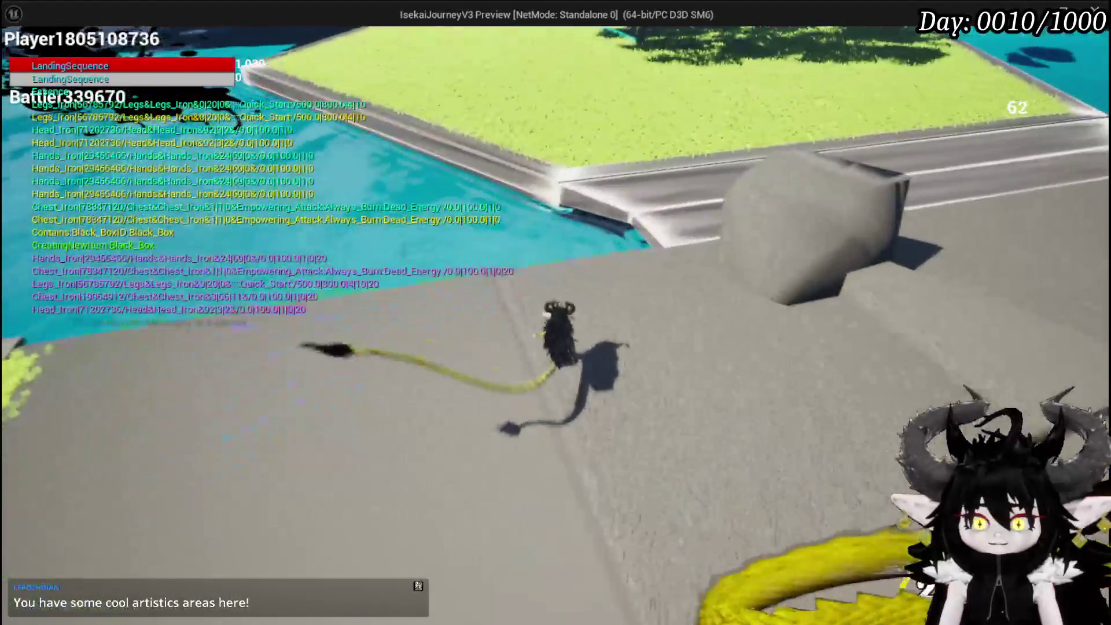
pyautogui.press('w')
pyautogui.press('w')
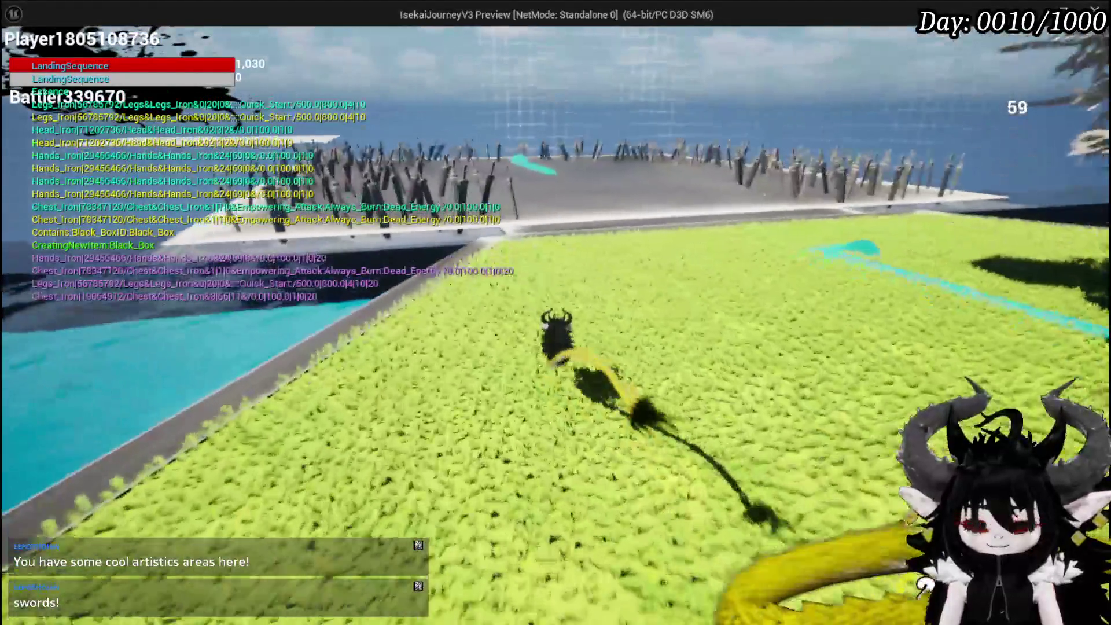
pyautogui.press('w')
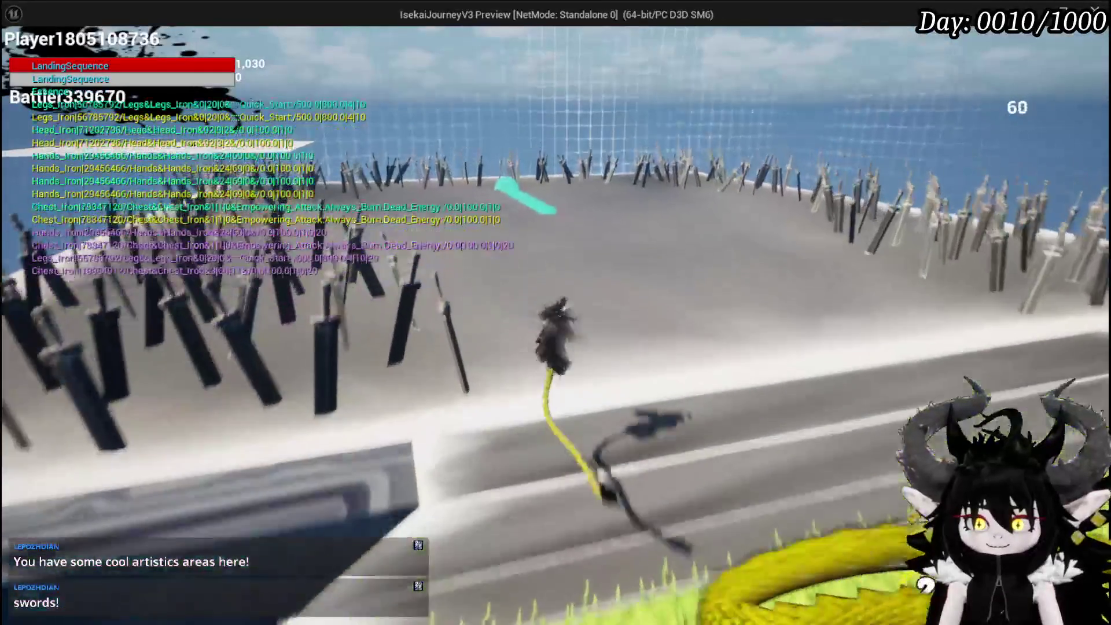
pyautogui.press('w')
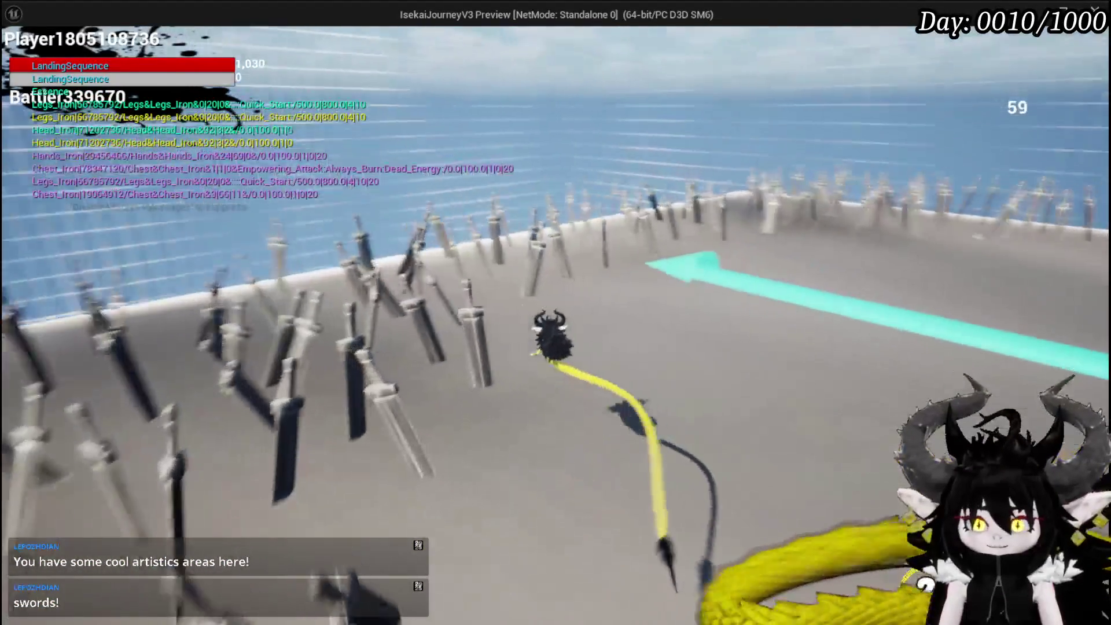
pyautogui.press('w')
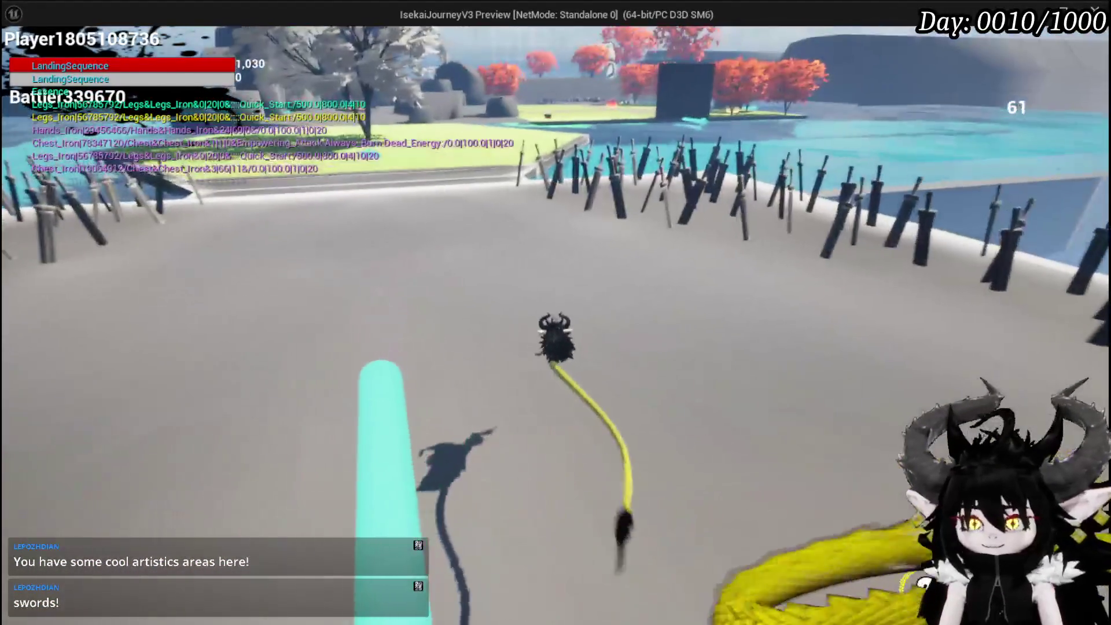
pyautogui.press('w')
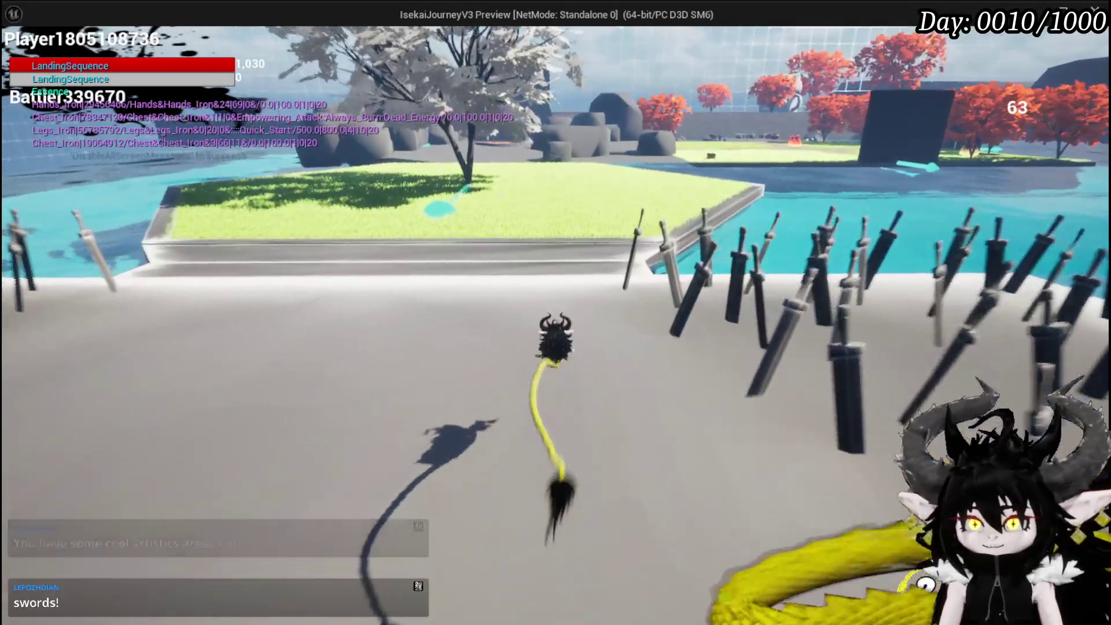
pyautogui.press('w')
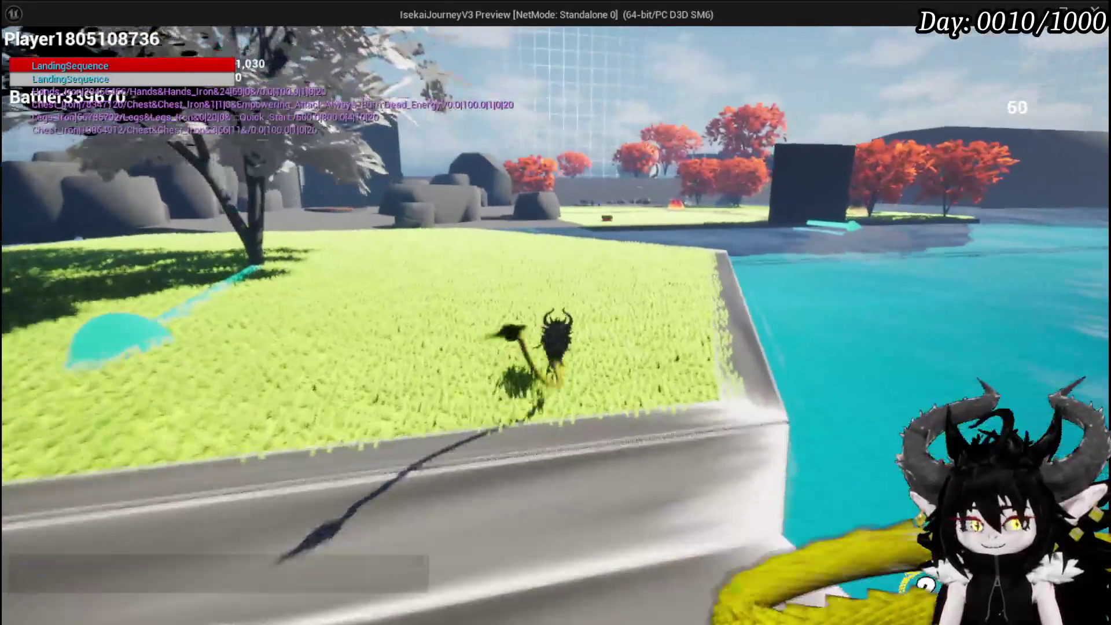
pyautogui.press('w')
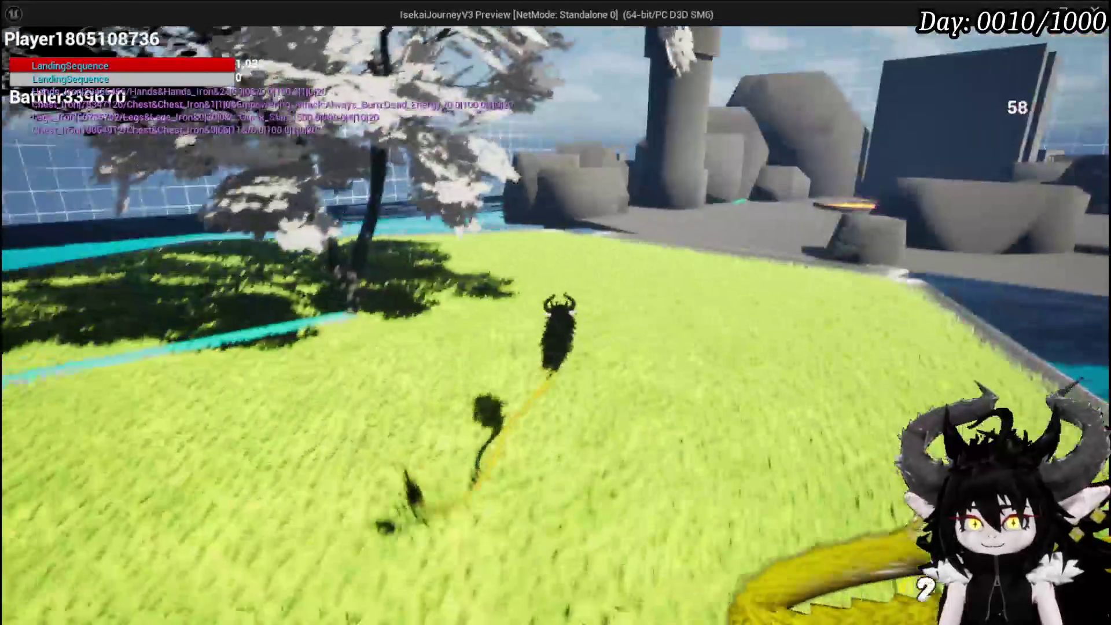
pyautogui.press('w')
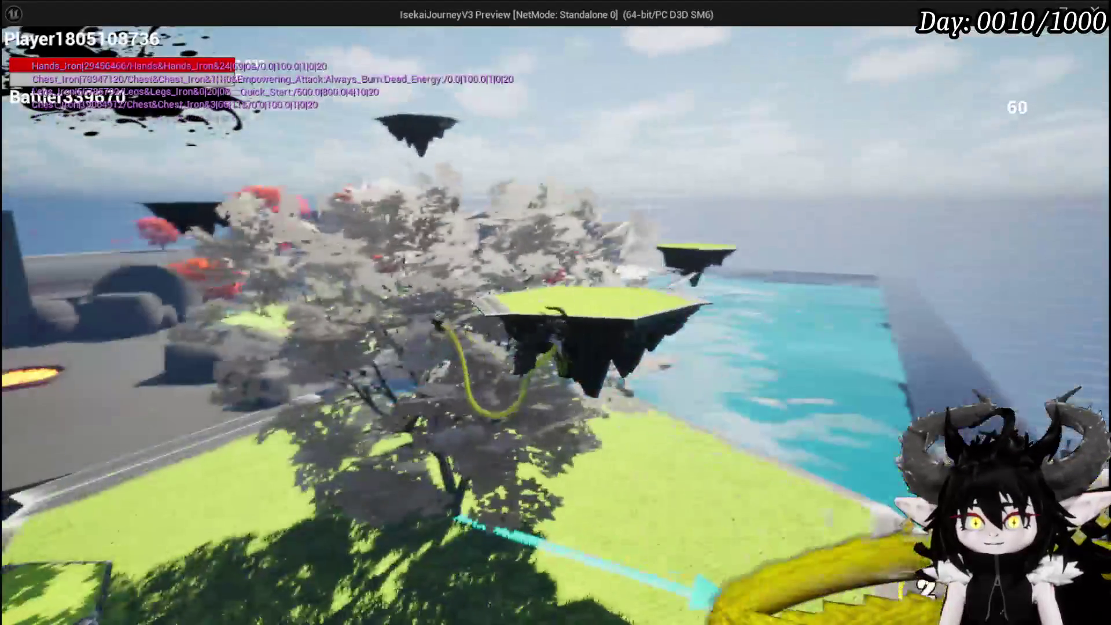
pyautogui.press('w')
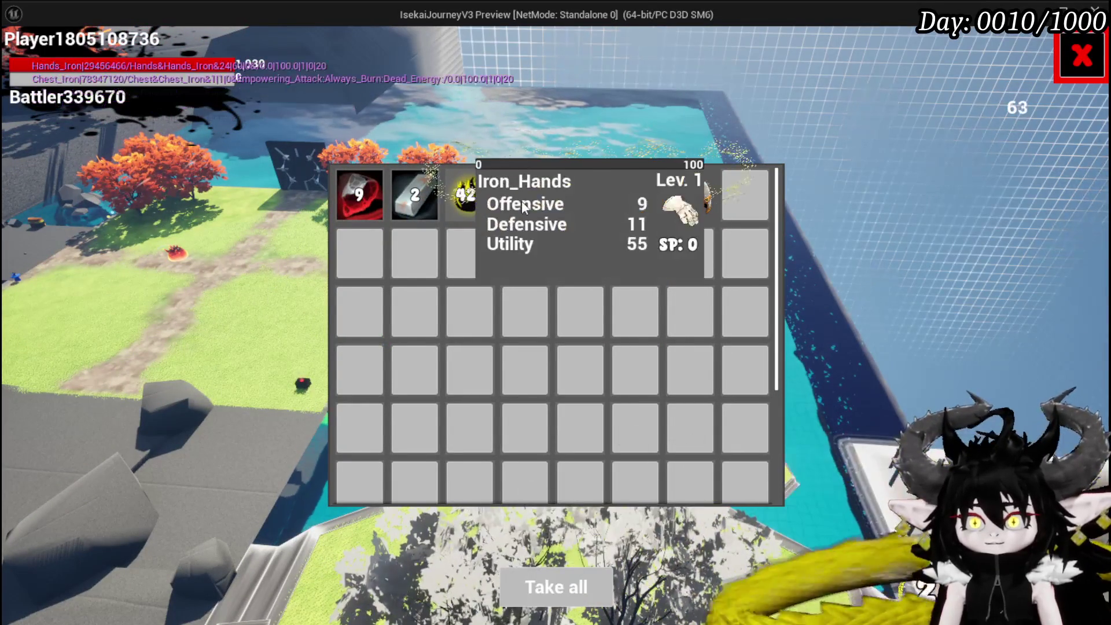
pyautogui.moveTo(680, 205)
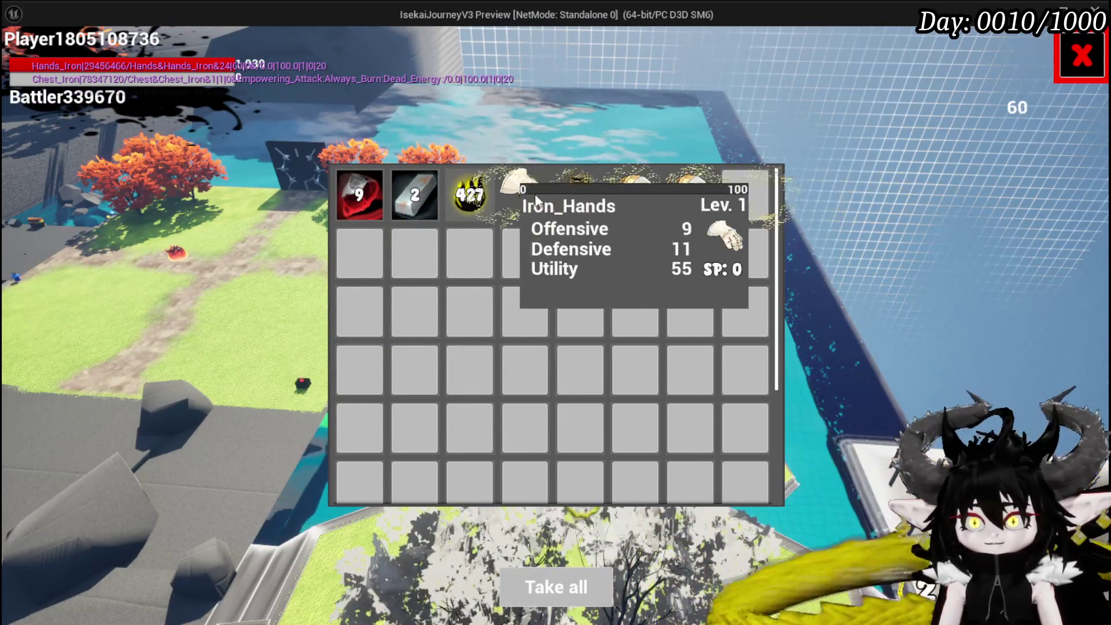
pyautogui.click(555, 587)
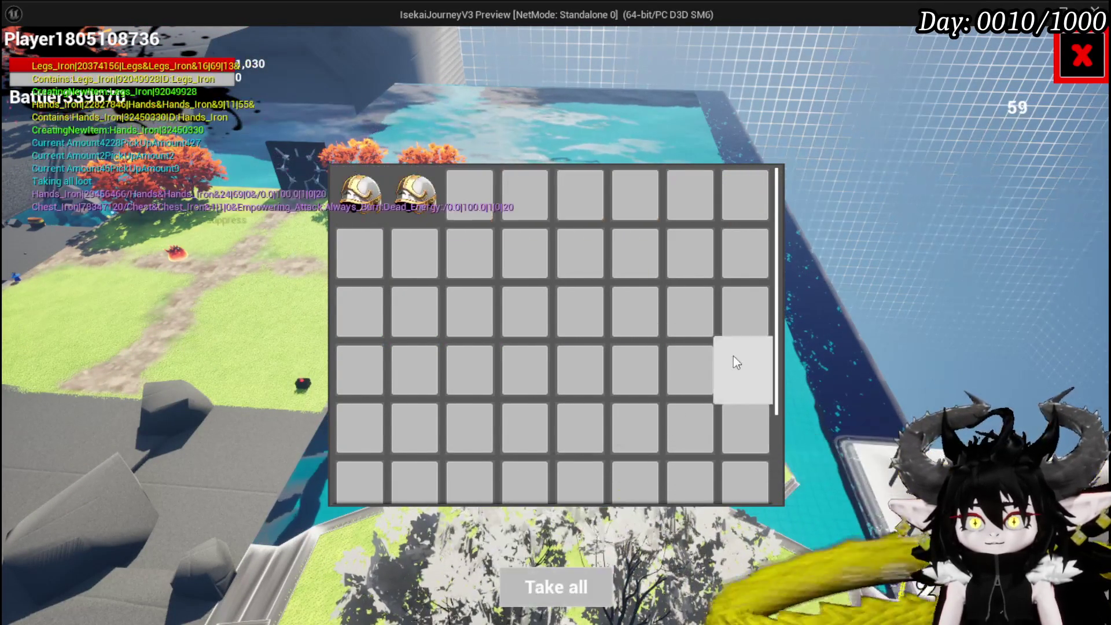
# Run the hero across the graveyard grass past the red creature
pyautogui.press('w')
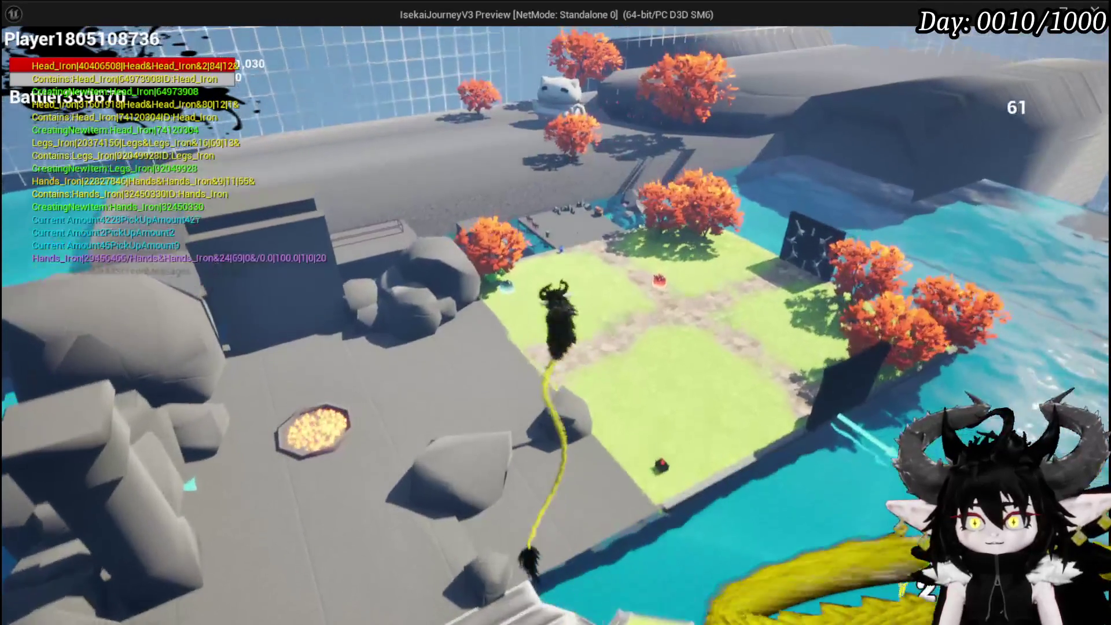
pyautogui.press('w')
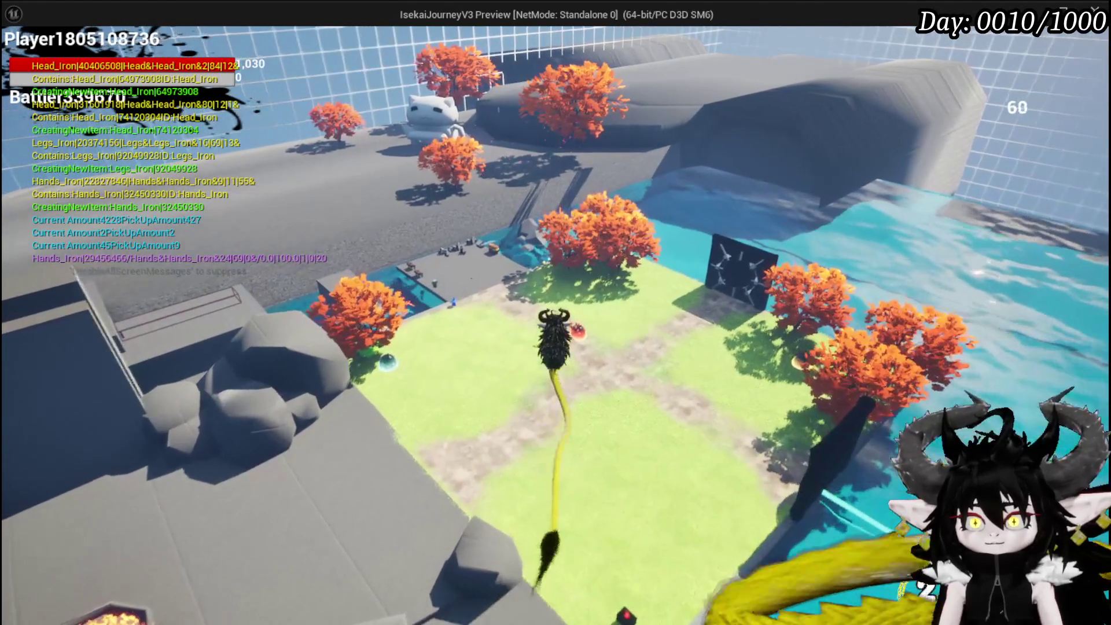
pyautogui.press('w')
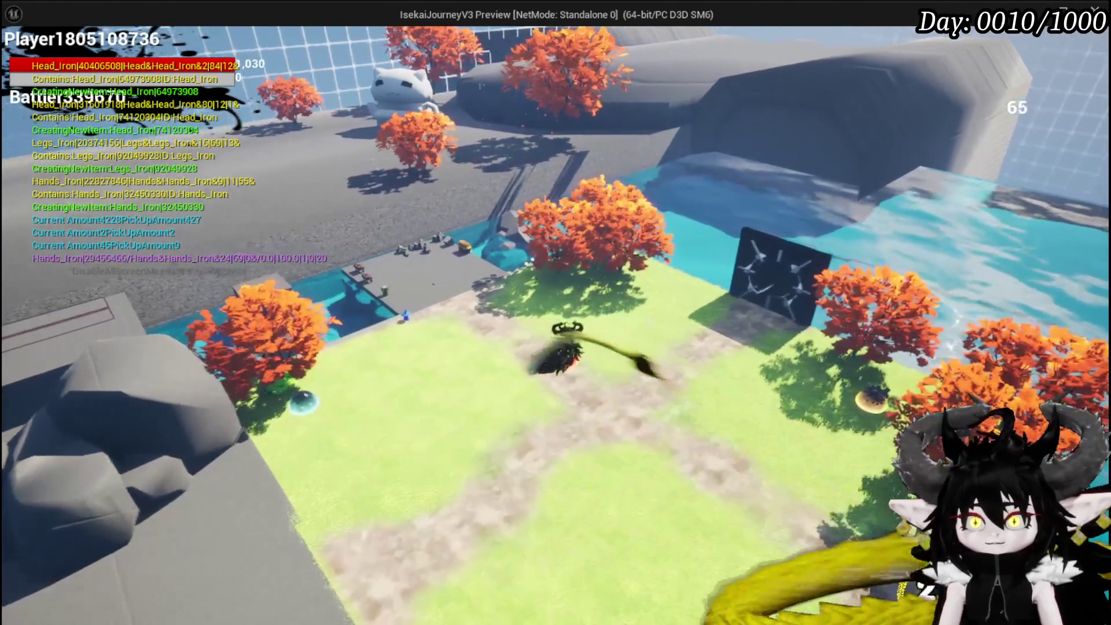
pyautogui.press('w')
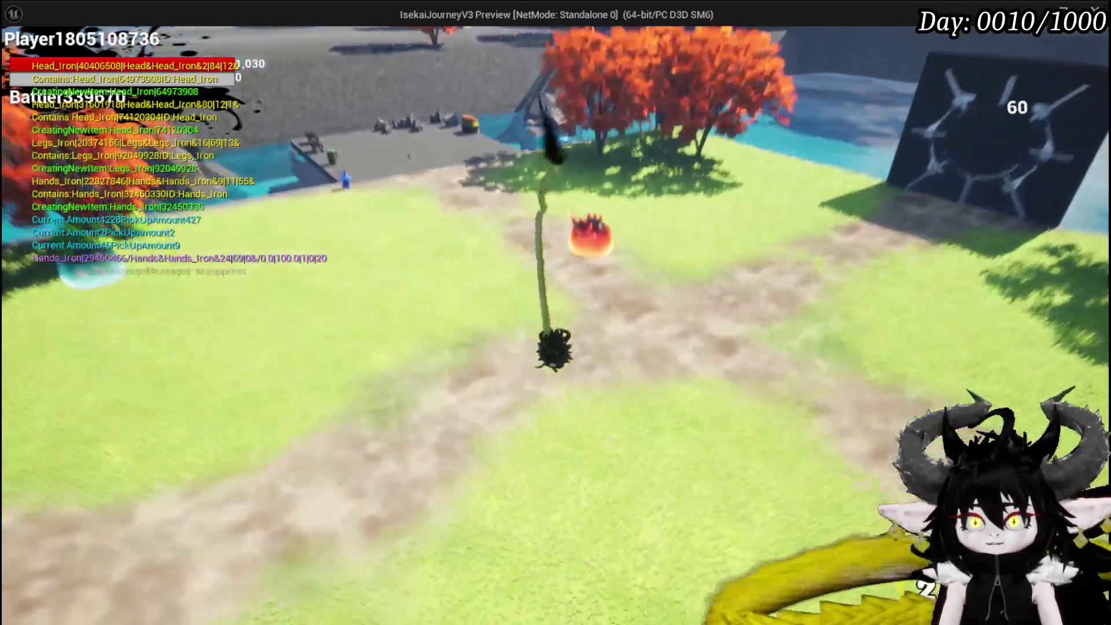
# Save the game progress from the Esc settings menu and resume play
pyautogui.press('w')
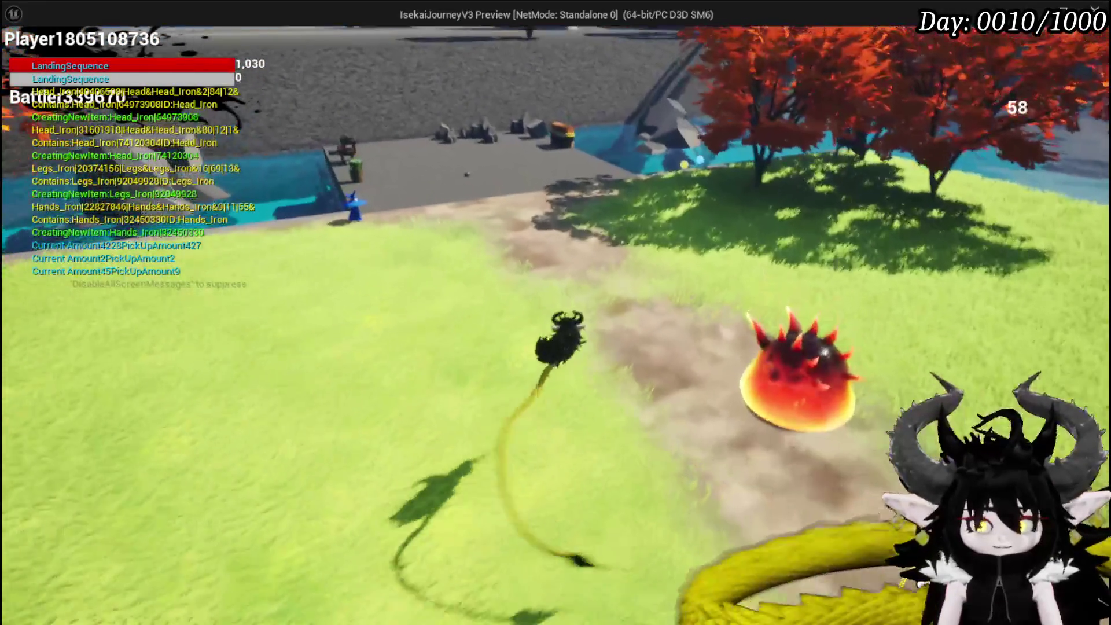
pyautogui.press('Escape')
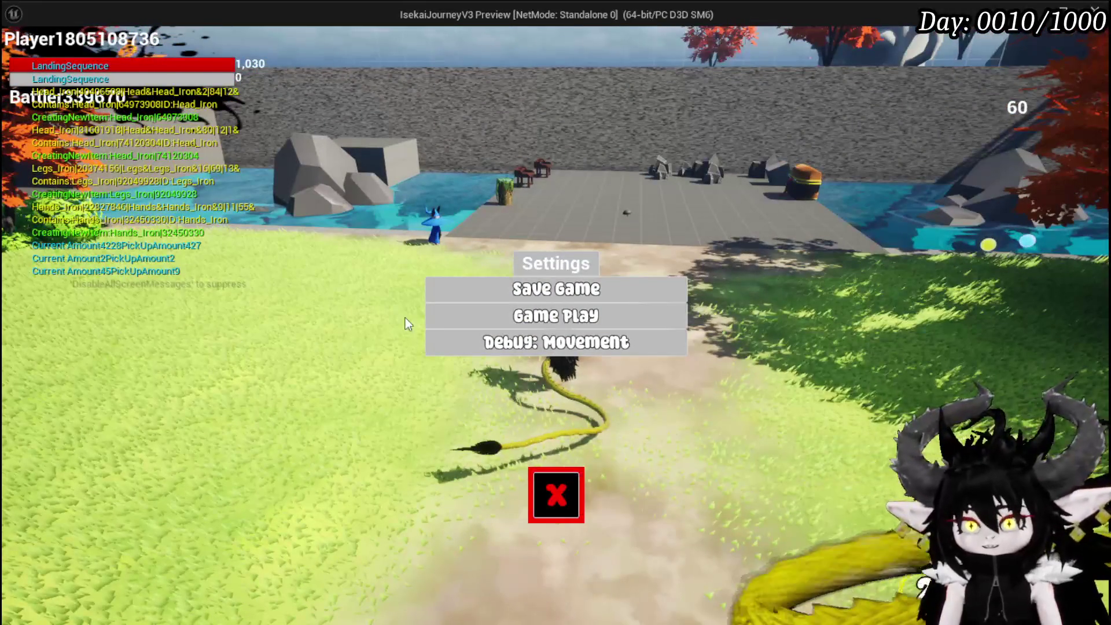
pyautogui.click(502, 287)
pyautogui.click(557, 495)
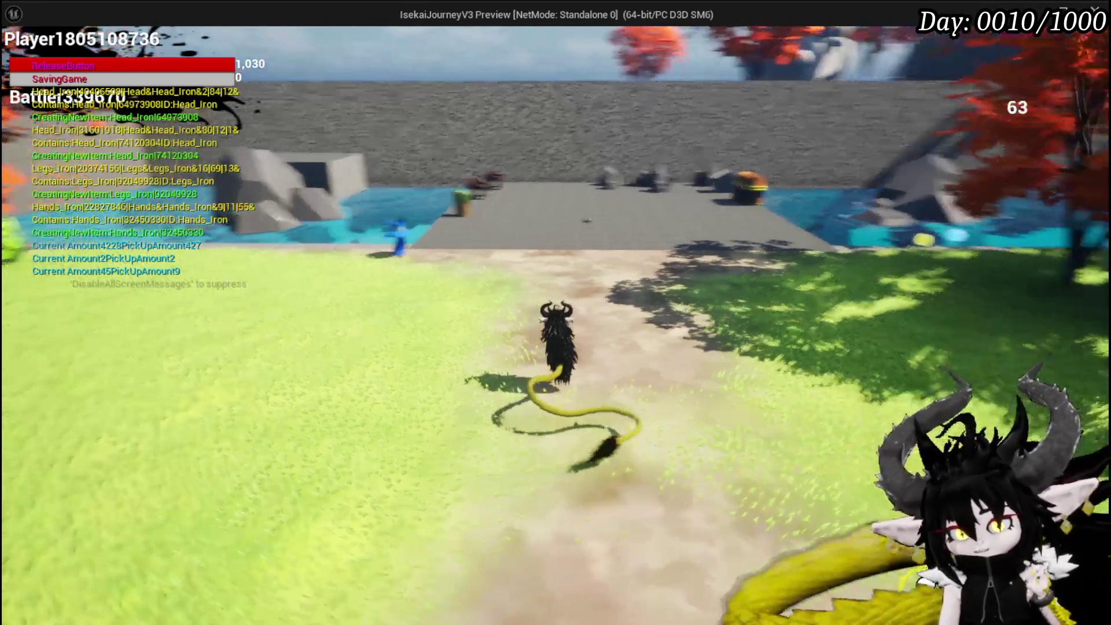
# Stop the PIE session, save the level with Ctrl+S, and switch to Blender's graveyard landscape
pyautogui.press('Escape')
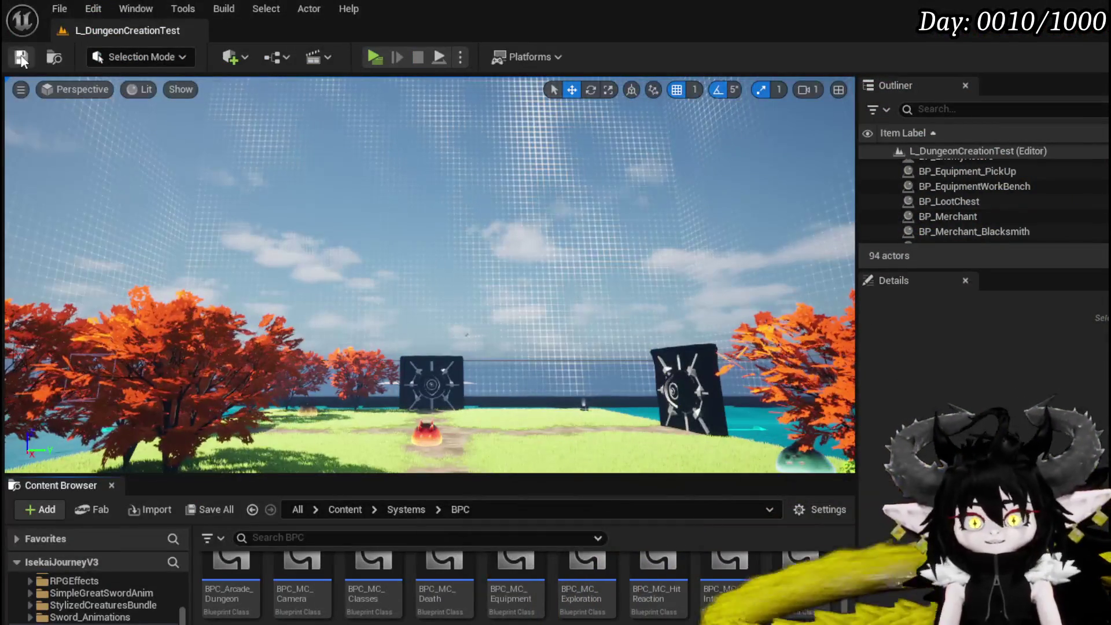
pyautogui.hotkey('ctrl', 's')
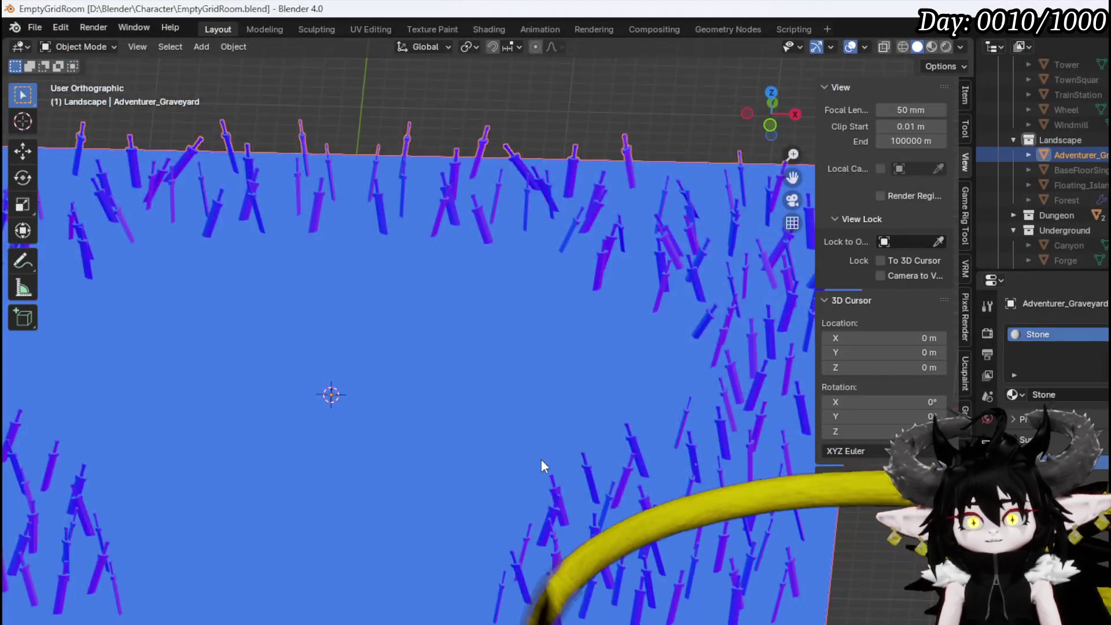
pyautogui.scroll(-6, 541, 460)
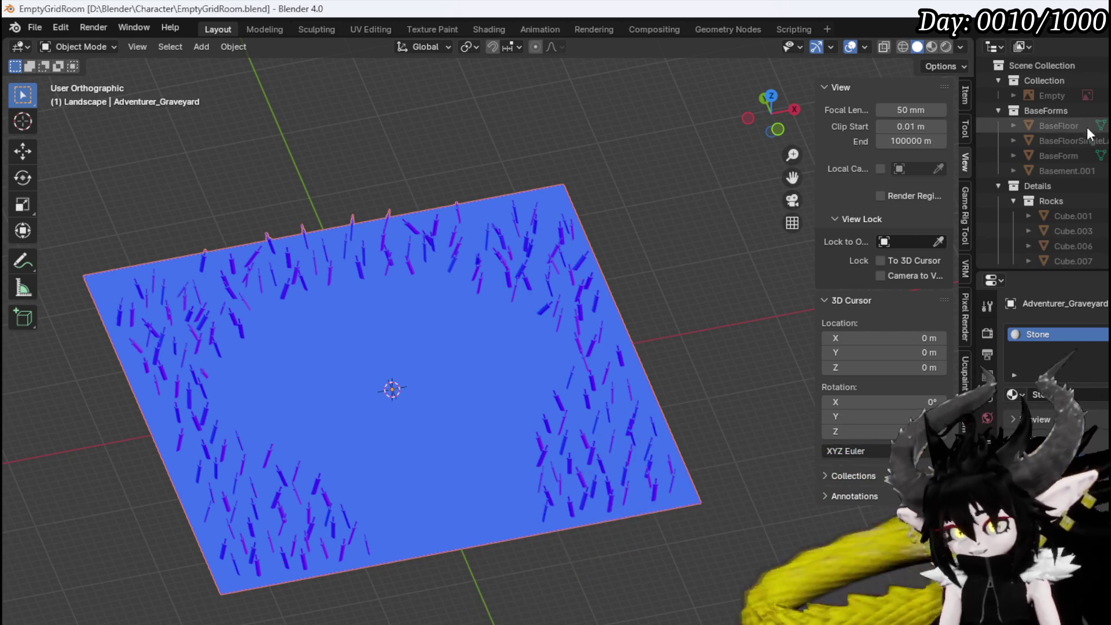
# Hide the graveyard landscape and duplicate the BaseFloorSingleLayer plane in place
pyautogui.click(436, 338)
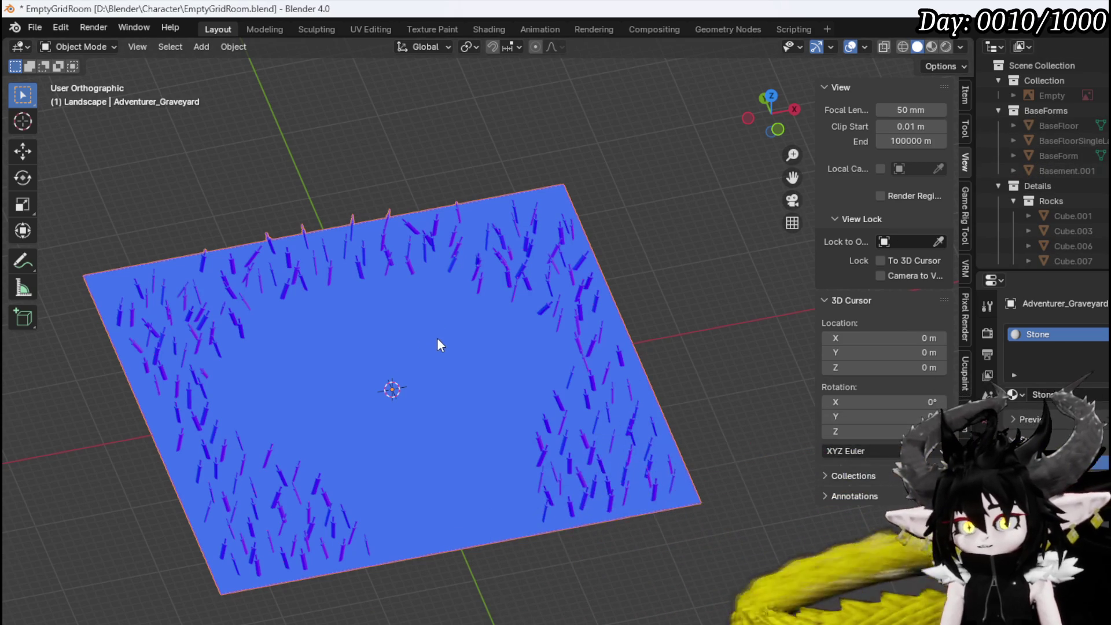
pyautogui.press('h')
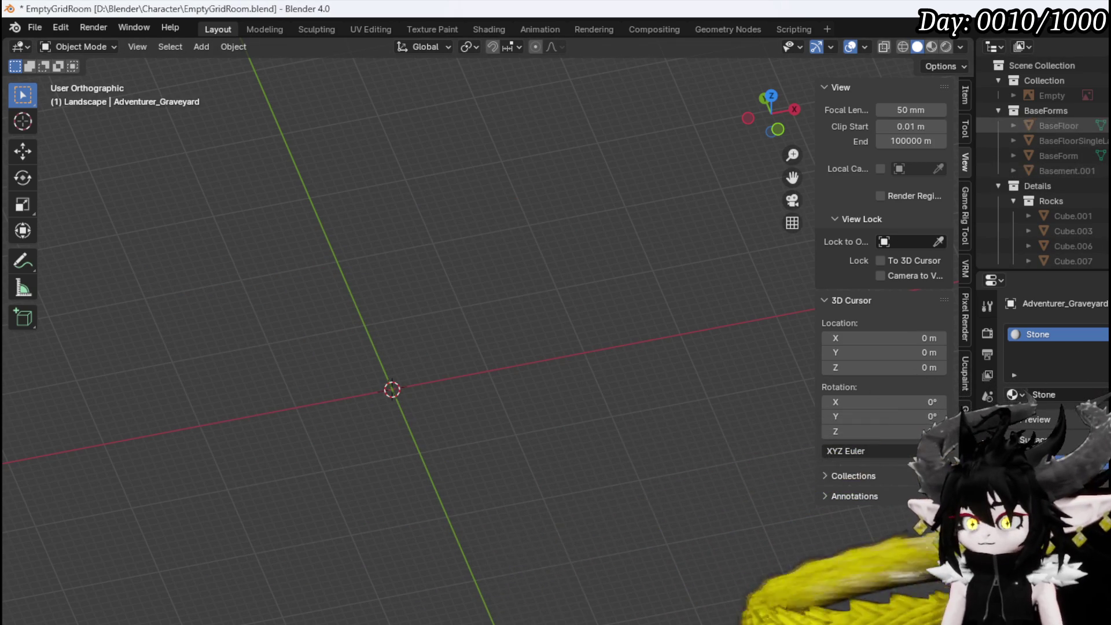
pyautogui.click(1071, 140)
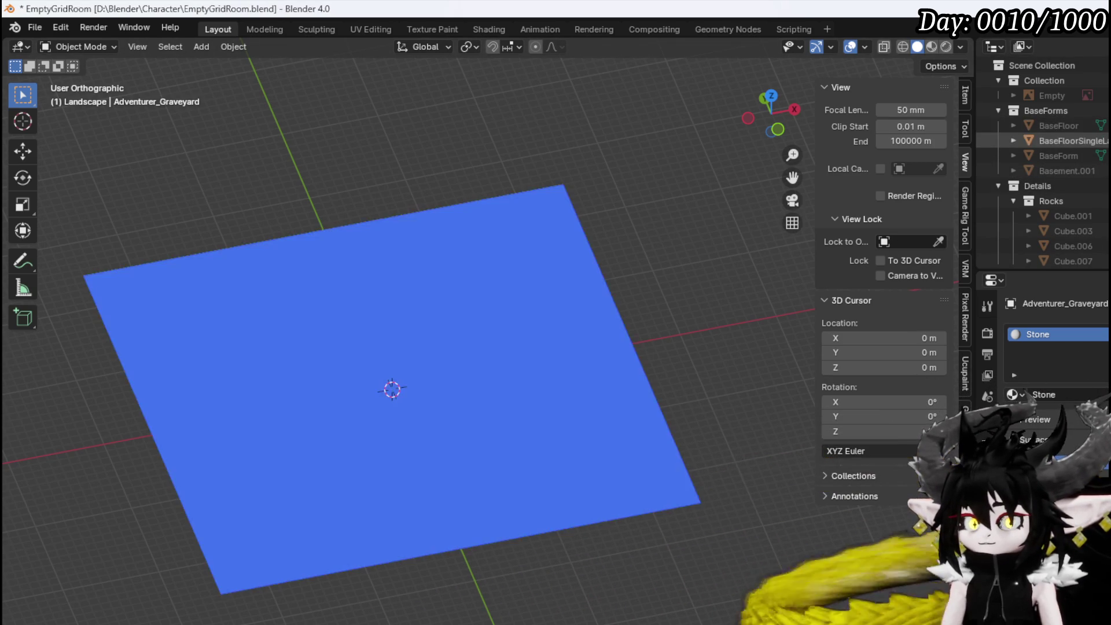
pyautogui.hotkey('shift', 'd')
pyautogui.rightClick(661, 266)
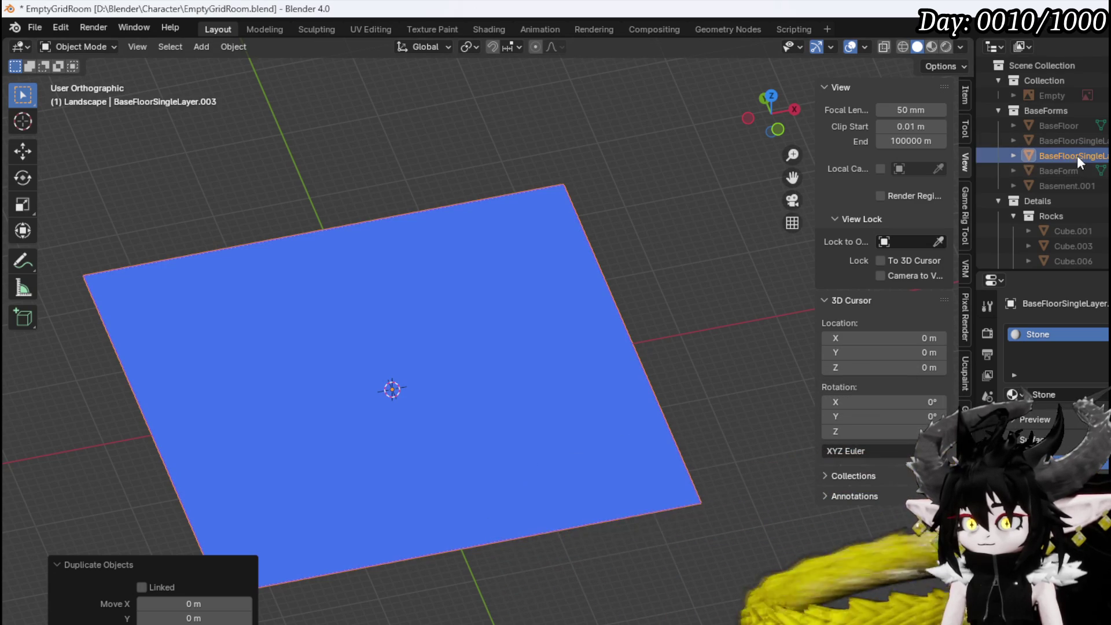
# Move the duplicate into the City collection and rename it Tavern
pyautogui.scroll(-2, 1078, 156)
pyautogui.moveTo(1070, 96)
pyautogui.mouseDown()
pyautogui.moveTo(1065, 263)
pyautogui.moveTo(1046, 197)
pyautogui.mouseUp()
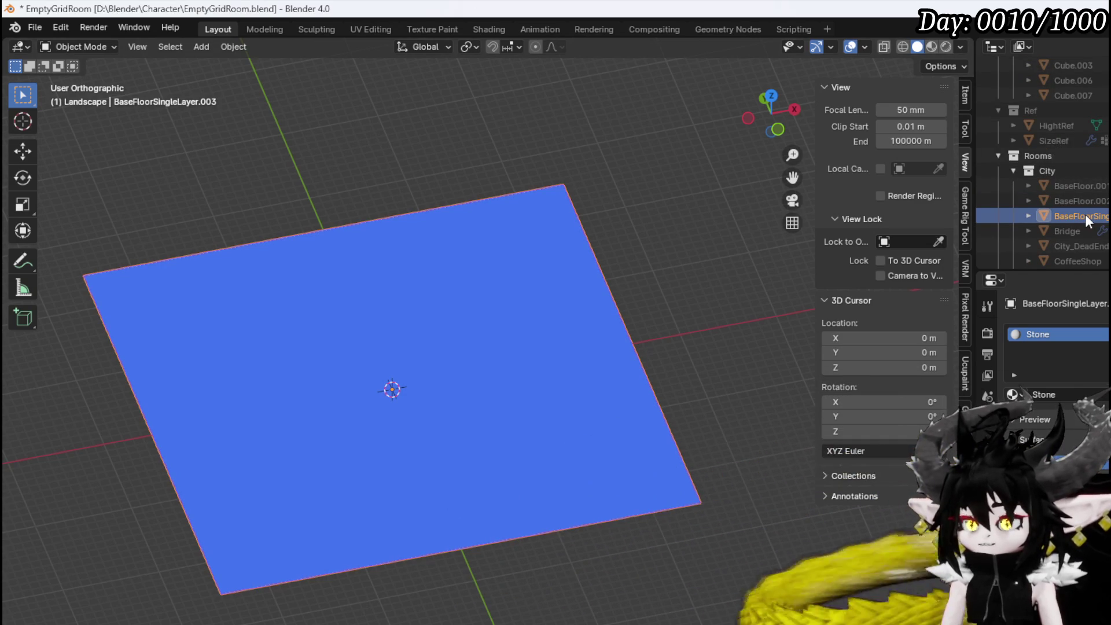
pyautogui.scroll(-2, 1085, 214)
pyautogui.press('F2')
pyautogui.write('Ta')
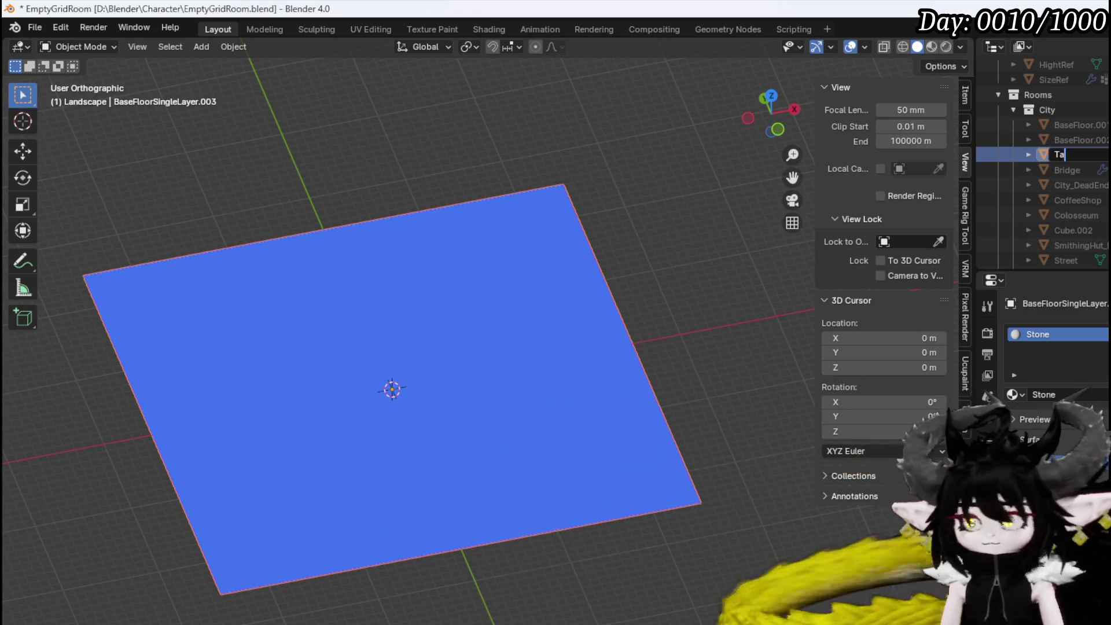
pyautogui.write('vernRoo')
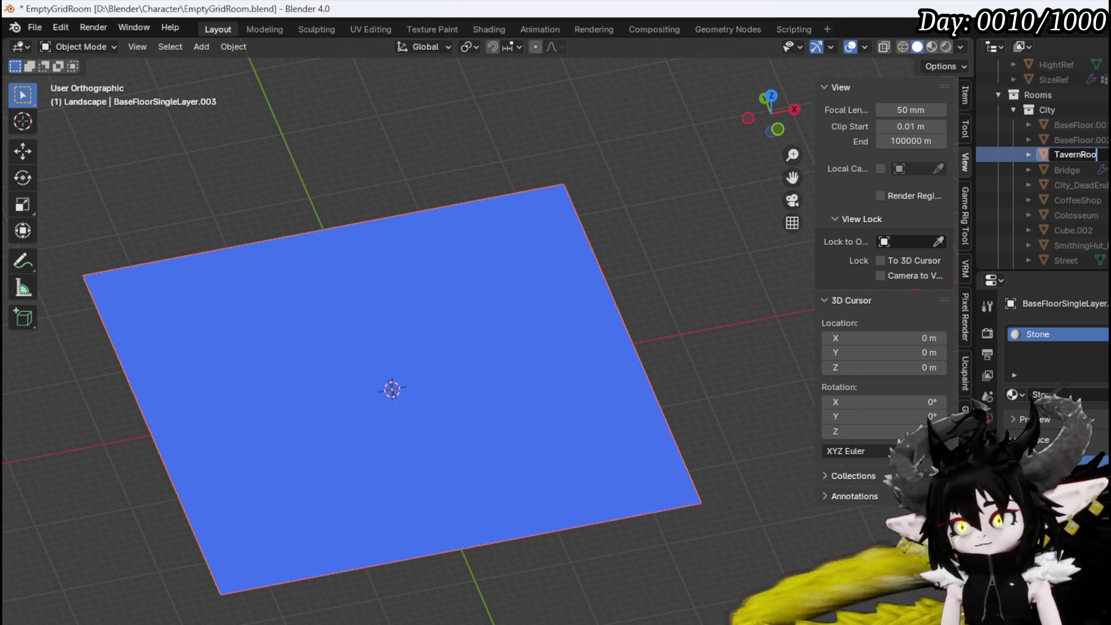
pyautogui.press('BackSpace')
pyautogui.press('BackSpace')
pyautogui.press('BackSpace')
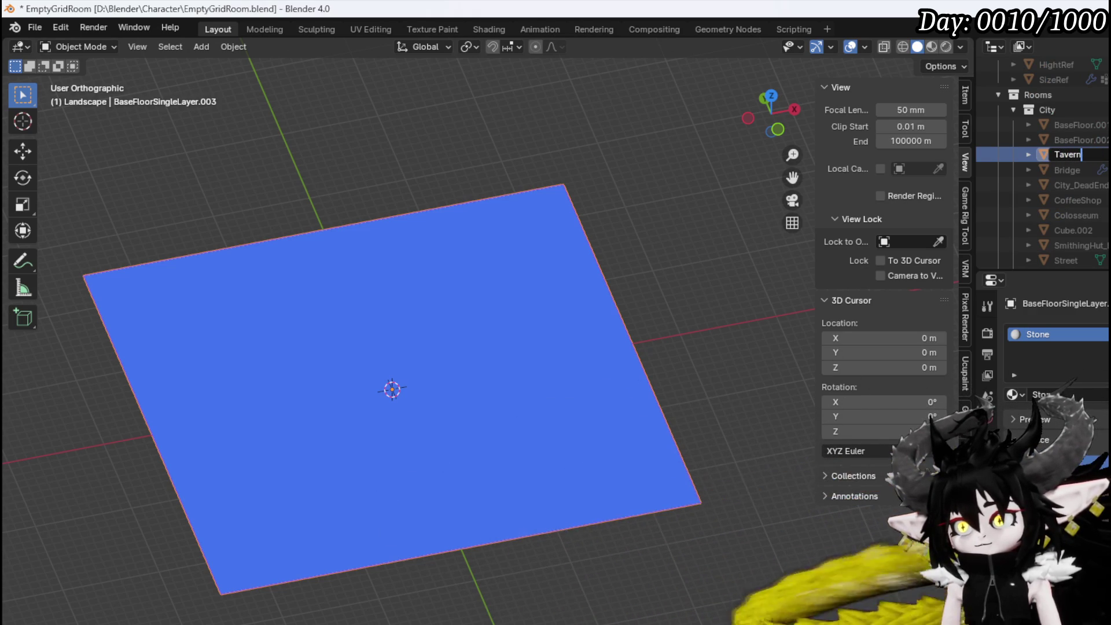
pyautogui.write('Inter')
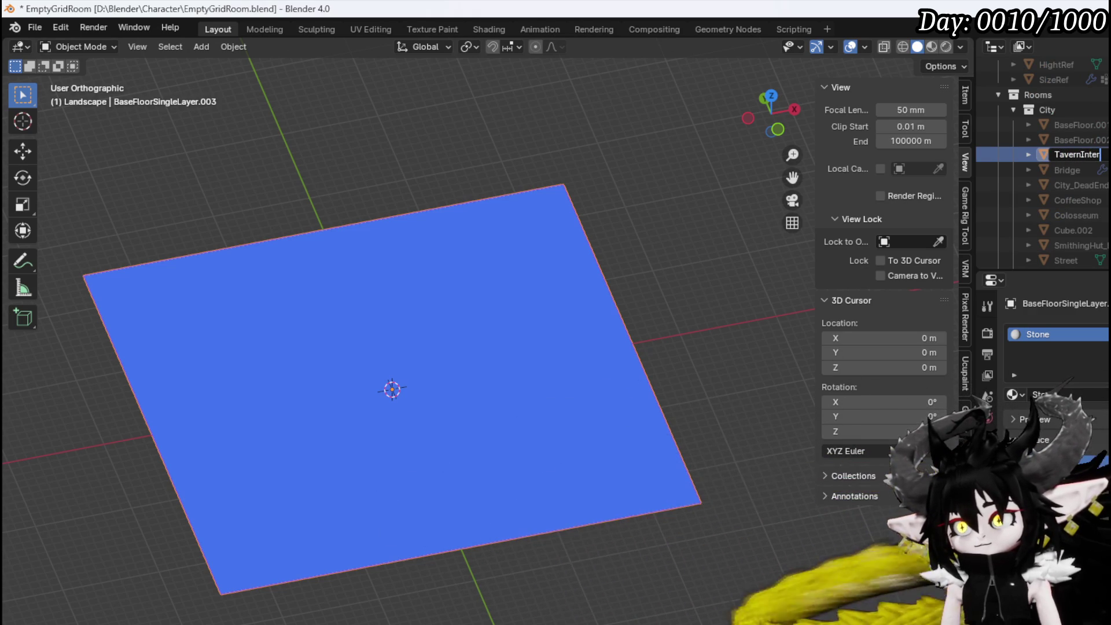
pyautogui.press('BackSpace')
pyautogui.press('BackSpace')
pyautogui.press('BackSpace')
pyautogui.press('Return')
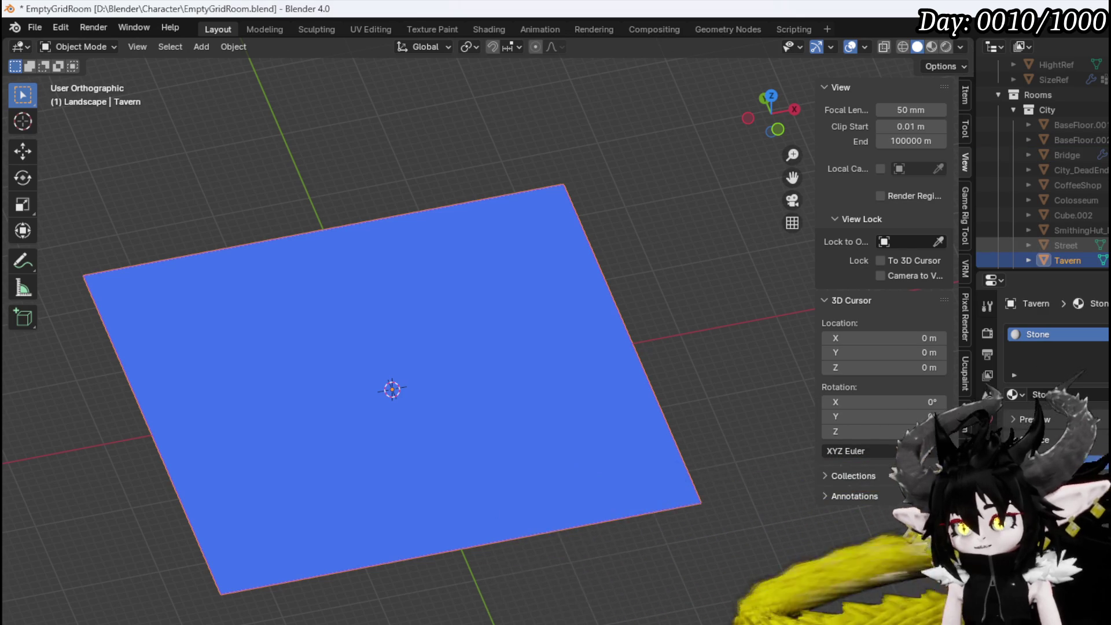
# Save EmptyGridRoom.blend, view the Tavern plane from top, and pick the Annotate tool
pyautogui.click(35, 29)
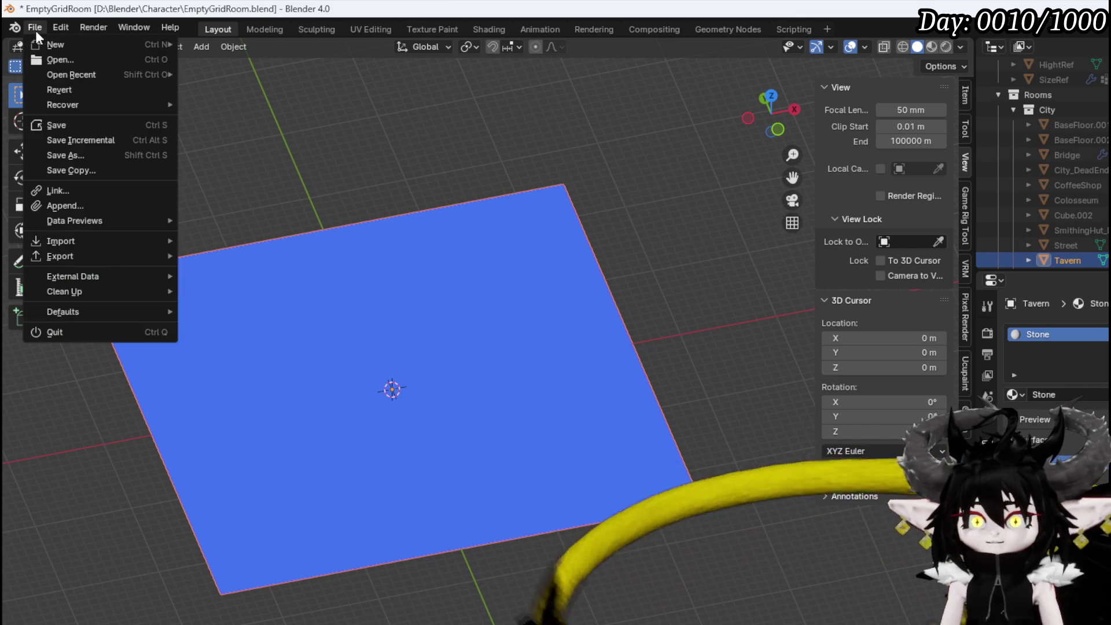
pyautogui.click(57, 131)
pyautogui.moveTo(442, 350)
pyautogui.mouseDown(button='middle')
pyautogui.moveTo(384, 387)
pyautogui.moveTo(516, 301)
pyautogui.moveTo(520, 312)
pyautogui.mouseUp(button='middle')
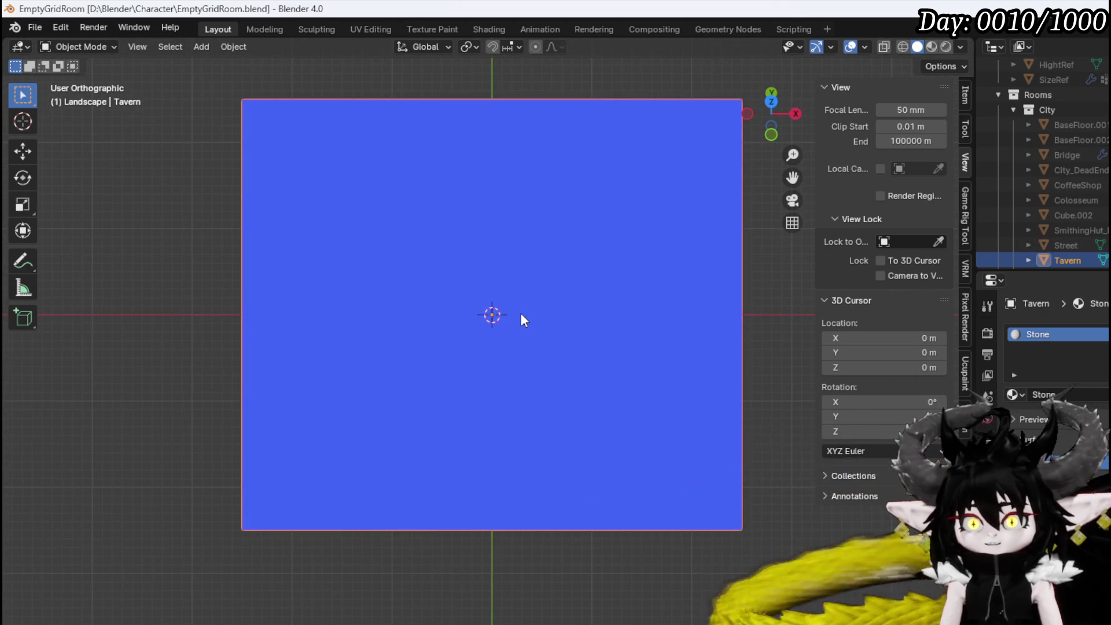
pyautogui.press('KP_7')
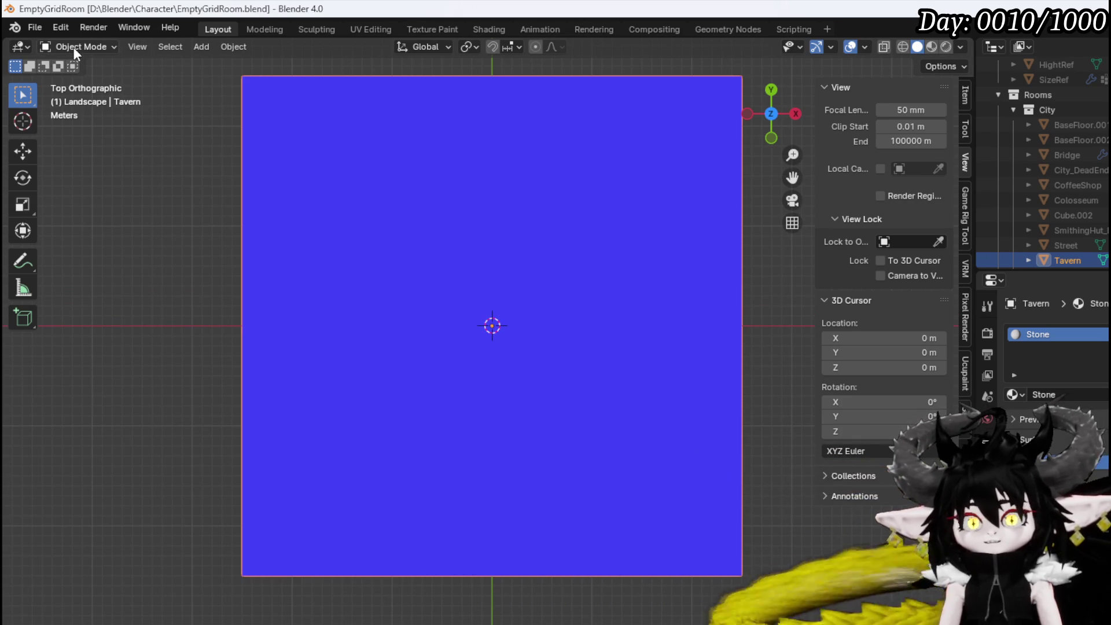
pyautogui.click(23, 261)
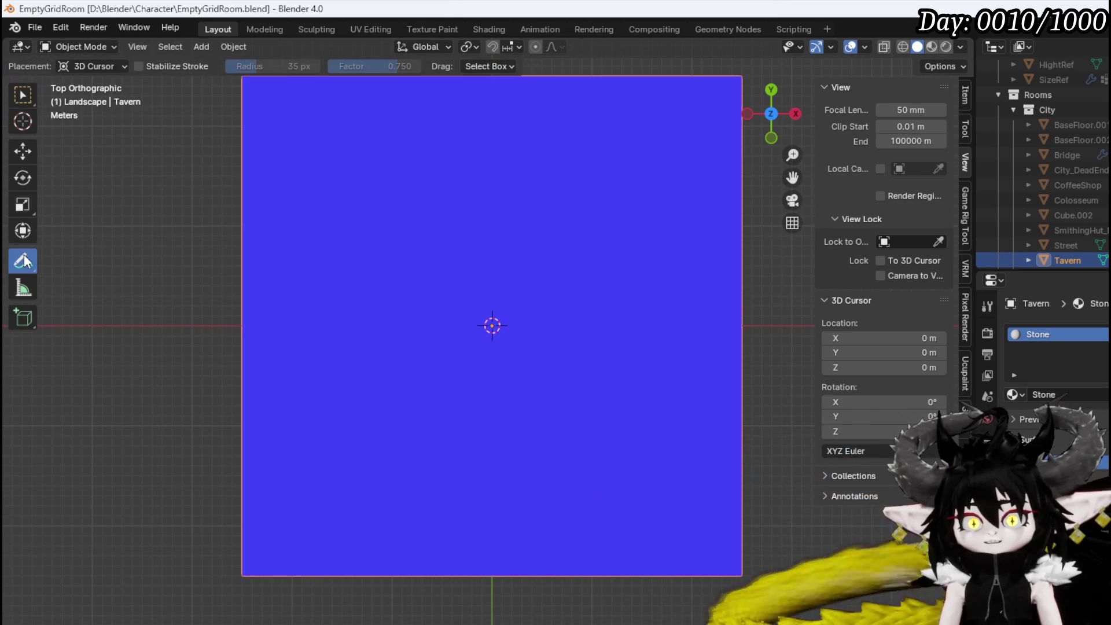
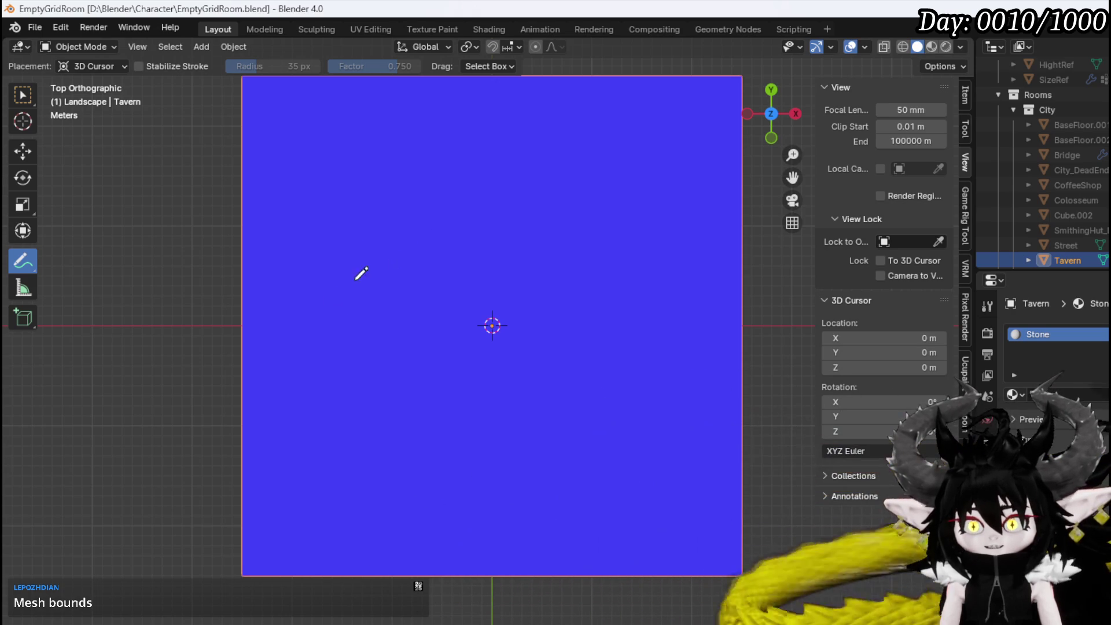
# Sketch the bay's curved outer wall and inner arc, undoing one stray stroke
pyautogui.moveTo(312, 338)
pyautogui.mouseDown()
pyautogui.moveTo(325, 294)
pyautogui.moveTo(355, 280)
pyautogui.moveTo(313, 305)
pyautogui.moveTo(324, 353)
pyautogui.moveTo(348, 372)
pyautogui.mouseUp()
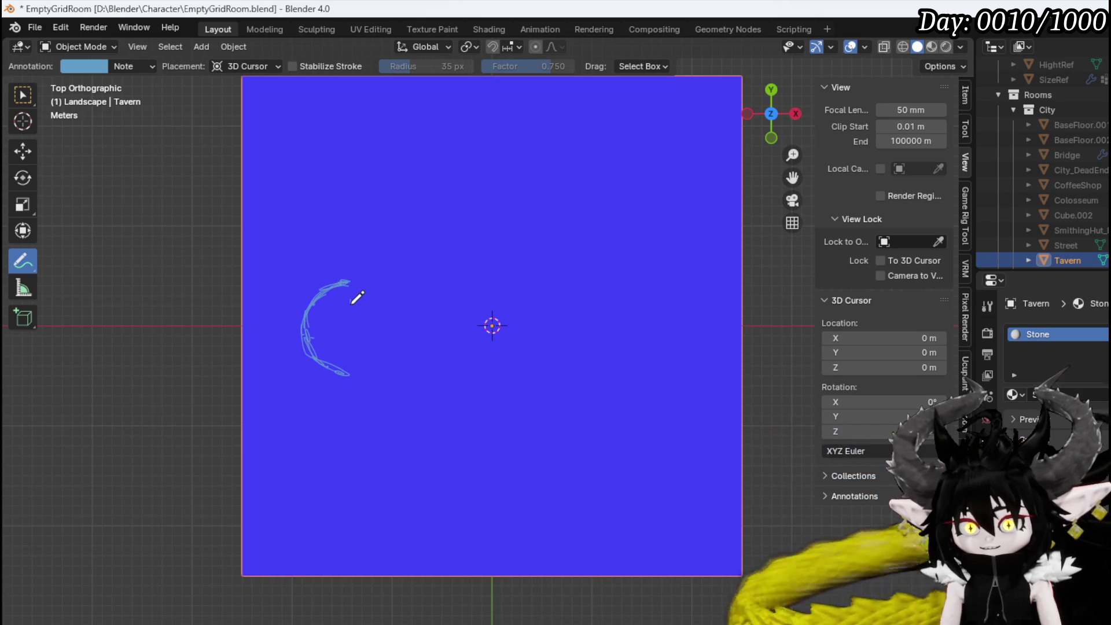
pyautogui.moveTo(349, 293)
pyautogui.mouseDown()
pyautogui.moveTo(331, 311)
pyautogui.moveTo(346, 348)
pyautogui.mouseUp()
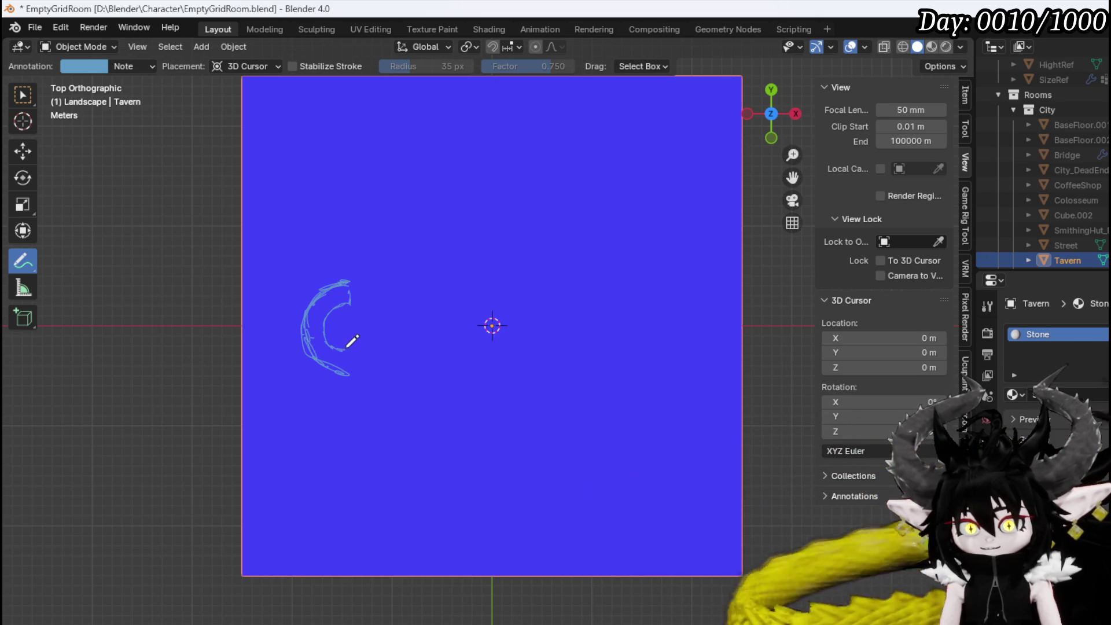
pyautogui.moveTo(346, 309)
pyautogui.mouseDown()
pyautogui.moveTo(338, 334)
pyautogui.moveTo(350, 336)
pyautogui.mouseUp()
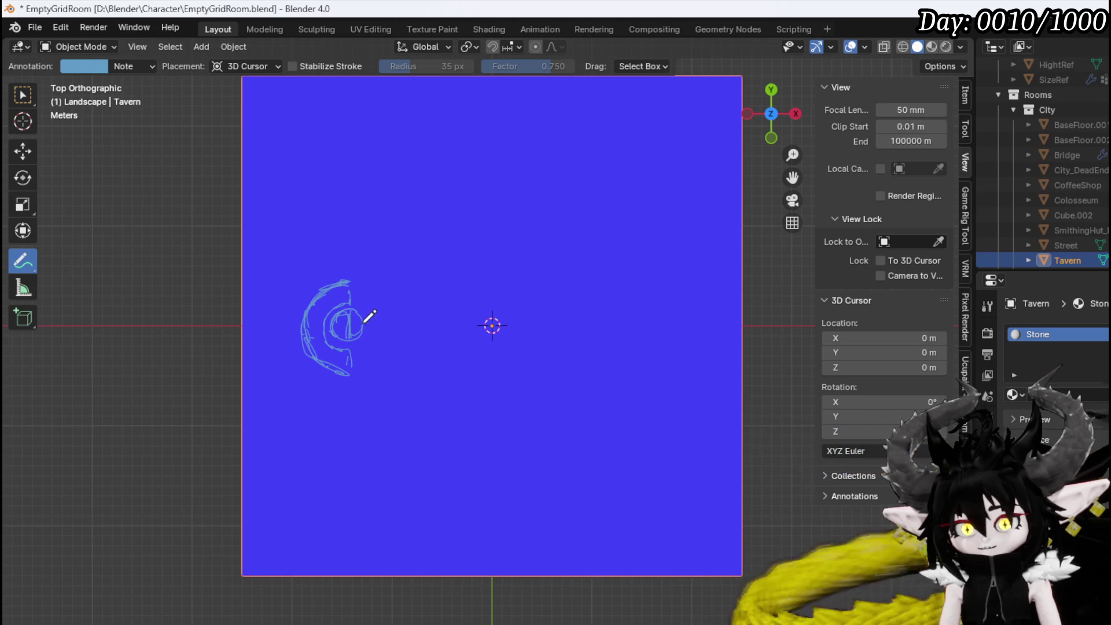
pyautogui.hotkey('ctrl', 'z')
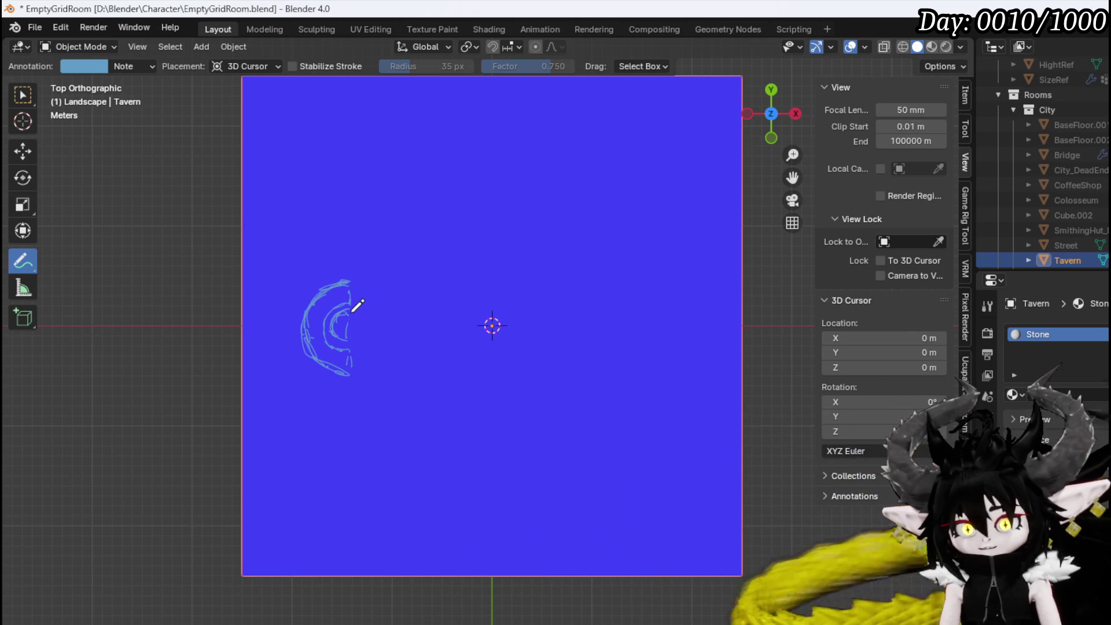
pyautogui.moveTo(350, 344); pyautogui.dragTo(349, 309)
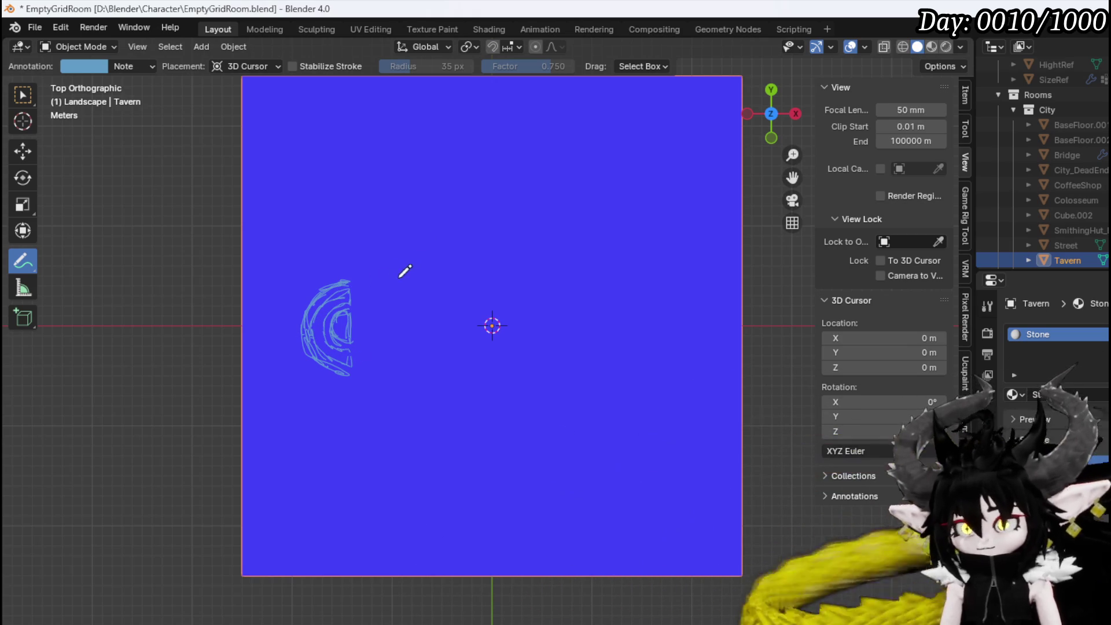
# Draw the bay's top and bottom edges and extend the wall line upward
pyautogui.moveTo(350, 277); pyautogui.dragTo(408, 281)
pyautogui.moveTo(350, 381); pyautogui.dragTo(370, 379)
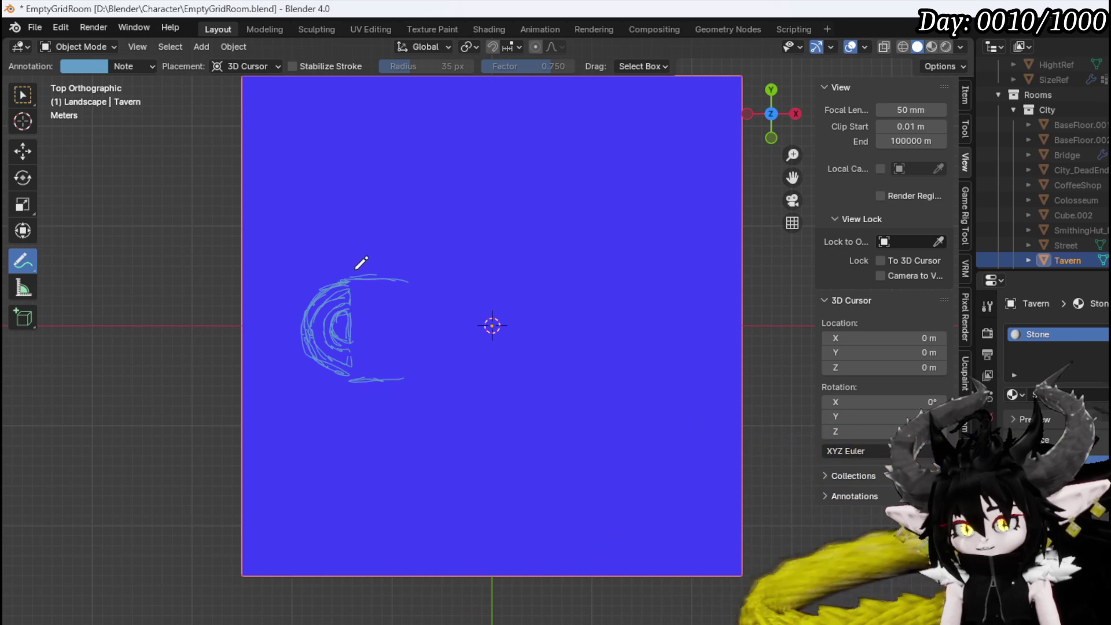
pyautogui.moveTo(352, 233)
pyautogui.mouseDown()
pyautogui.moveTo(349, 167)
pyautogui.moveTo(507, 170)
pyautogui.mouseUp()
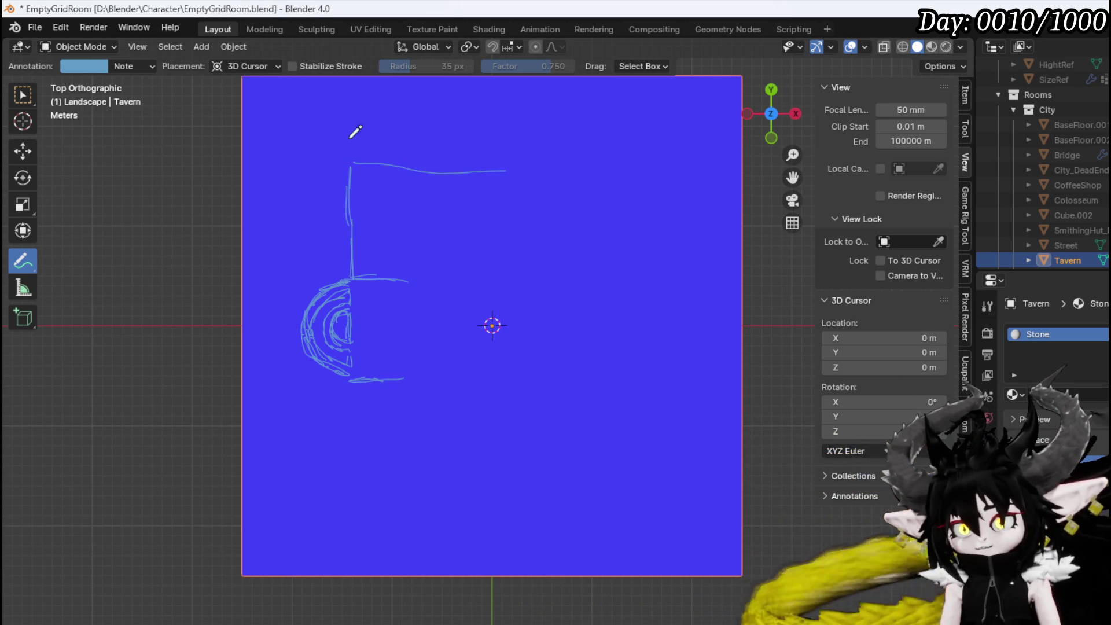
# Draw the tavern's top, bottom and right outer walls
pyautogui.moveTo(350, 162)
pyautogui.mouseDown()
pyautogui.moveTo(645, 157)
pyautogui.moveTo(662, 313)
pyautogui.mouseUp()
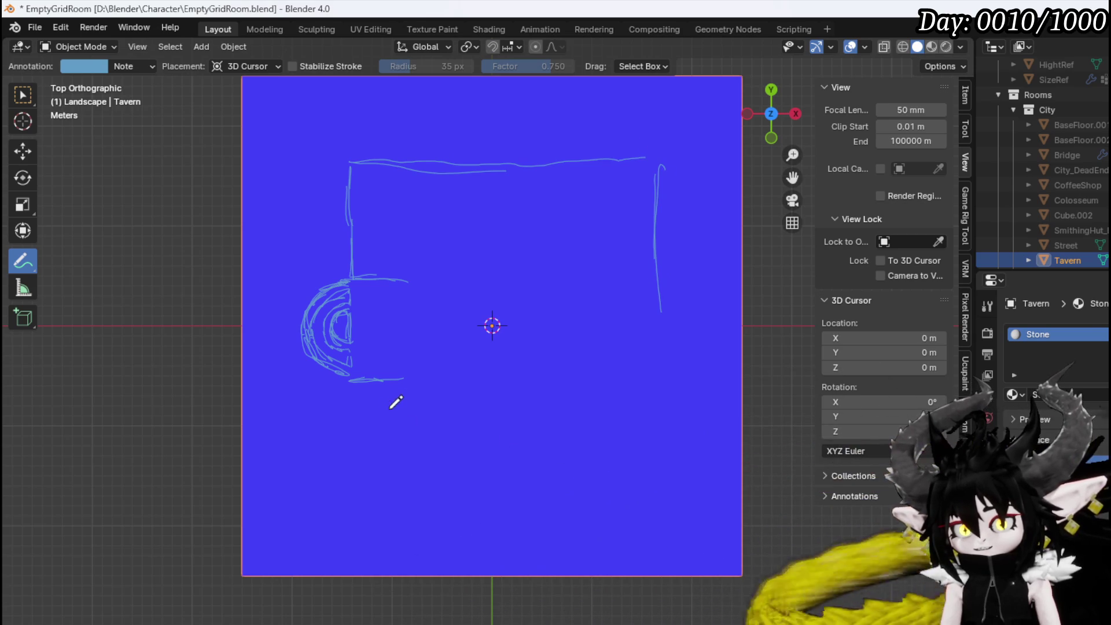
pyautogui.moveTo(355, 387)
pyautogui.mouseDown()
pyautogui.moveTo(356, 451)
pyautogui.moveTo(418, 466)
pyautogui.moveTo(652, 446)
pyautogui.mouseUp()
pyautogui.moveTo(669, 362)
pyautogui.mouseDown()
pyautogui.moveTo(675, 342)
pyautogui.moveTo(660, 446)
pyautogui.mouseUp()
pyautogui.moveTo(657, 341); pyautogui.dragTo(657, 423)
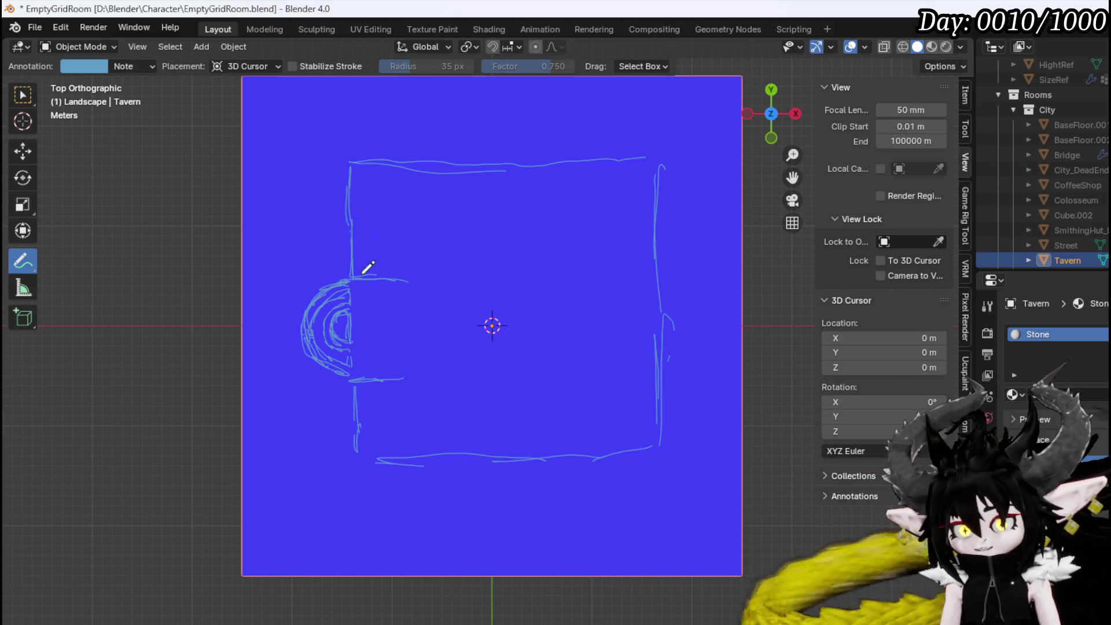
# Sketch the small top-left room, erasing and redrawing its corner, then start the right-side stairs
pyautogui.moveTo(347, 277); pyautogui.dragTo(415, 275)
pyautogui.moveTo(437, 174); pyautogui.dragTo(442, 229)
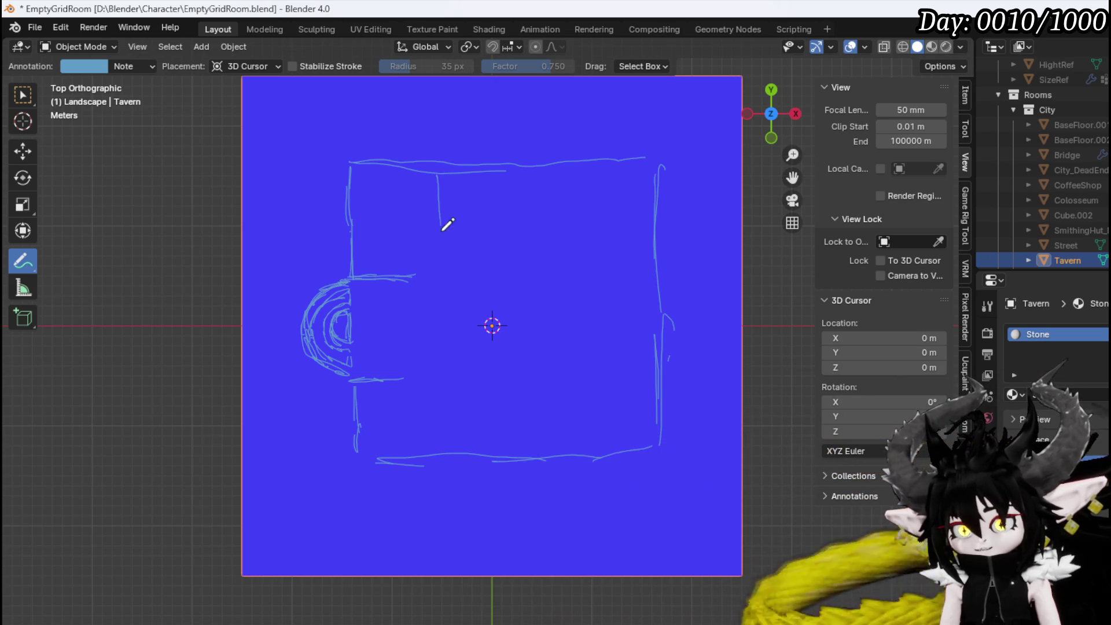
pyautogui.moveTo(437, 173); pyautogui.dragTo(437, 263)
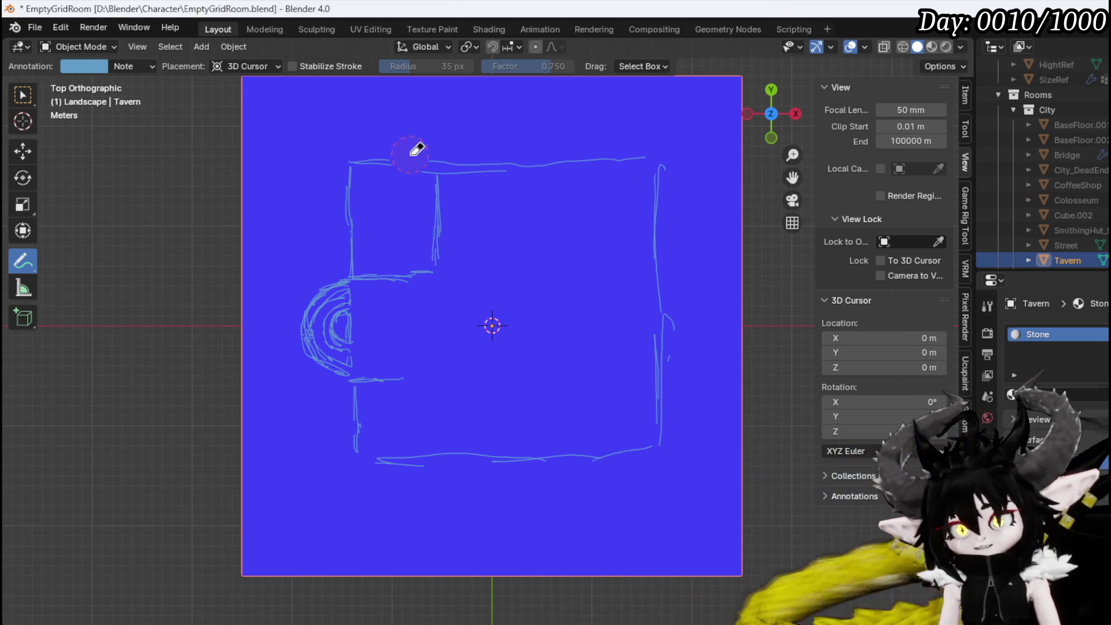
pyautogui.moveTo(418, 155)
pyautogui.keyDown('ctrl'); pyautogui.mouseDown()
pyautogui.moveTo(365, 198)
pyautogui.moveTo(365, 249)
pyautogui.mouseUp(); pyautogui.keyUp('ctrl')
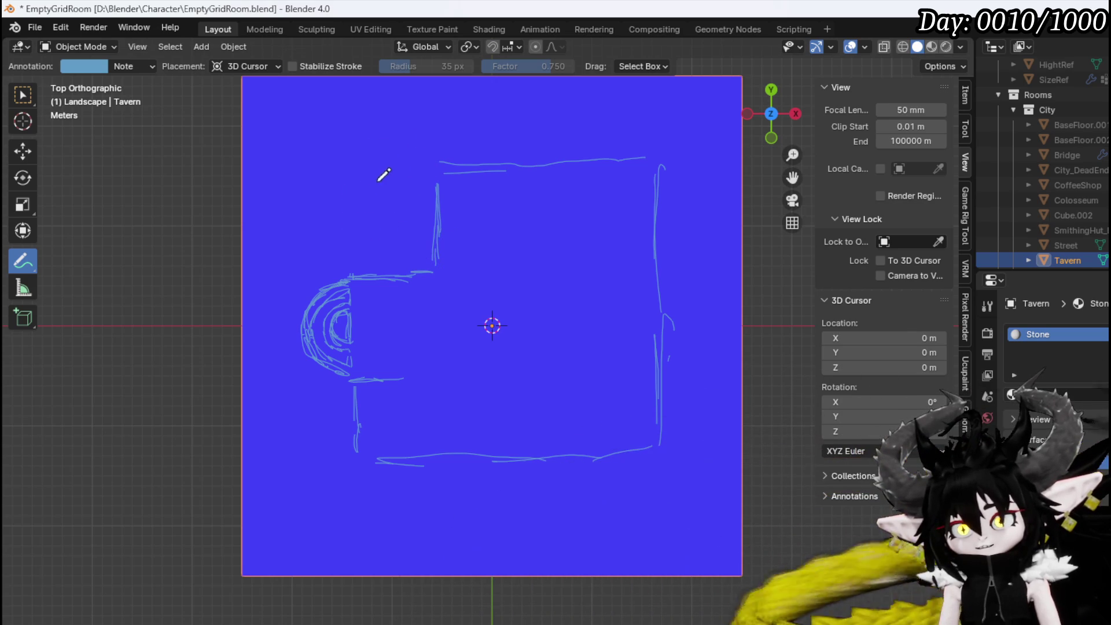
pyautogui.moveTo(348, 181)
pyautogui.mouseDown()
pyautogui.moveTo(348, 169)
pyautogui.moveTo(360, 169)
pyautogui.moveTo(351, 260)
pyautogui.mouseUp()
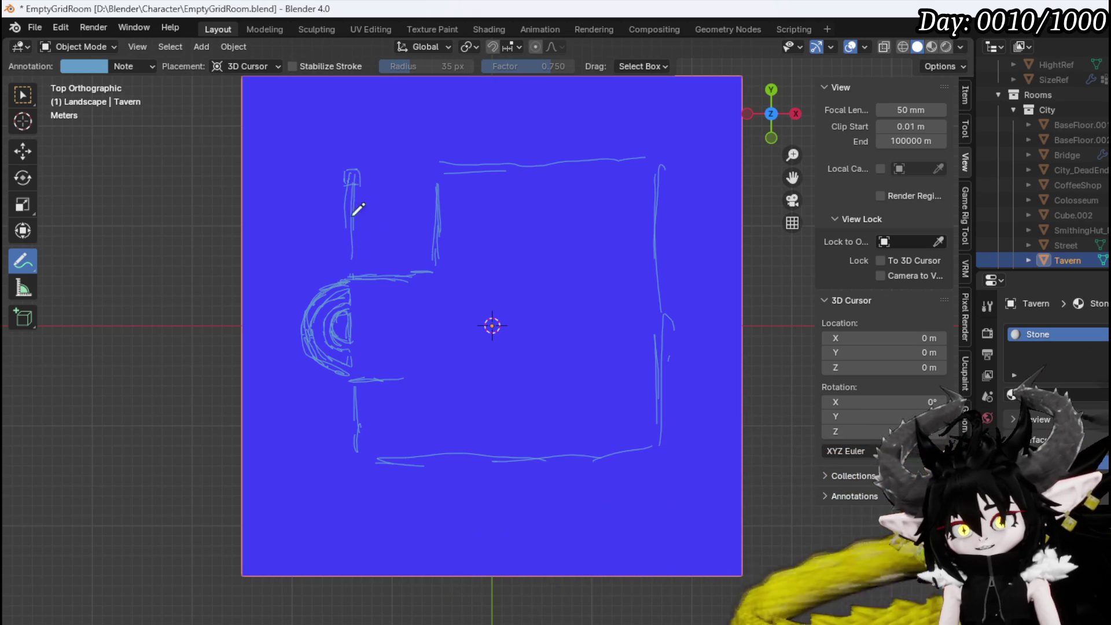
pyautogui.moveTo(349, 180); pyautogui.dragTo(421, 179)
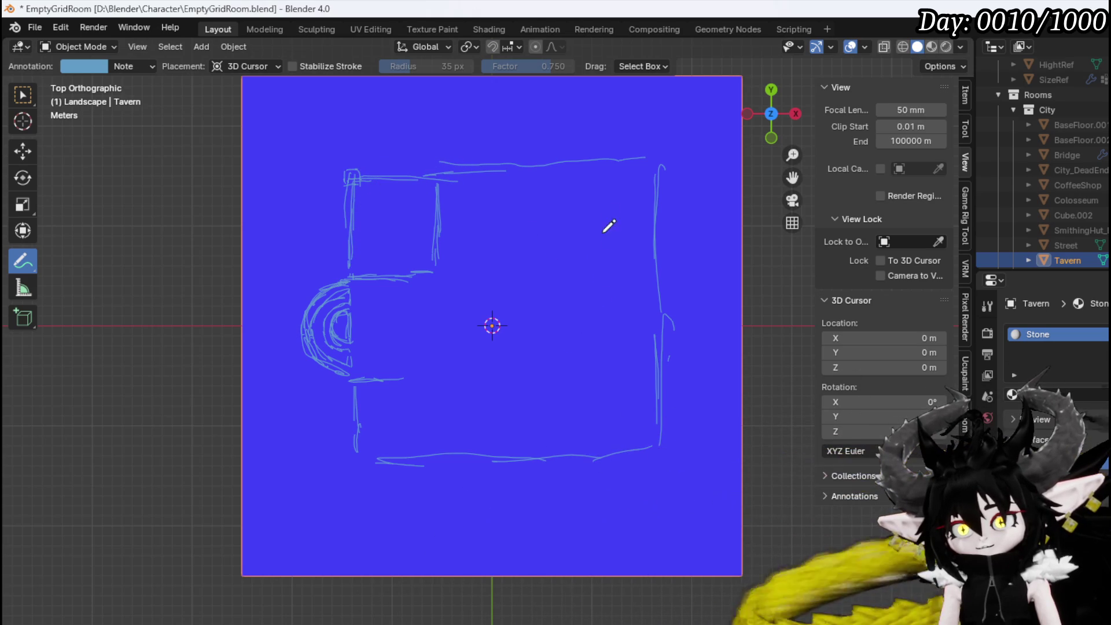
pyautogui.moveTo(591, 204); pyautogui.dragTo(594, 268)
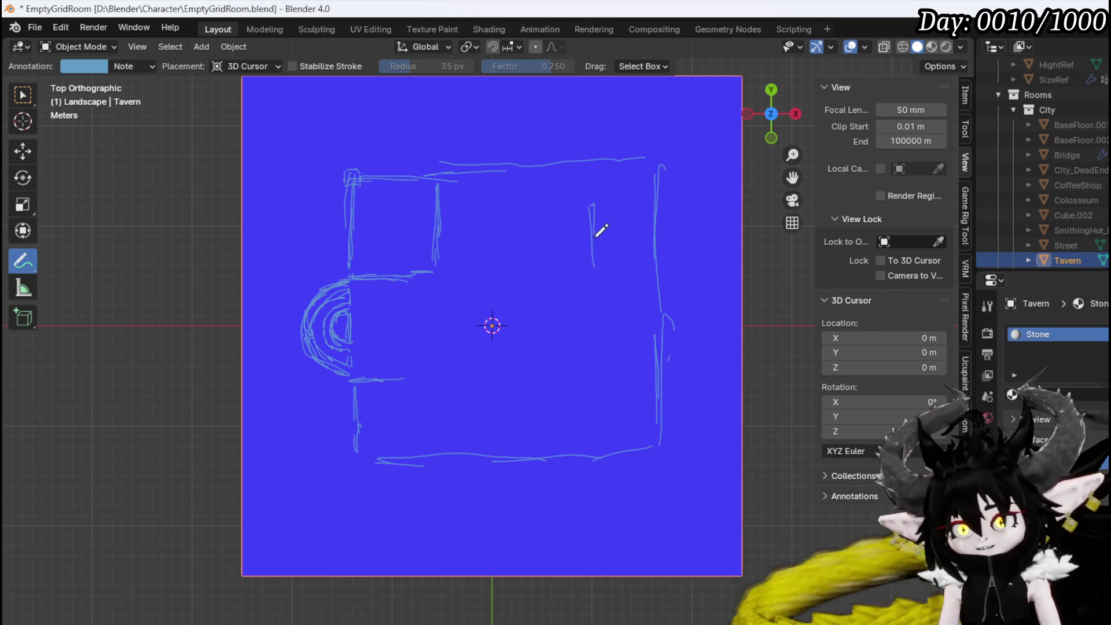
pyautogui.moveTo(598, 202)
pyautogui.mouseDown()
pyautogui.moveTo(606, 280)
pyautogui.moveTo(655, 262)
pyautogui.moveTo(654, 223)
pyautogui.mouseUp()
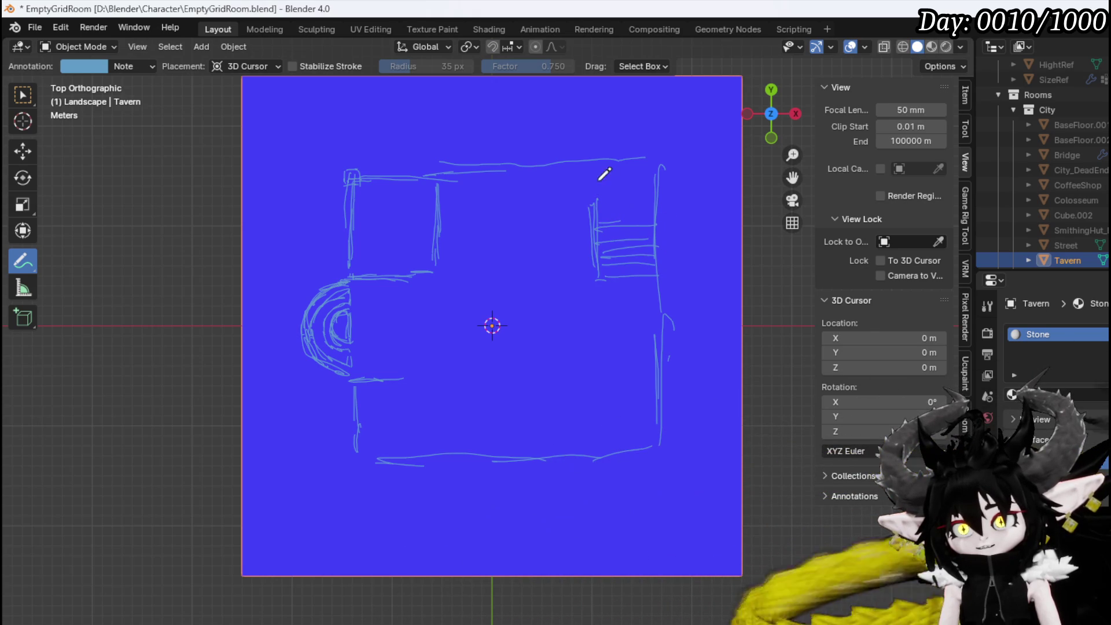
# Draw the corridor's upper and lower edges with three vertical dividers inside
pyautogui.moveTo(462, 230); pyautogui.dragTo(579, 221)
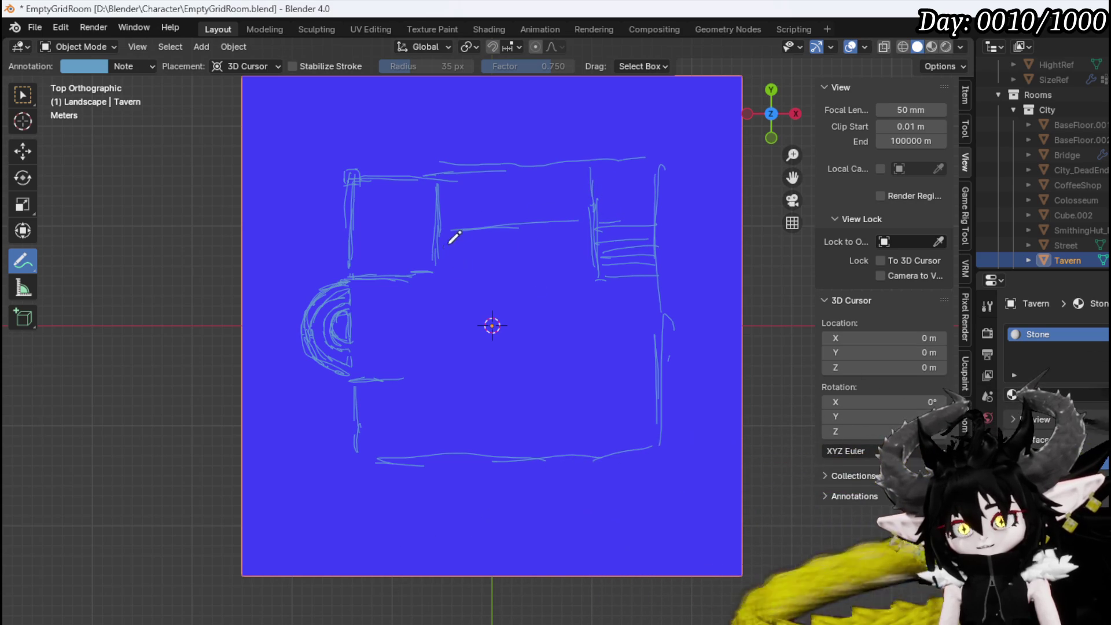
pyautogui.moveTo(440, 274); pyautogui.dragTo(590, 265)
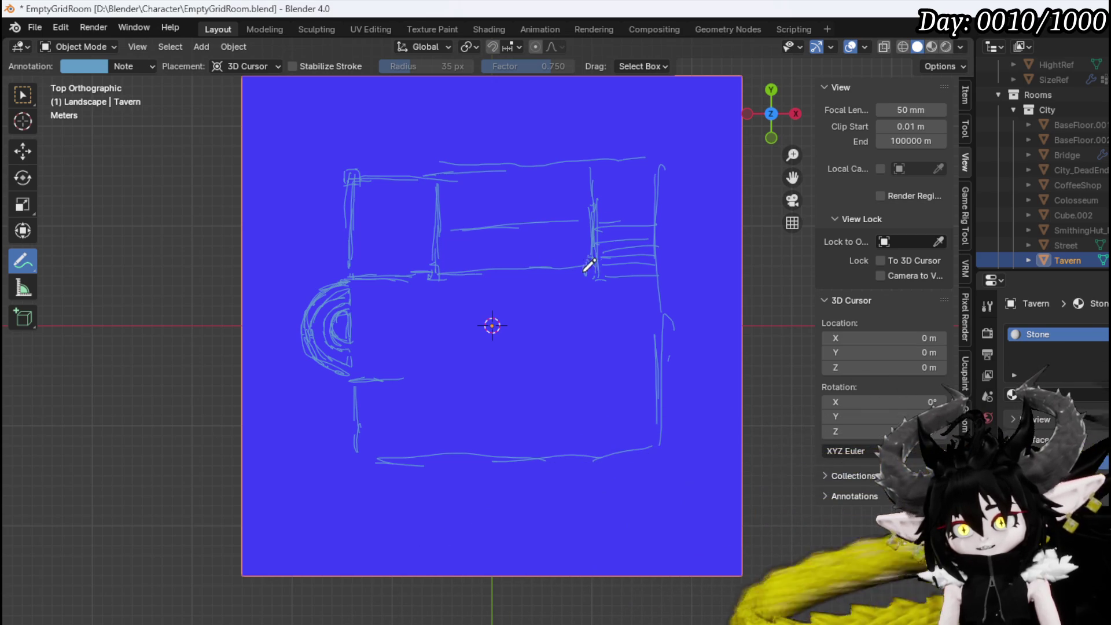
pyautogui.moveTo(501, 273); pyautogui.dragTo(577, 276)
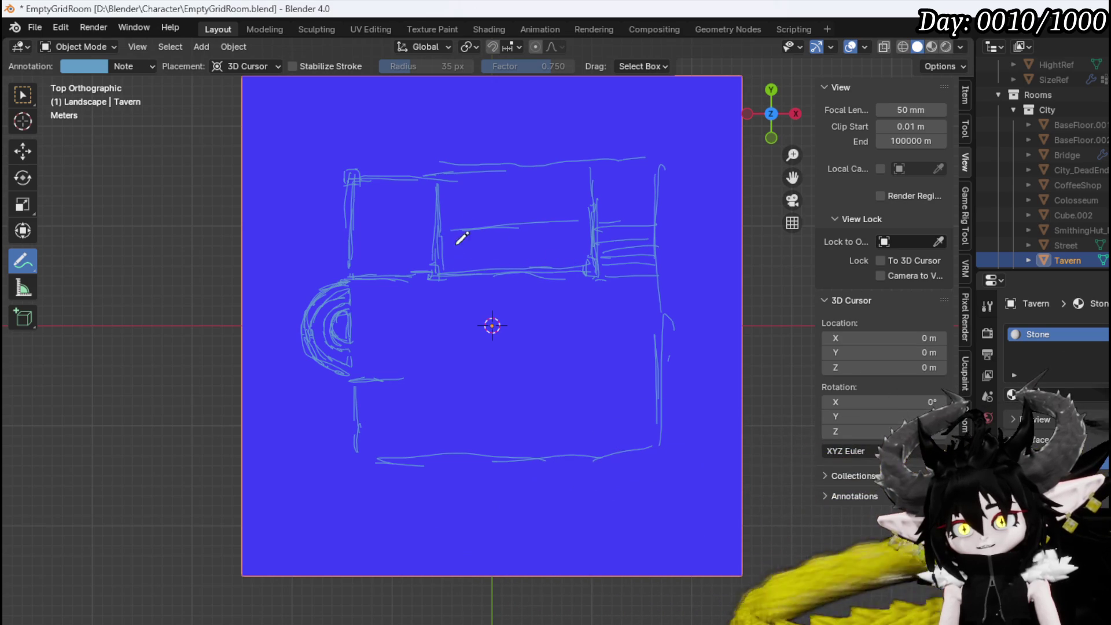
pyautogui.moveTo(498, 227)
pyautogui.mouseDown()
pyautogui.moveTo(499, 264)
pyautogui.moveTo(521, 258)
pyautogui.mouseUp()
pyautogui.moveTo(541, 231); pyautogui.dragTo(539, 263)
pyautogui.moveTo(557, 230); pyautogui.dragTo(553, 264)
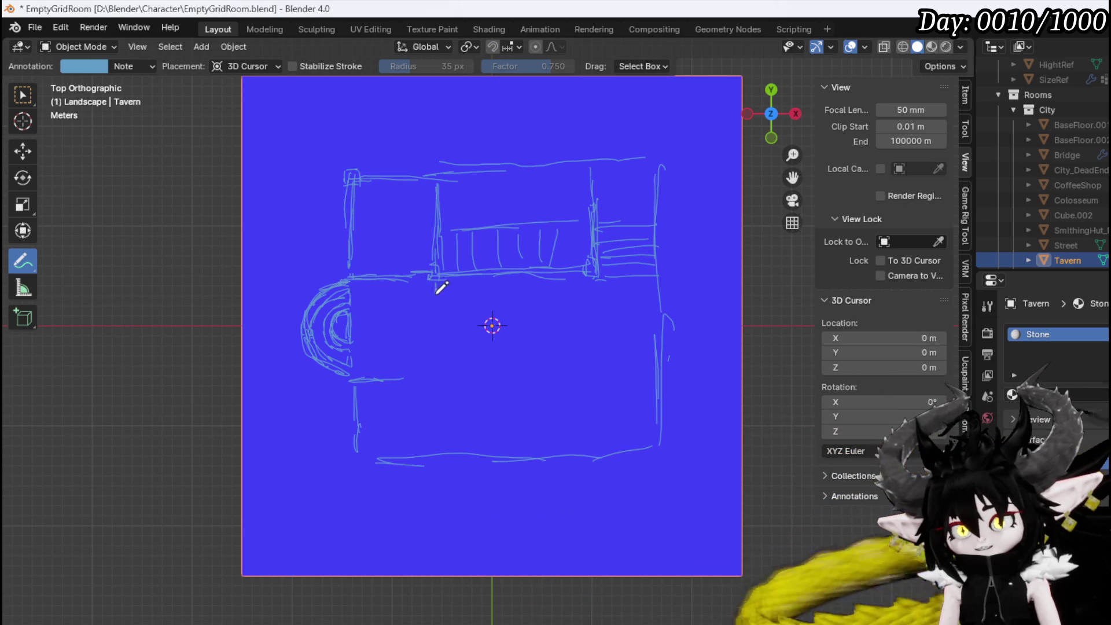
# Add a line beneath the corridor, upper-band dividers, side wall marks and an up-arrow
pyautogui.moveTo(436, 284)
pyautogui.mouseDown()
pyautogui.moveTo(436, 297)
pyautogui.moveTo(547, 296)
pyautogui.mouseUp()
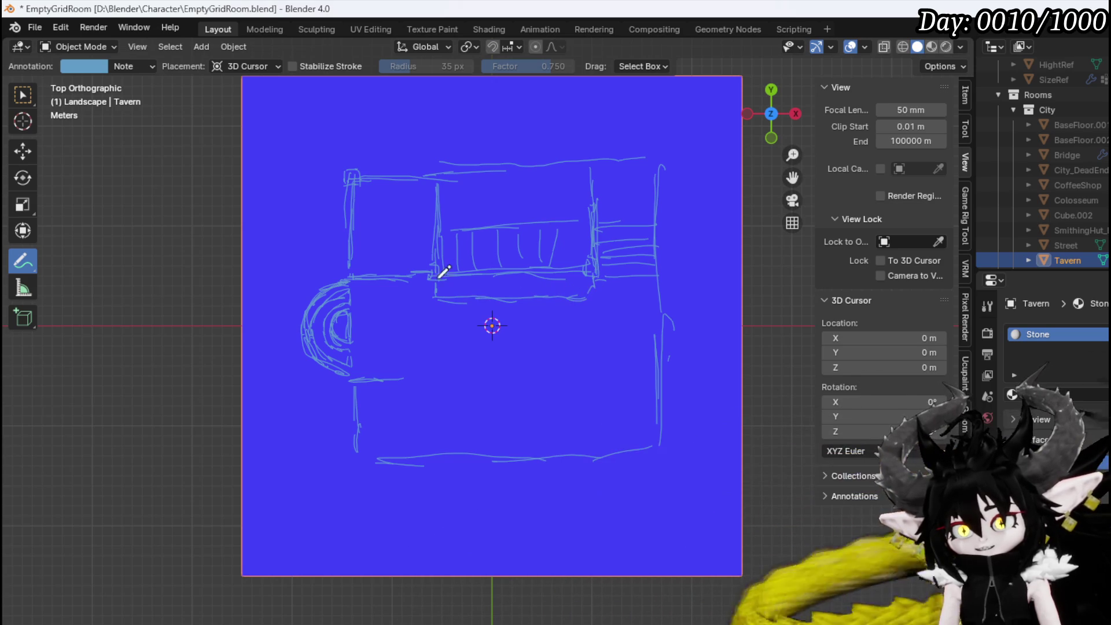
pyautogui.moveTo(441, 212); pyautogui.dragTo(473, 206)
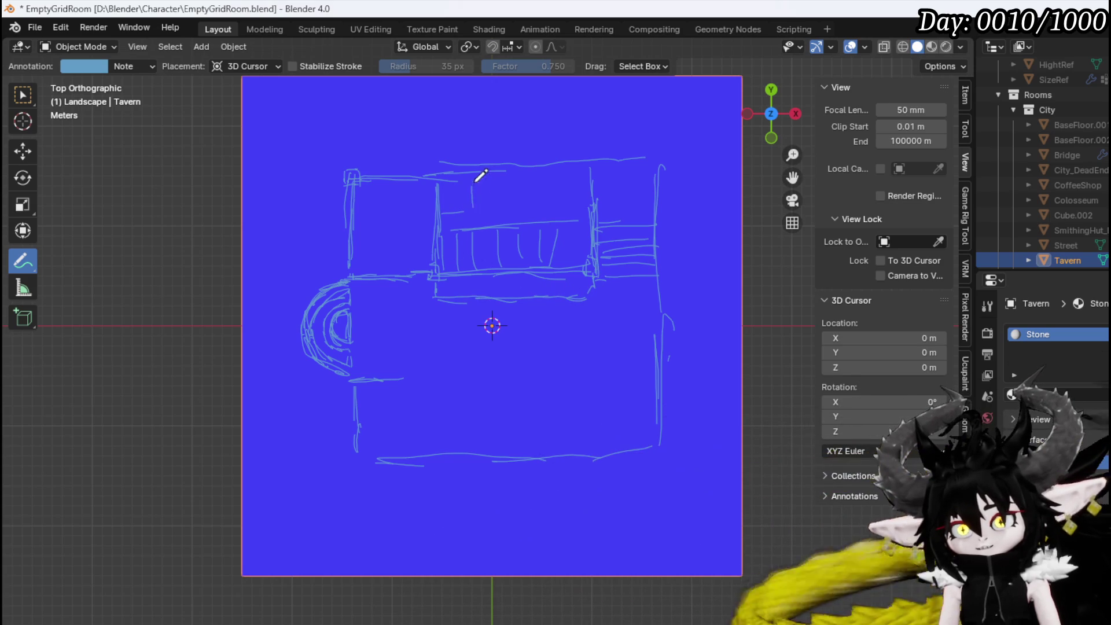
pyautogui.moveTo(514, 173); pyautogui.dragTo(516, 213)
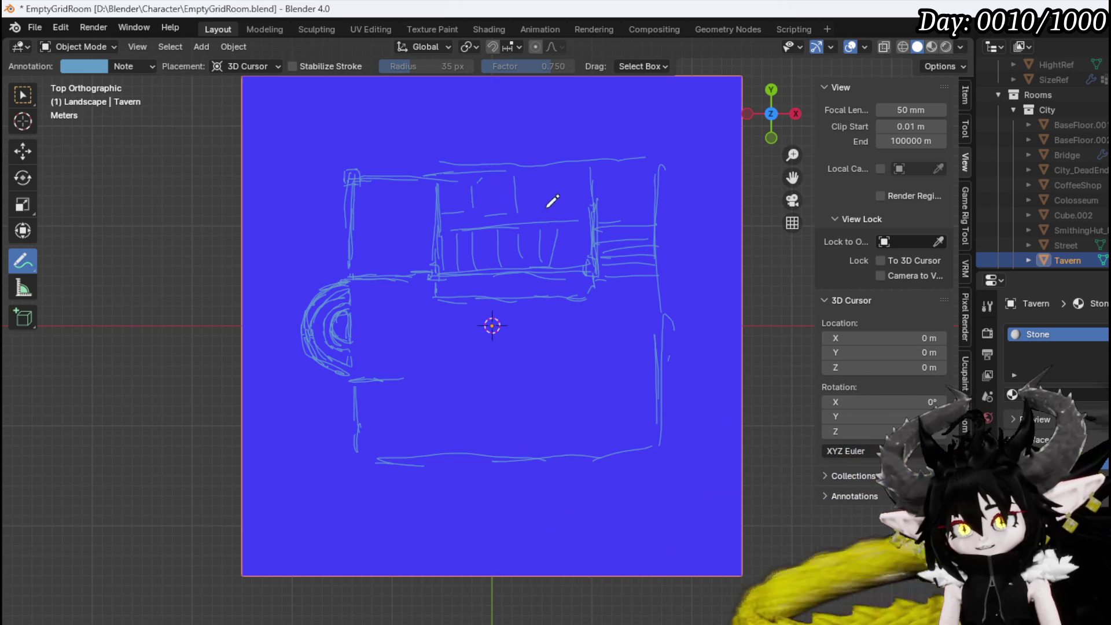
pyautogui.moveTo(575, 173); pyautogui.dragTo(575, 200)
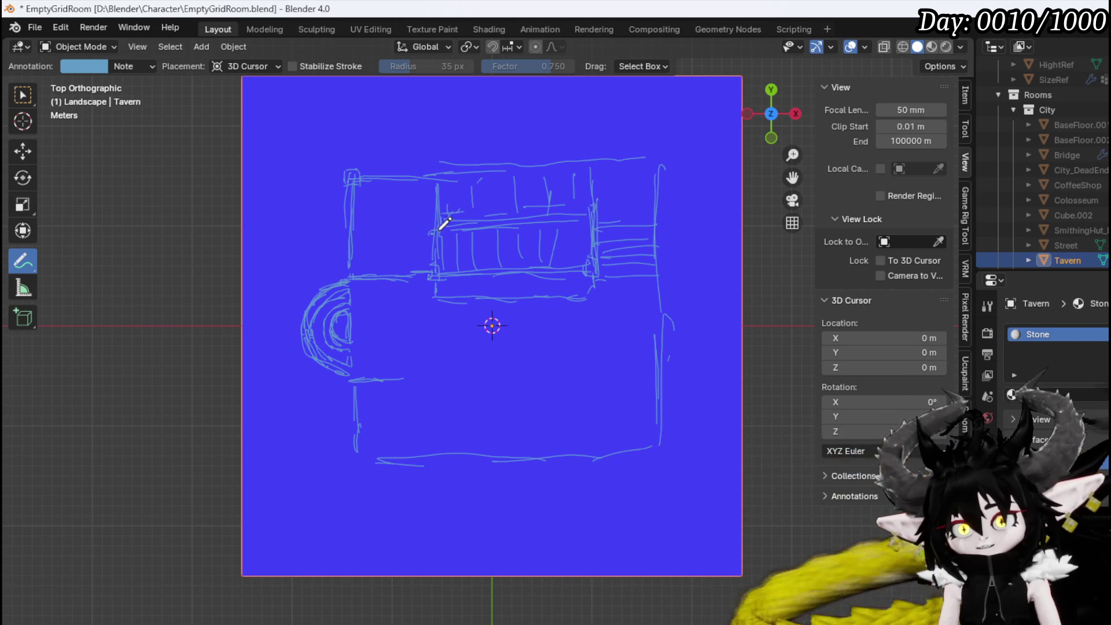
pyautogui.moveTo(438, 229); pyautogui.dragTo(431, 265)
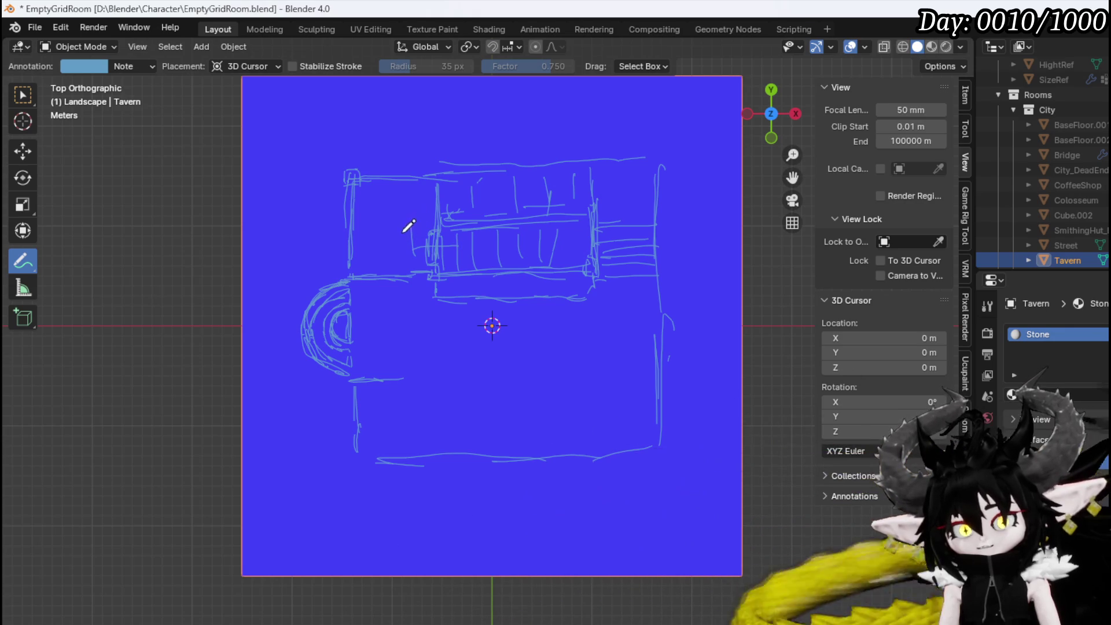
pyautogui.moveTo(408, 215); pyautogui.dragTo(408, 233)
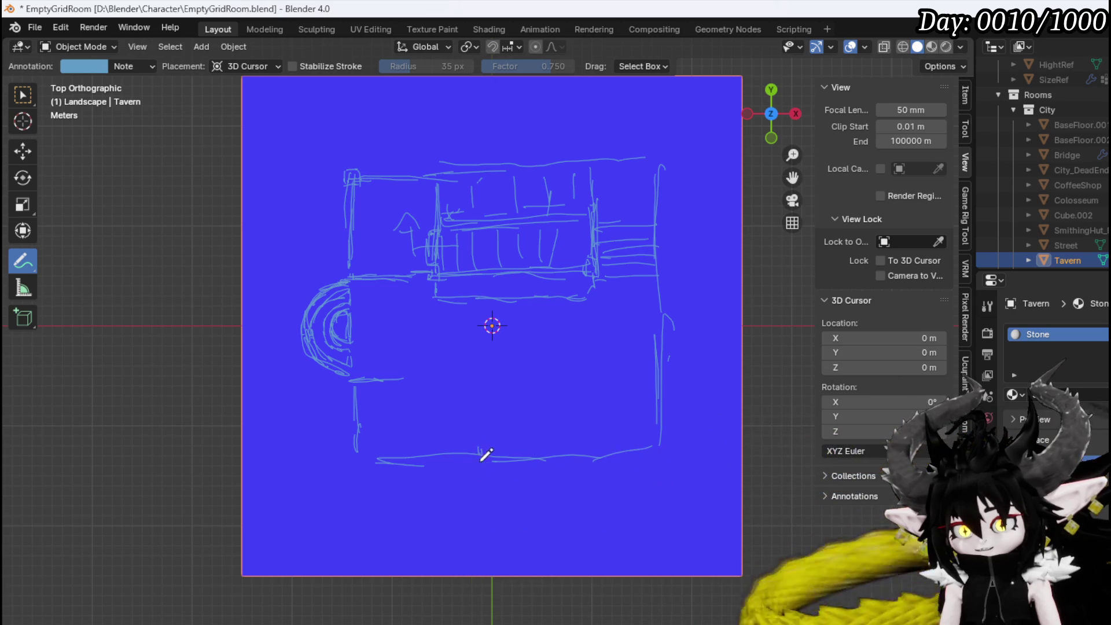
# Add a tick and up-arrow on the bottom wall and circle the plane's centre
pyautogui.moveTo(524, 449); pyautogui.dragTo(524, 463)
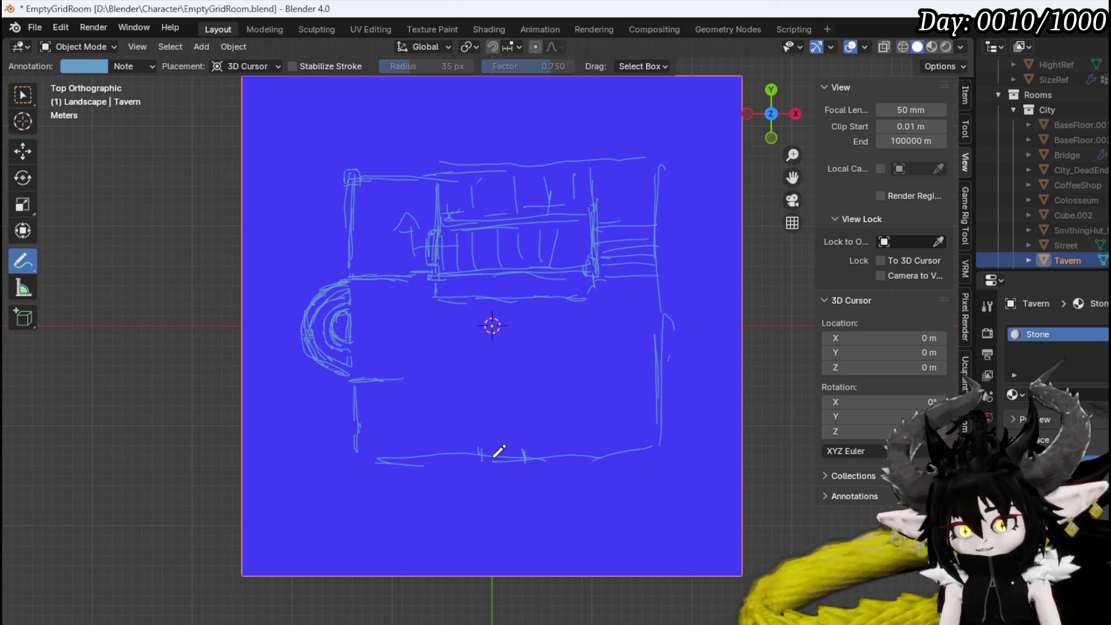
pyautogui.moveTo(495, 428)
pyautogui.mouseDown()
pyautogui.moveTo(494, 377)
pyautogui.moveTo(485, 390)
pyautogui.mouseUp()
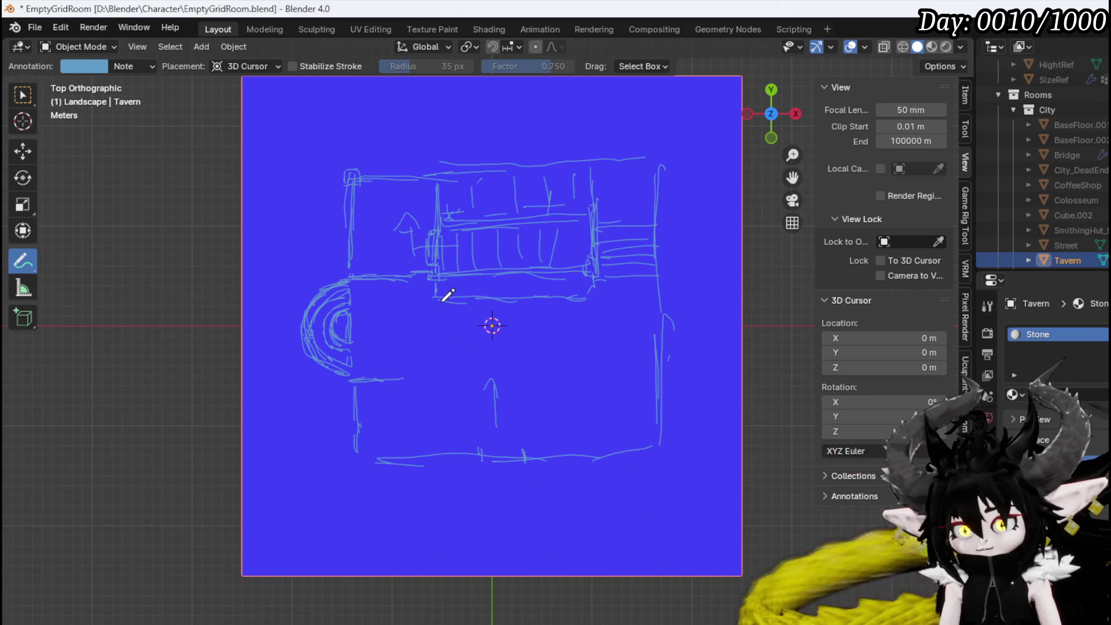
pyautogui.moveTo(528, 315); pyautogui.dragTo(512, 348)
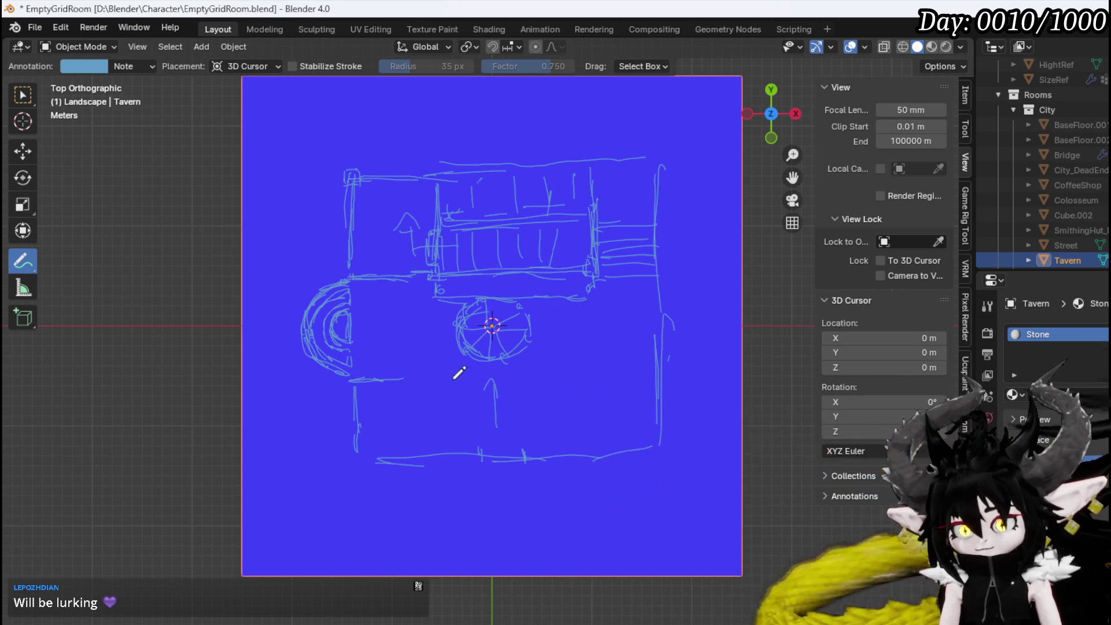
# Draw vertical, horizontal and diagonal lines across the lower part of the sketch
pyautogui.moveTo(434, 280); pyautogui.dragTo(435, 399)
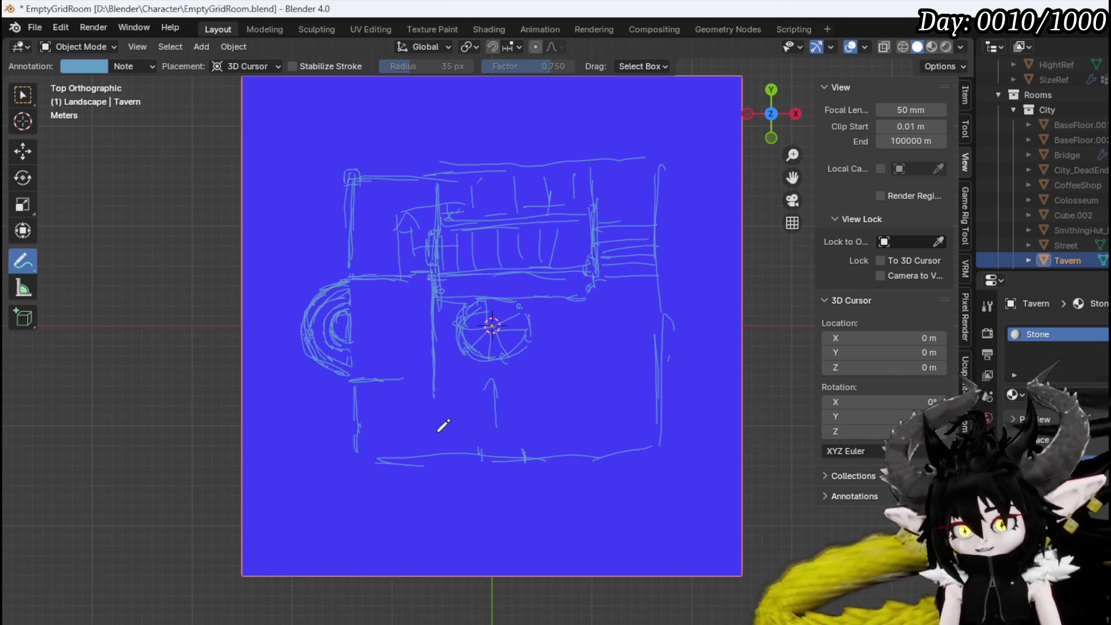
pyautogui.moveTo(434, 398); pyautogui.dragTo(429, 402)
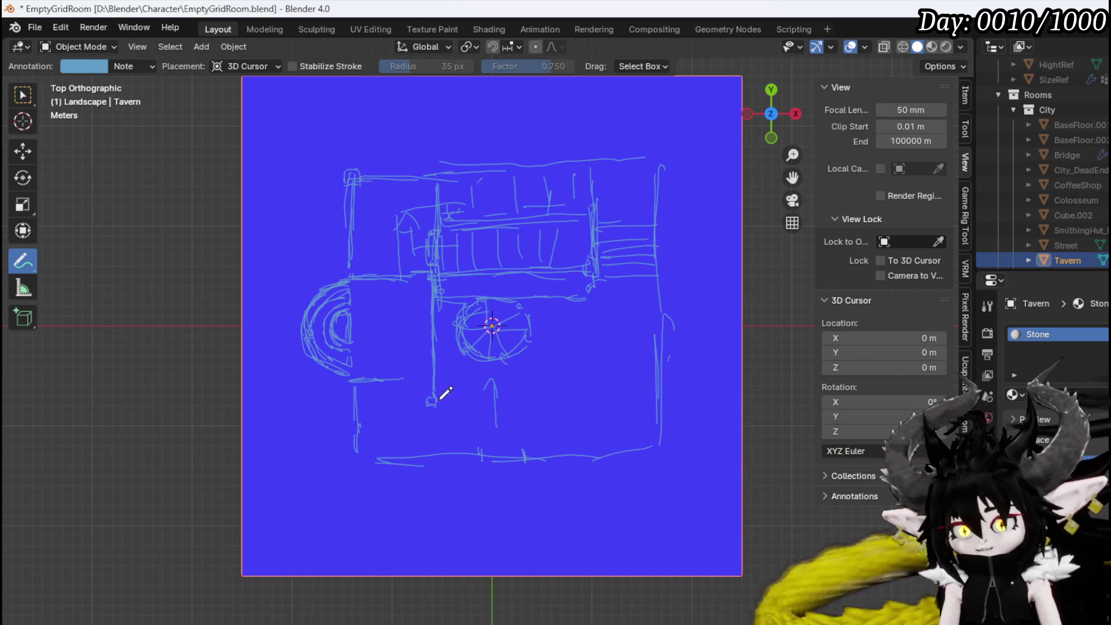
pyautogui.moveTo(434, 399)
pyautogui.mouseDown()
pyautogui.moveTo(634, 388)
pyautogui.moveTo(595, 400)
pyautogui.mouseUp()
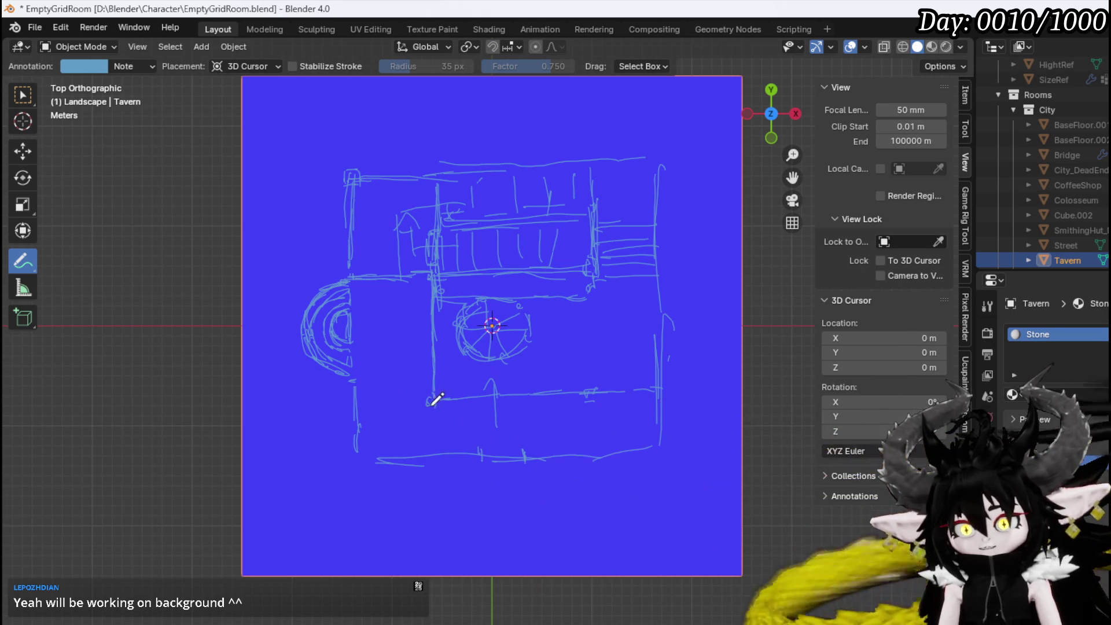
pyautogui.moveTo(383, 386)
pyautogui.mouseDown()
pyautogui.moveTo(495, 474)
pyautogui.moveTo(616, 374)
pyautogui.mouseUp()
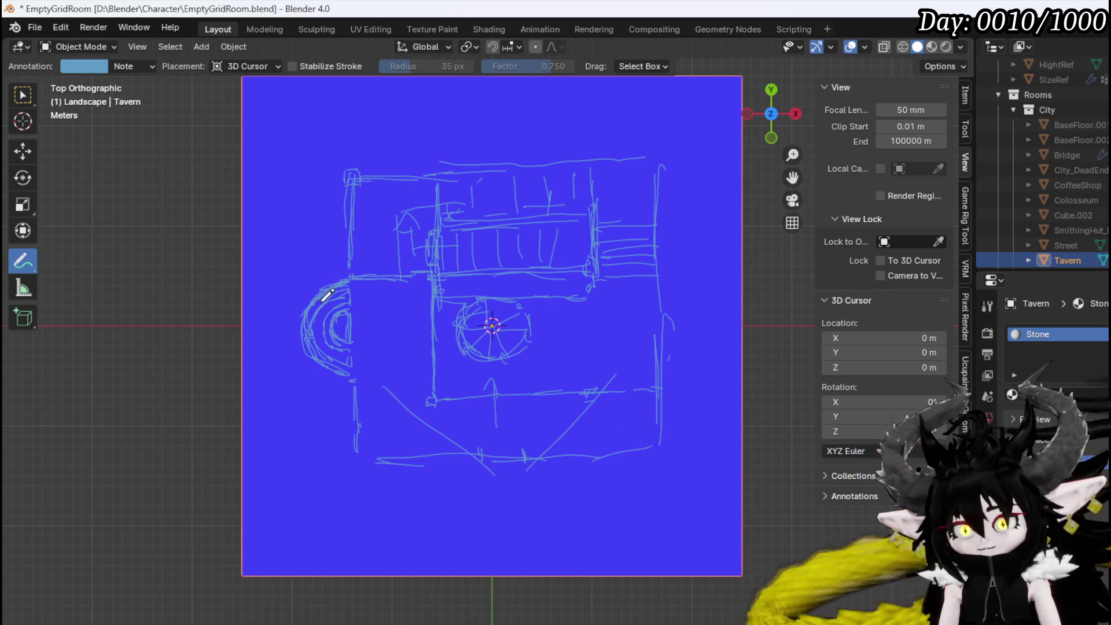
# Retrace the left arc with new inner strokes, then erase most of the left curve
pyautogui.moveTo(332, 291)
pyautogui.mouseDown()
pyautogui.moveTo(306, 310)
pyautogui.moveTo(300, 336)
pyautogui.moveTo(325, 428)
pyautogui.moveTo(298, 372)
pyautogui.moveTo(305, 312)
pyautogui.mouseUp()
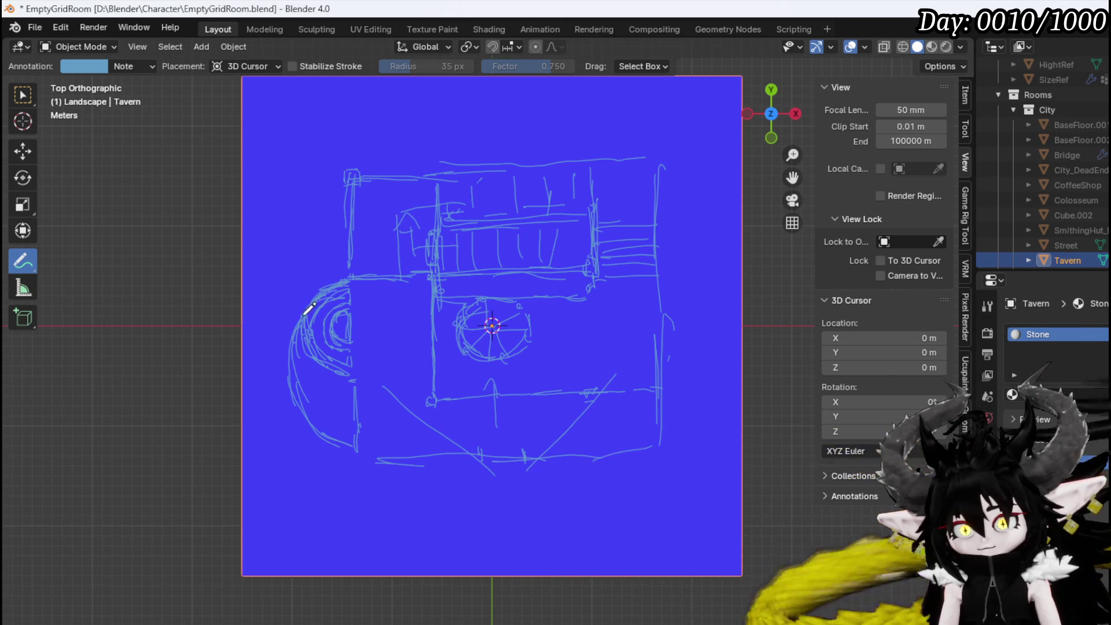
pyautogui.moveTo(343, 366)
pyautogui.keyDown('ctrl'); pyautogui.mouseDown()
pyautogui.moveTo(335, 332)
pyautogui.moveTo(355, 327)
pyautogui.moveTo(360, 423)
pyautogui.mouseUp(); pyautogui.keyUp('ctrl')
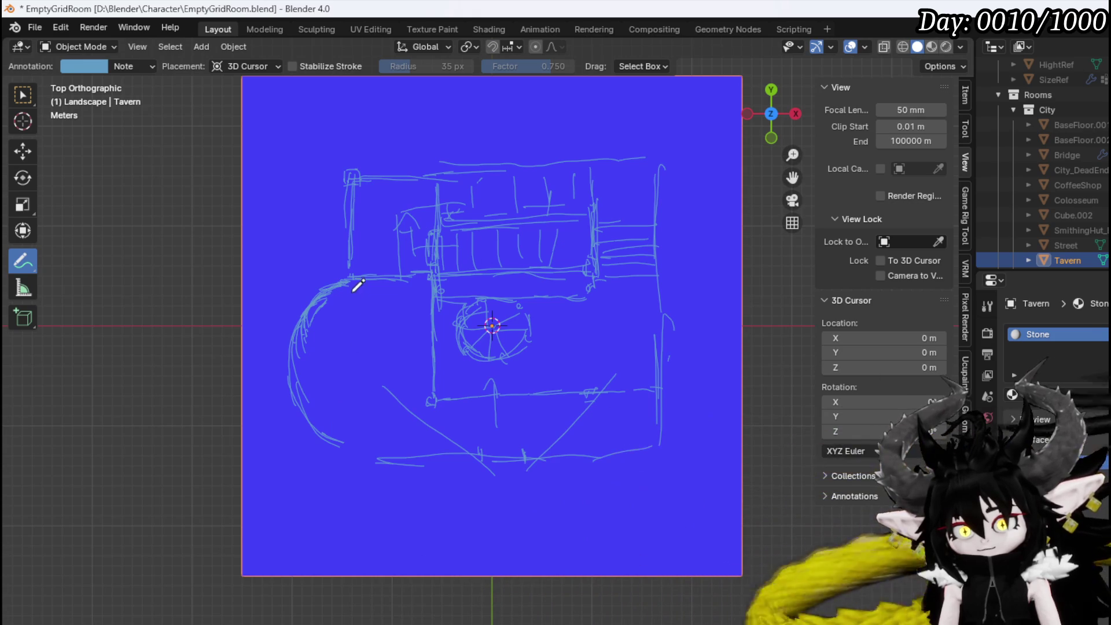
pyautogui.moveTo(347, 307)
pyautogui.mouseDown()
pyautogui.moveTo(313, 379)
pyautogui.moveTo(366, 432)
pyautogui.moveTo(364, 455)
pyautogui.mouseUp()
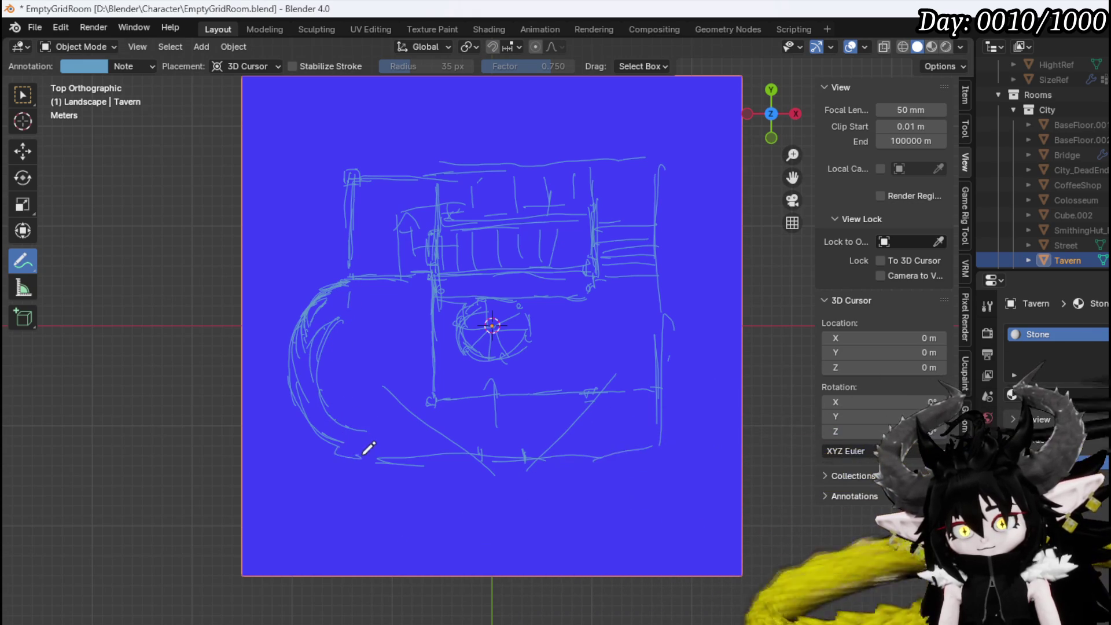
pyautogui.moveTo(345, 273)
pyautogui.mouseDown()
pyautogui.moveTo(347, 297)
pyautogui.moveTo(326, 322)
pyautogui.moveTo(336, 418)
pyautogui.moveTo(304, 393)
pyautogui.moveTo(333, 434)
pyautogui.mouseUp()
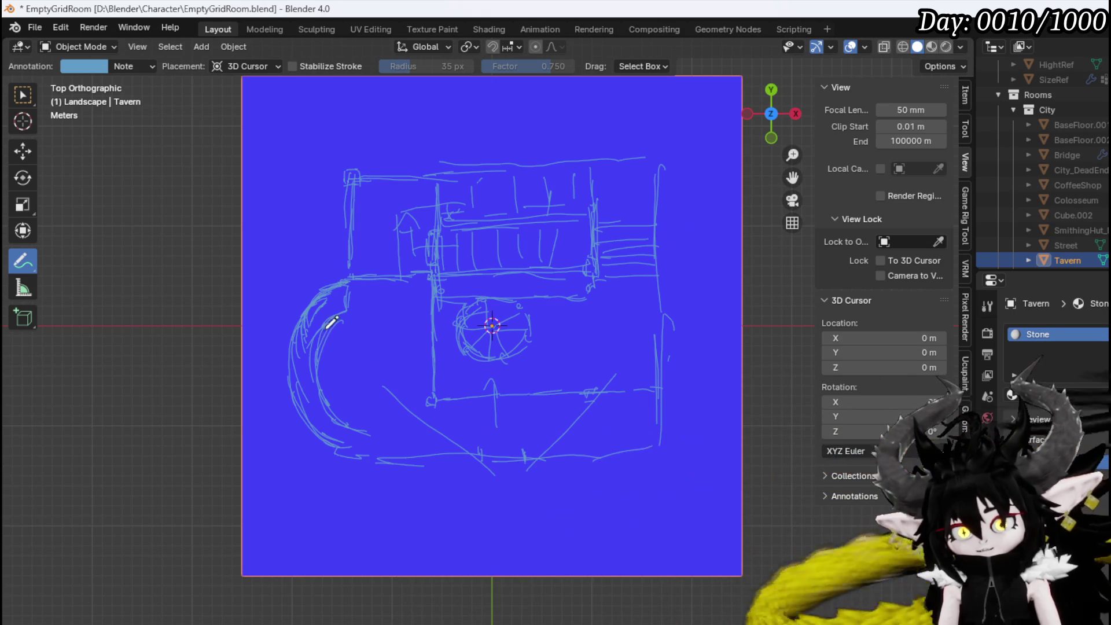
pyautogui.moveTo(343, 320)
pyautogui.keyDown('ctrl'); pyautogui.mouseDown()
pyautogui.moveTo(331, 331)
pyautogui.moveTo(338, 413)
pyautogui.moveTo(311, 381)
pyautogui.mouseUp(); pyautogui.keyUp('ctrl')
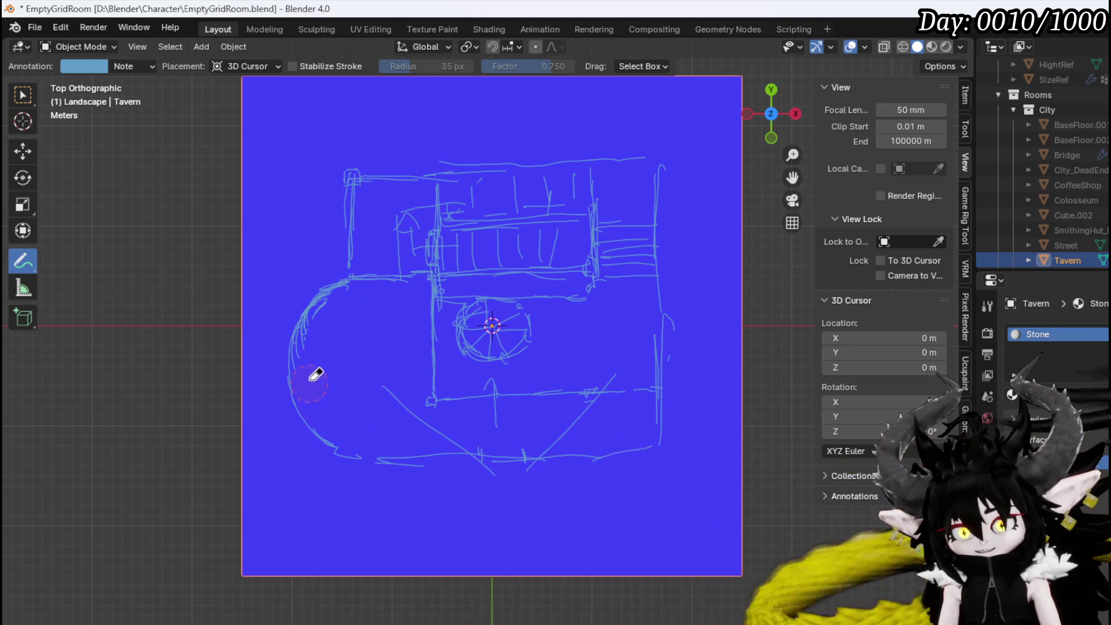
pyautogui.moveTo(342, 312)
pyautogui.keyDown('ctrl'); pyautogui.mouseDown()
pyautogui.moveTo(311, 271)
pyautogui.moveTo(325, 276)
pyautogui.moveTo(321, 468)
pyautogui.moveTo(336, 446)
pyautogui.mouseUp(); pyautogui.keyUp('ctrl')
# Draw a new left wall and rounded bay, erasing stray strokes and part of the old wall
pyautogui.moveTo(347, 272)
pyautogui.mouseDown()
pyautogui.moveTo(371, 433)
pyautogui.moveTo(362, 471)
pyautogui.moveTo(354, 367)
pyautogui.moveTo(360, 423)
pyautogui.moveTo(385, 460)
pyautogui.moveTo(408, 460)
pyautogui.mouseUp()
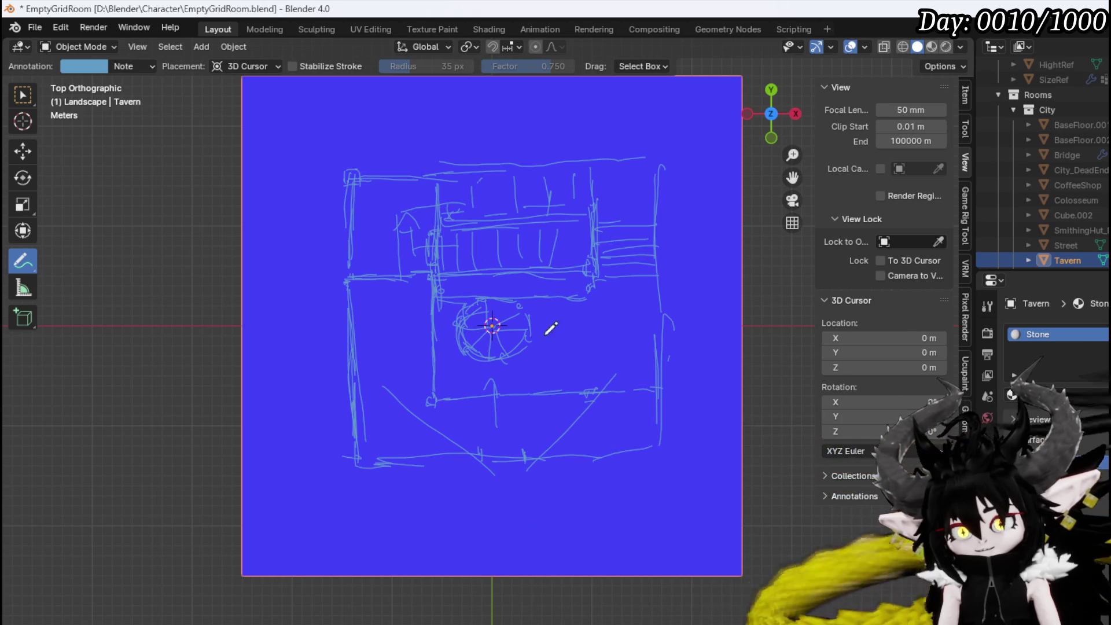
pyautogui.moveTo(394, 229)
pyautogui.keyDown('ctrl'); pyautogui.mouseDown()
pyautogui.moveTo(385, 218)
pyautogui.moveTo(417, 198)
pyautogui.moveTo(423, 210)
pyautogui.mouseUp(); pyautogui.keyUp('ctrl')
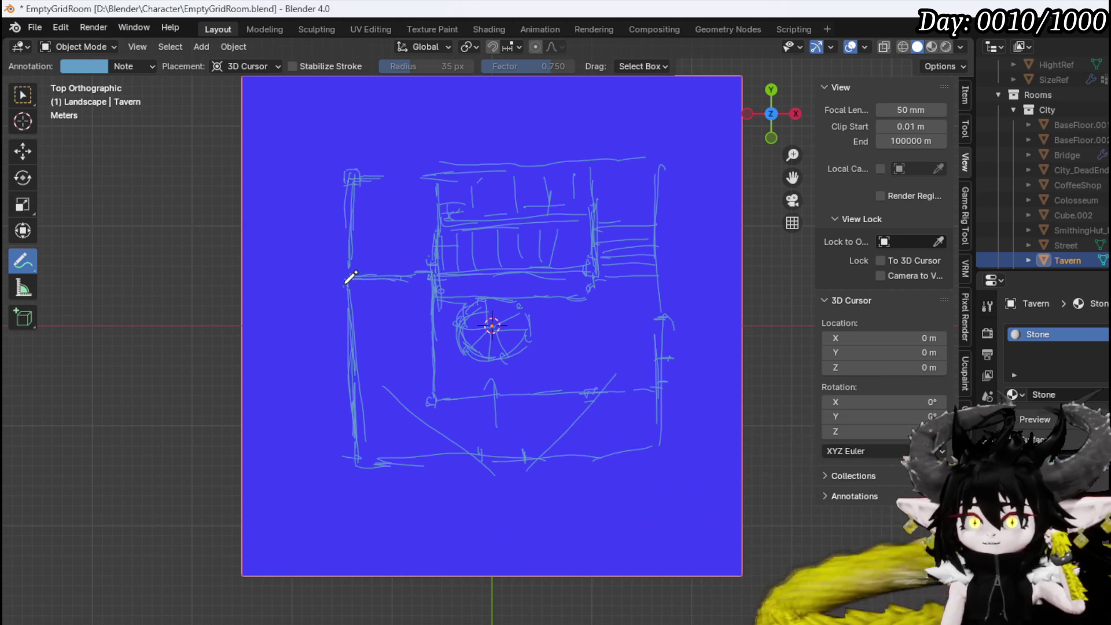
pyautogui.moveTo(315, 335)
pyautogui.mouseDown()
pyautogui.moveTo(350, 393)
pyautogui.moveTo(302, 327)
pyautogui.moveTo(322, 367)
pyautogui.mouseUp()
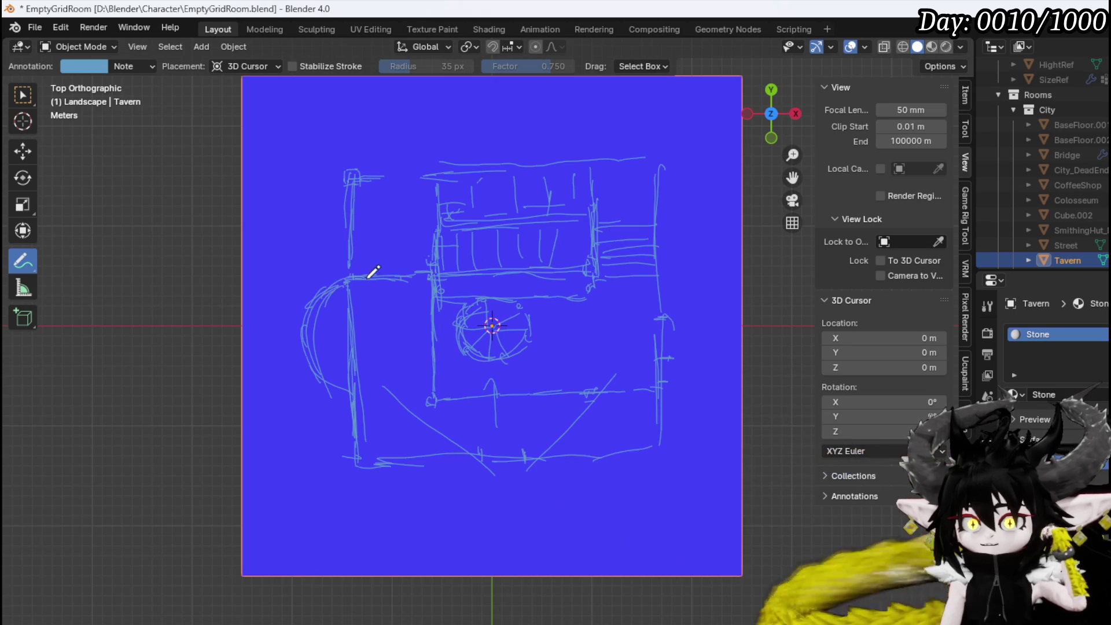
pyautogui.moveTo(406, 271)
pyautogui.mouseDown()
pyautogui.moveTo(346, 272)
pyautogui.moveTo(317, 330)
pyautogui.moveTo(355, 396)
pyautogui.mouseUp()
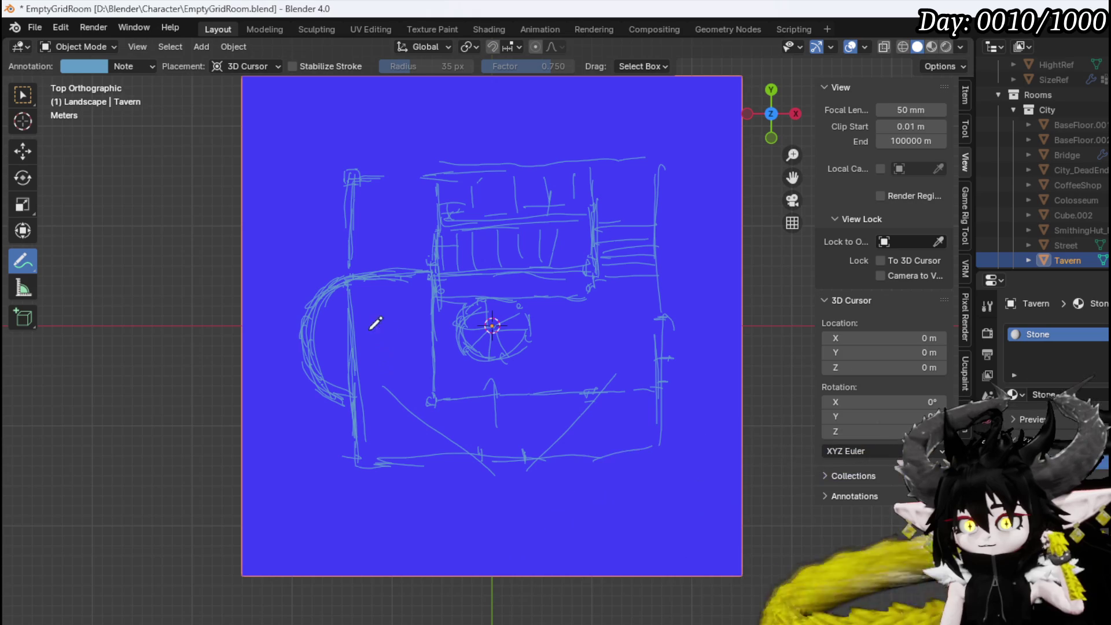
pyautogui.keyDown('ctrl'); pyautogui.moveTo(363, 297); pyautogui.dragTo(360, 367); pyautogui.keyUp('ctrl')
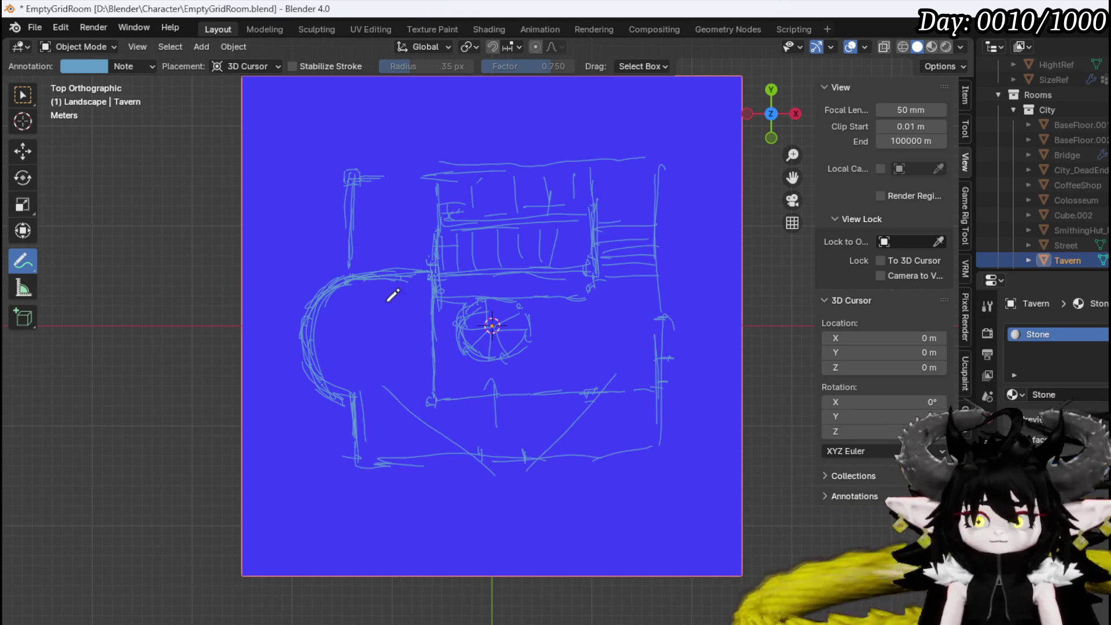
# Redraw the junction wall line, extend it upward, and retrace the top wall
pyautogui.moveTo(429, 222); pyautogui.dragTo(437, 265)
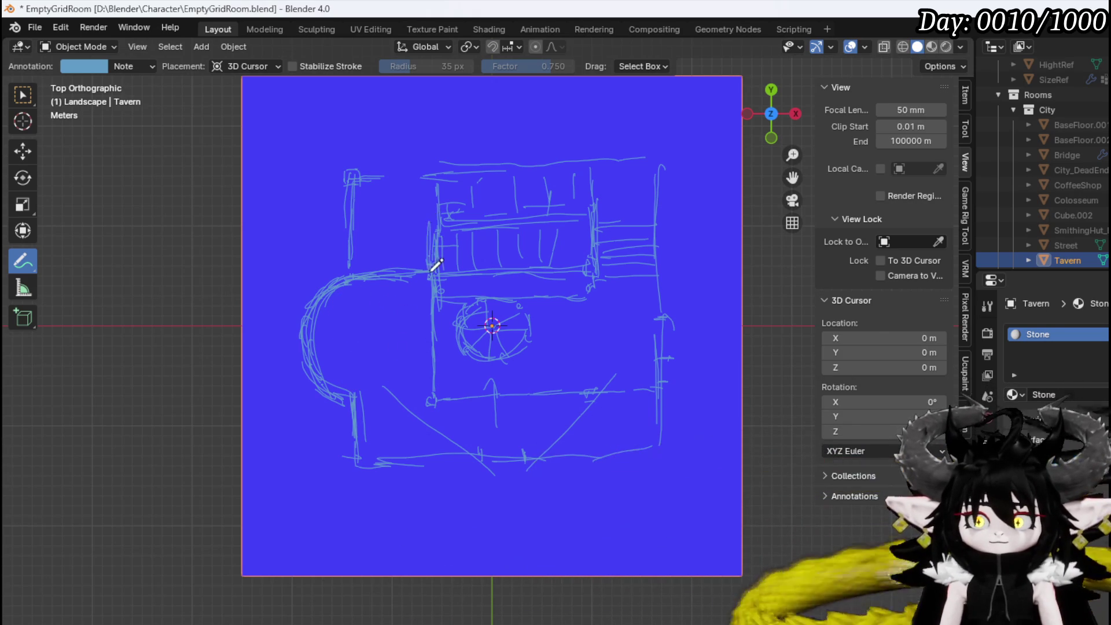
pyautogui.moveTo(429, 173); pyautogui.dragTo(431, 231)
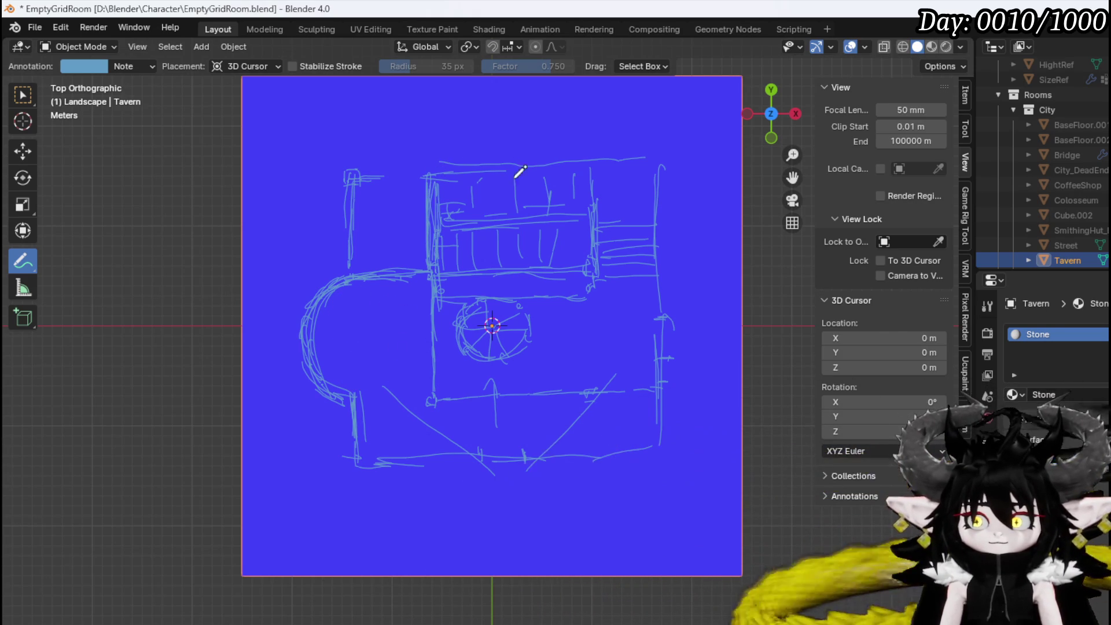
pyautogui.moveTo(584, 168)
pyautogui.mouseDown()
pyautogui.moveTo(659, 169)
pyautogui.moveTo(660, 311)
pyautogui.mouseUp()
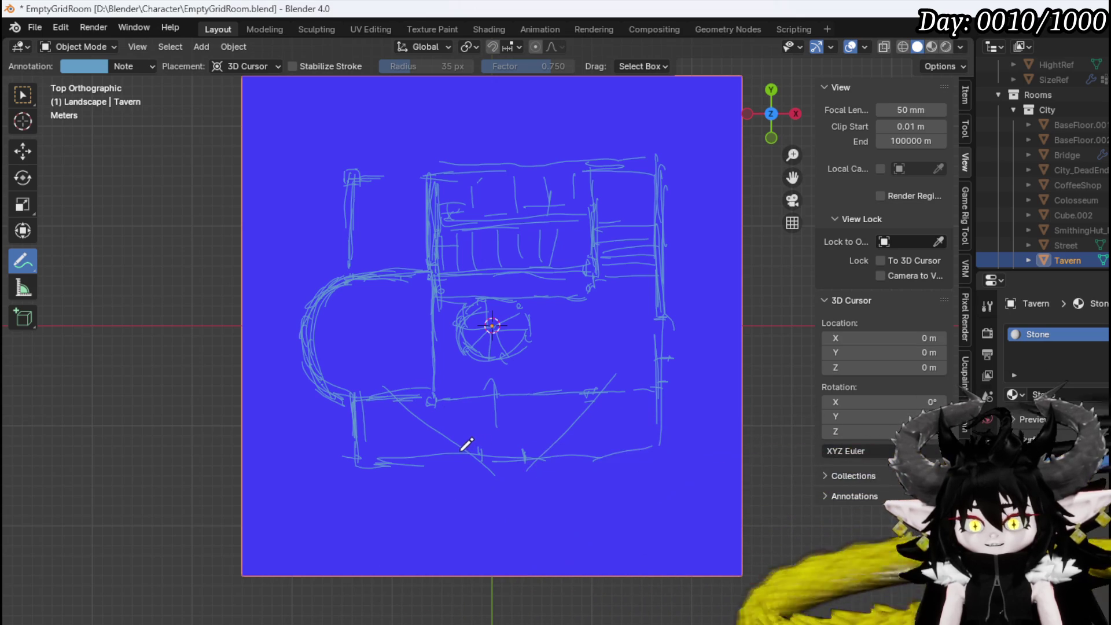
# Trim the diagonal stroke and hatch the lower-left room with vertical lines, erasing some
pyautogui.keyDown('ctrl'); pyautogui.moveTo(440, 399); pyautogui.dragTo(435, 410); pyautogui.keyUp('ctrl')
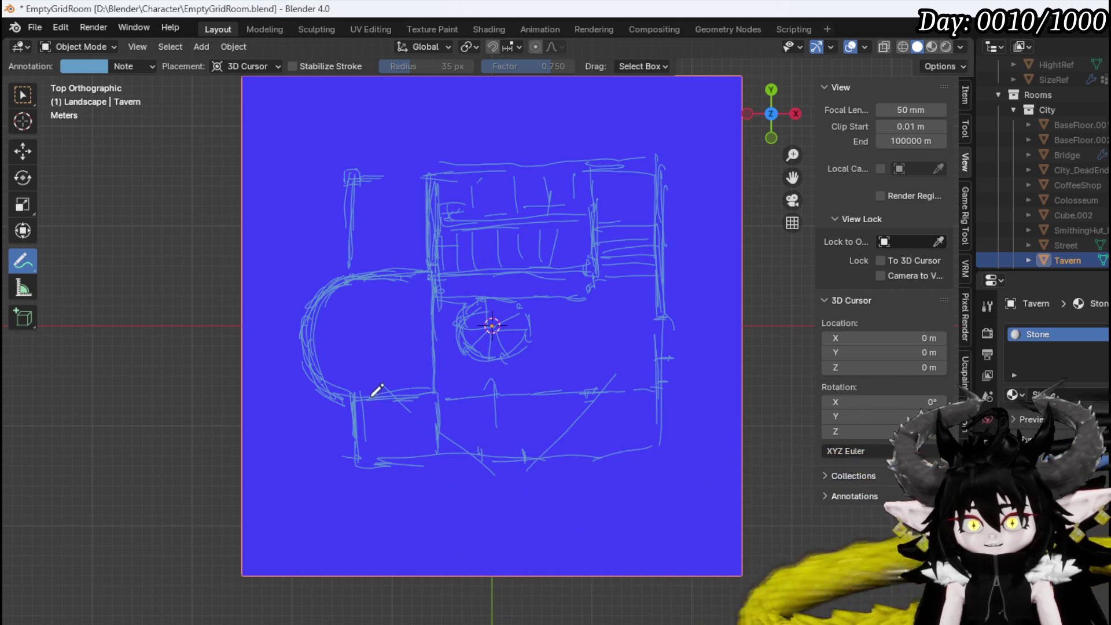
pyautogui.moveTo(386, 399); pyautogui.dragTo(385, 446)
pyautogui.moveTo(398, 392); pyautogui.dragTo(398, 460)
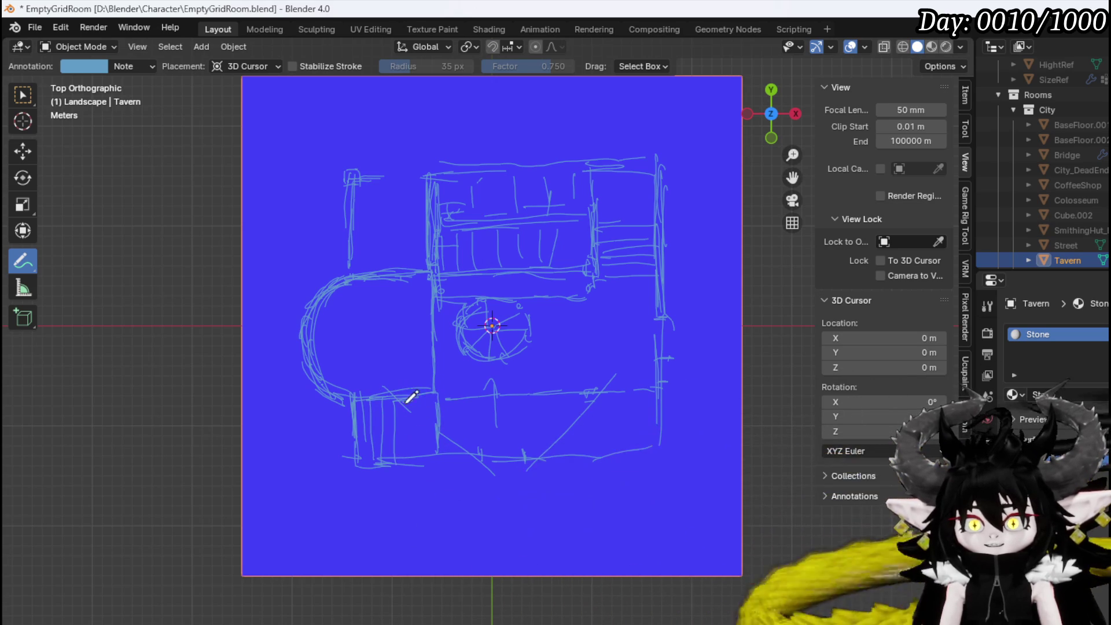
pyautogui.moveTo(423, 393)
pyautogui.mouseDown()
pyautogui.moveTo(419, 444)
pyautogui.moveTo(429, 457)
pyautogui.mouseUp()
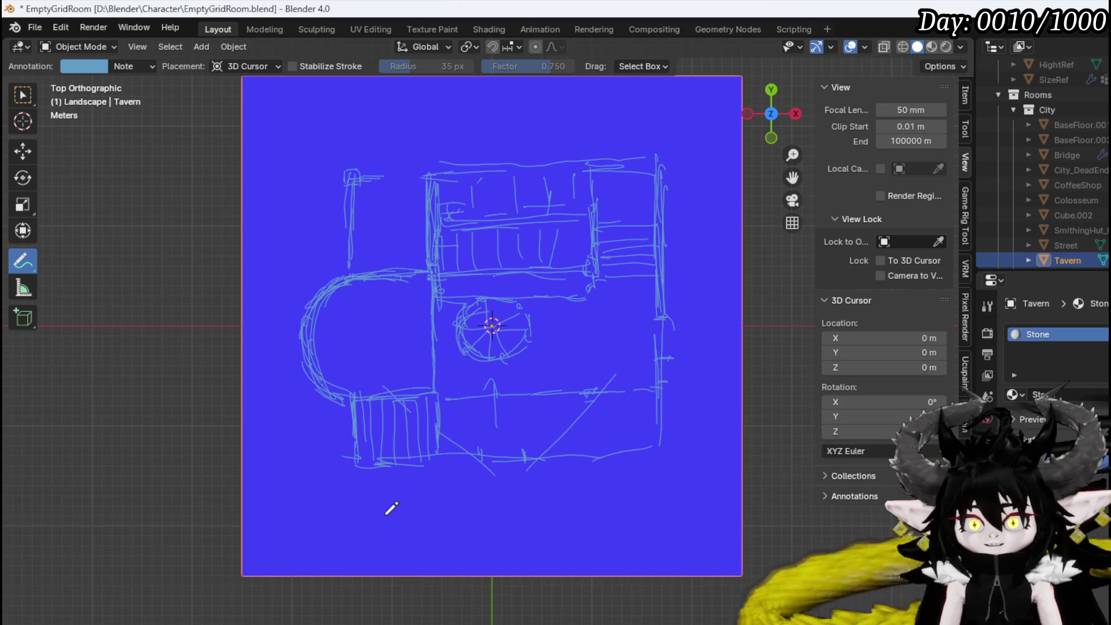
pyautogui.moveTo(434, 434)
pyautogui.keyDown('ctrl'); pyautogui.mouseDown()
pyautogui.moveTo(446, 415)
pyautogui.moveTo(392, 421)
pyautogui.mouseUp(); pyautogui.keyUp('ctrl')
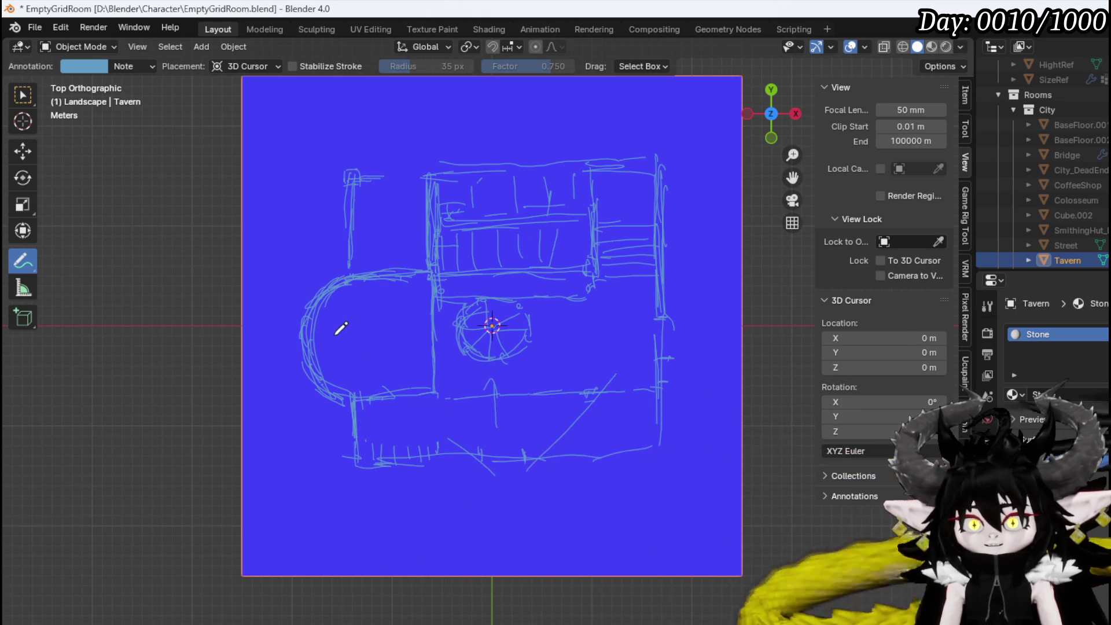
# Draw a small circle in the bay, clear remaining hatching, and redraw the bottom-right edge
pyautogui.moveTo(341, 342); pyautogui.dragTo(348, 340)
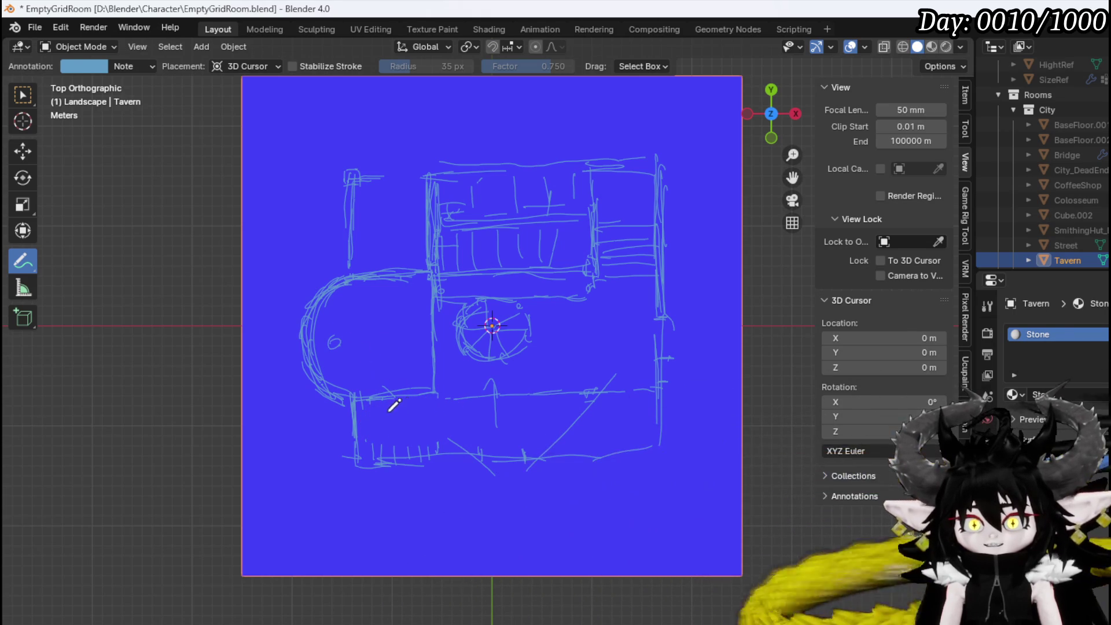
pyautogui.moveTo(391, 409)
pyautogui.keyDown('ctrl'); pyautogui.mouseDown()
pyautogui.moveTo(387, 464)
pyautogui.moveTo(384, 442)
pyautogui.moveTo(440, 435)
pyautogui.mouseUp(); pyautogui.keyUp('ctrl')
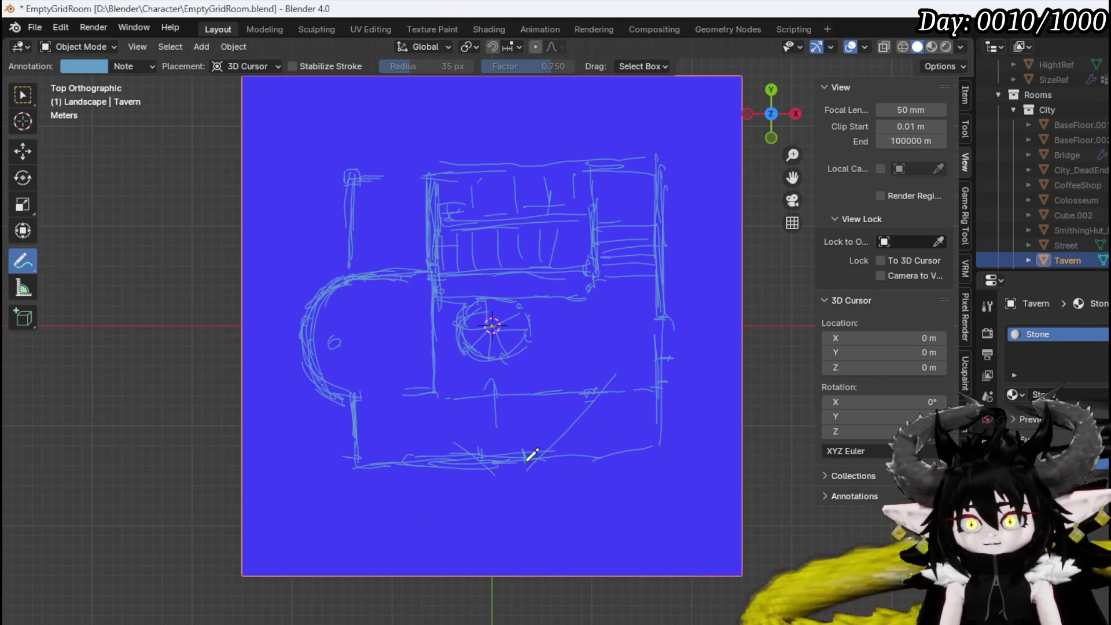
pyautogui.moveTo(585, 458); pyautogui.dragTo(670, 441)
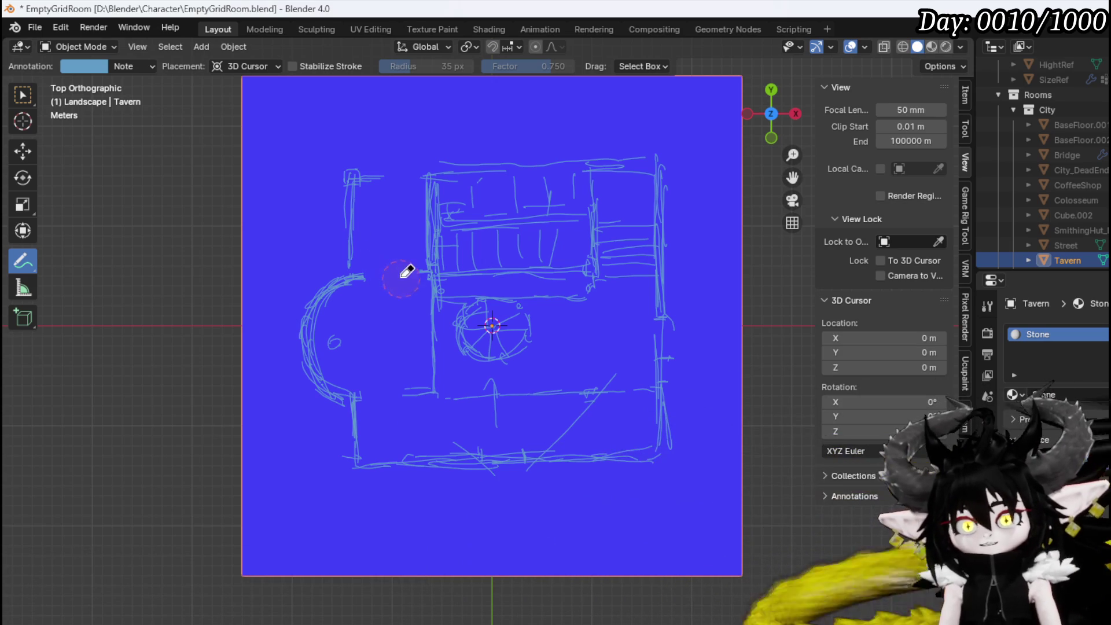
# Erase the old left arc and sketch a rounded bay at the top-left
pyautogui.moveTo(349, 277)
pyautogui.keyDown('ctrl'); pyautogui.mouseDown()
pyautogui.moveTo(305, 384)
pyautogui.moveTo(327, 347)
pyautogui.moveTo(428, 371)
pyautogui.moveTo(455, 452)
pyautogui.mouseUp(); pyautogui.keyUp('ctrl')
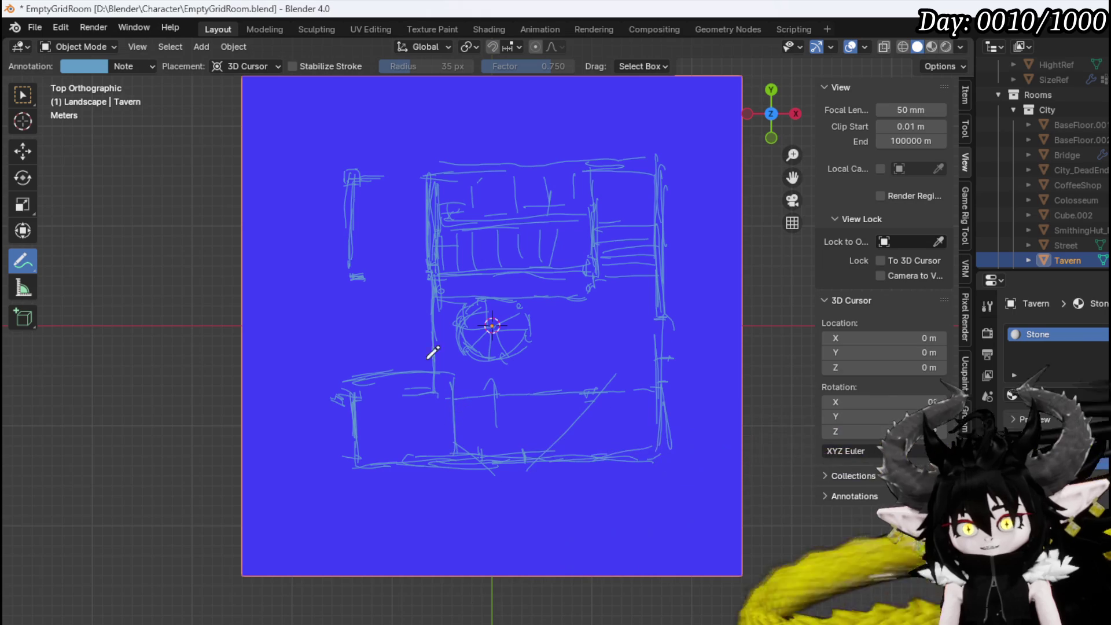
pyautogui.moveTo(403, 148)
pyautogui.mouseDown()
pyautogui.moveTo(422, 164)
pyautogui.moveTo(389, 128)
pyautogui.moveTo(320, 192)
pyautogui.mouseUp()
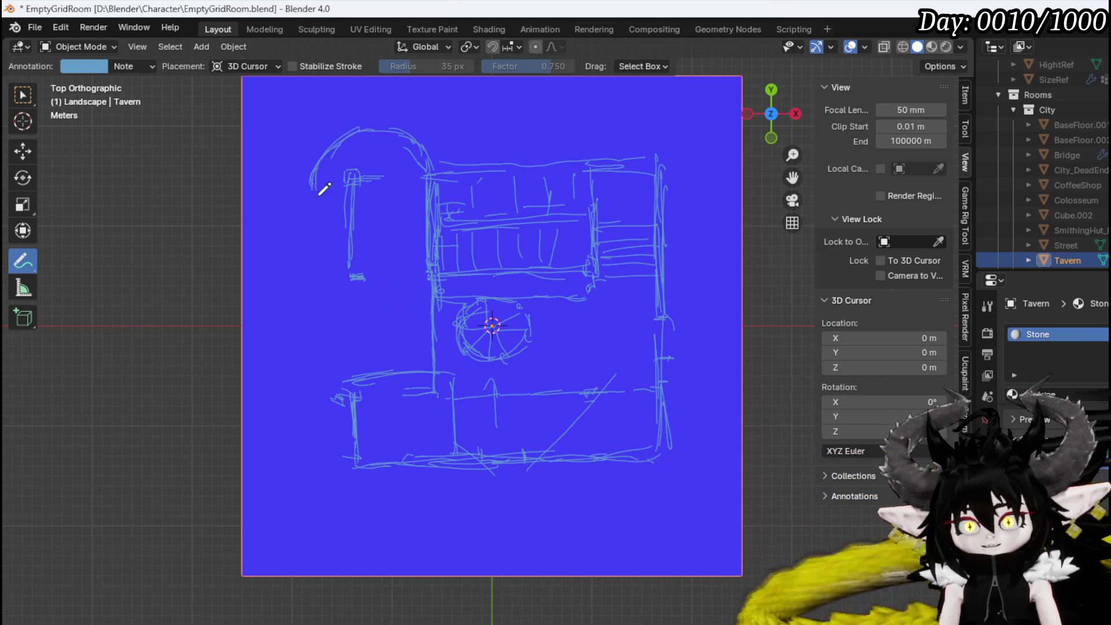
pyautogui.moveTo(314, 172); pyautogui.dragTo(346, 232)
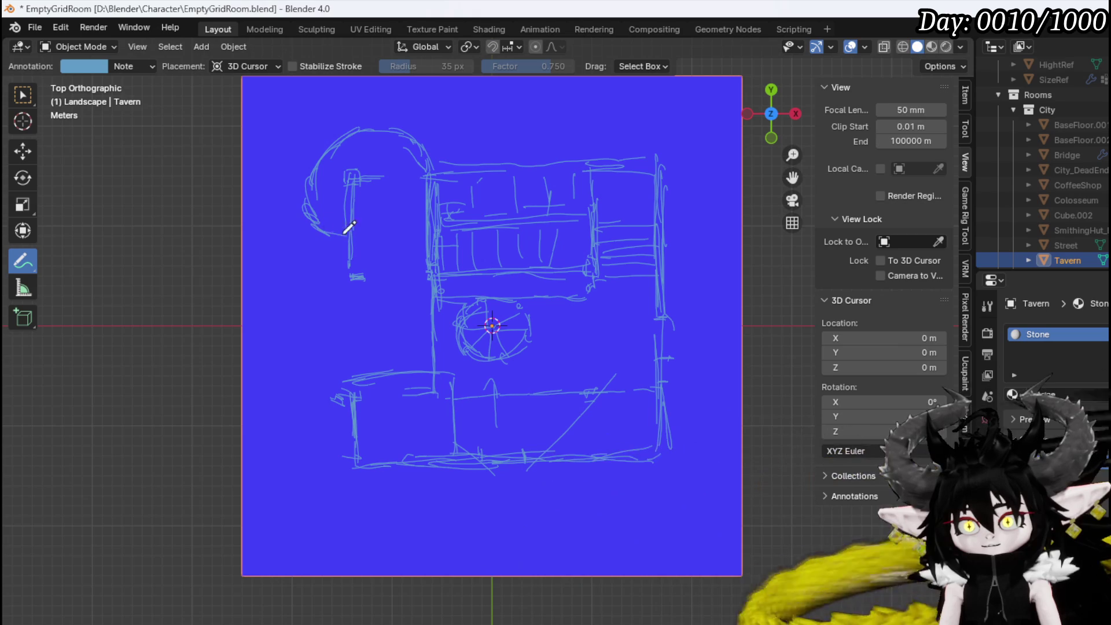
pyautogui.moveTo(310, 191); pyautogui.dragTo(317, 168)
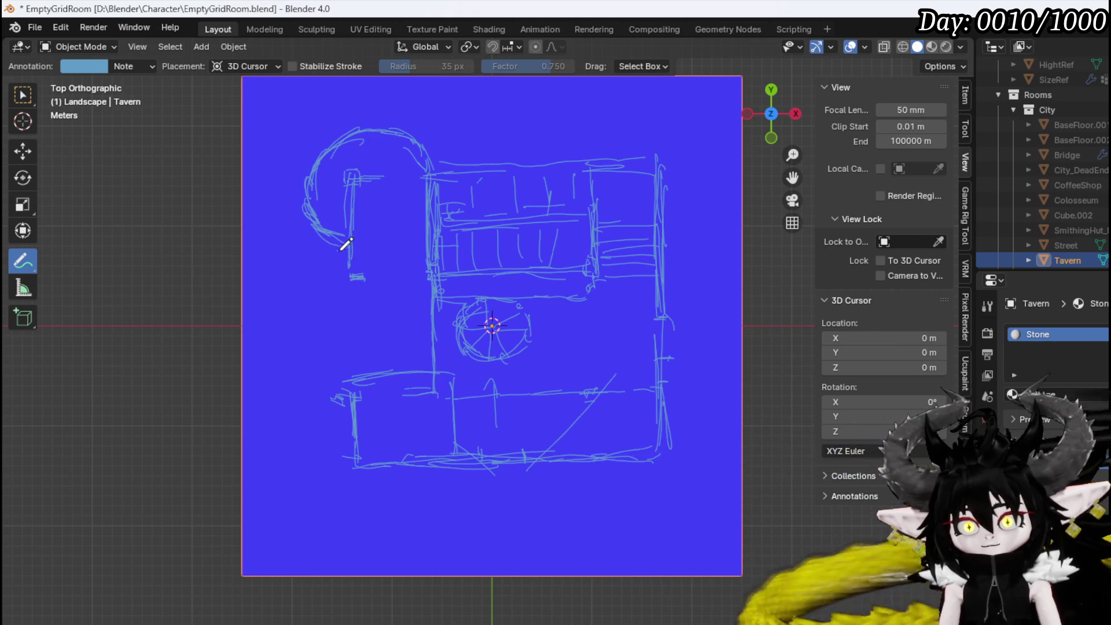
# Extend the left wall downward, then erase the upper left-wall strokes near the top
pyautogui.moveTo(350, 270); pyautogui.dragTo(349, 391)
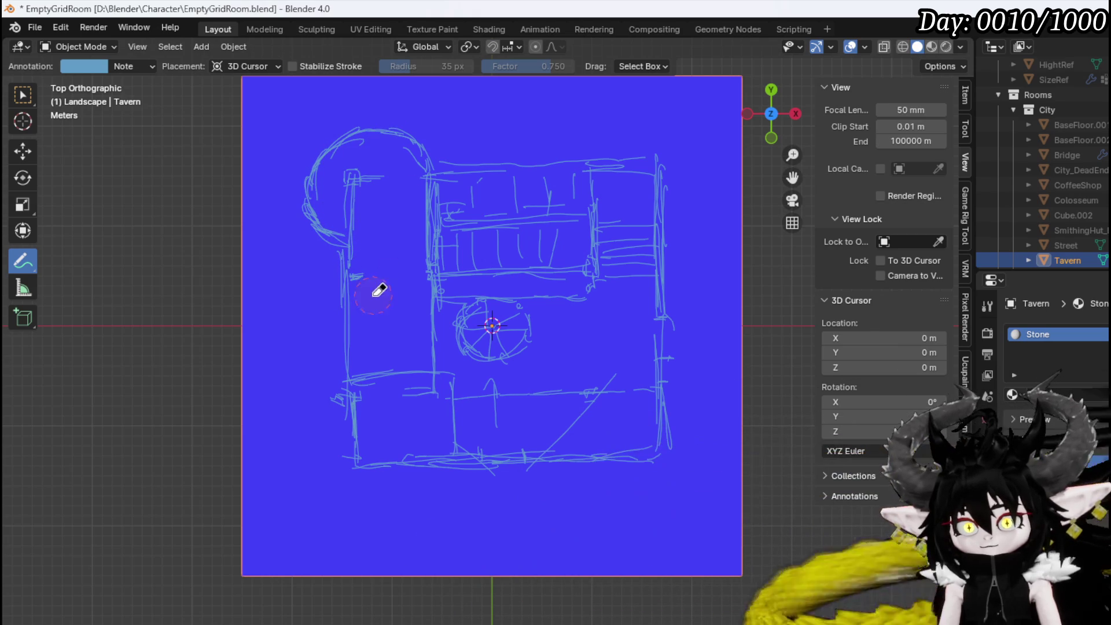
pyautogui.moveTo(377, 238)
pyautogui.keyDown('ctrl'); pyautogui.mouseDown()
pyautogui.moveTo(352, 198)
pyautogui.moveTo(360, 191)
pyautogui.mouseUp(); pyautogui.keyUp('ctrl')
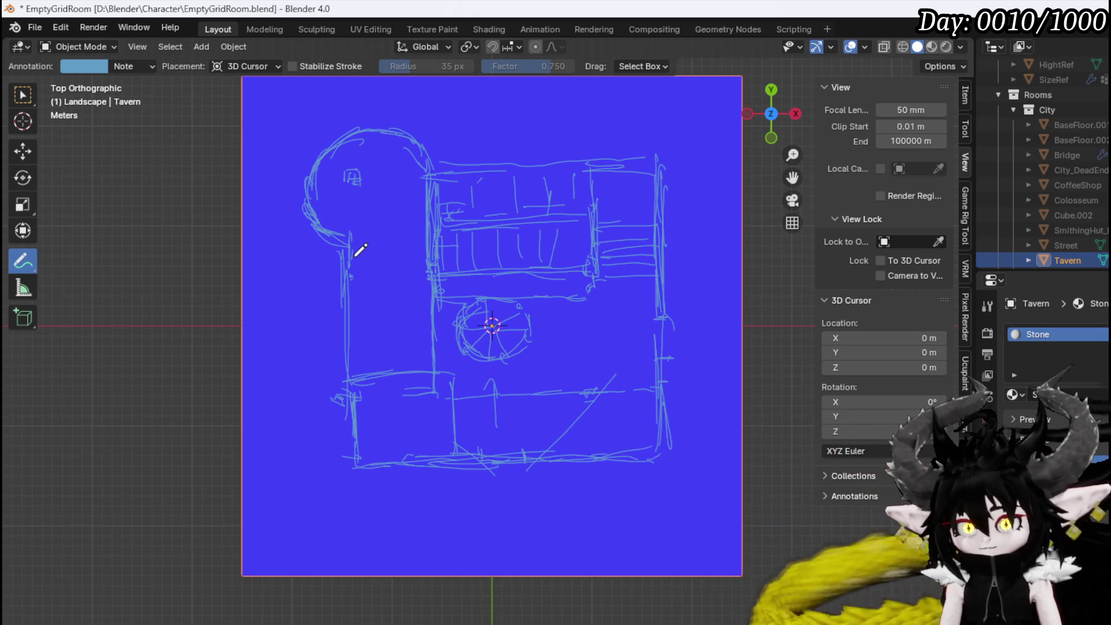
pyautogui.moveTo(402, 141)
pyautogui.keyDown('ctrl'); pyautogui.mouseDown()
pyautogui.moveTo(413, 140)
pyautogui.moveTo(348, 164)
pyautogui.moveTo(359, 236)
pyautogui.moveTo(298, 218)
pyautogui.moveTo(368, 350)
pyautogui.moveTo(405, 318)
pyautogui.mouseUp(); pyautogui.keyUp('ctrl')
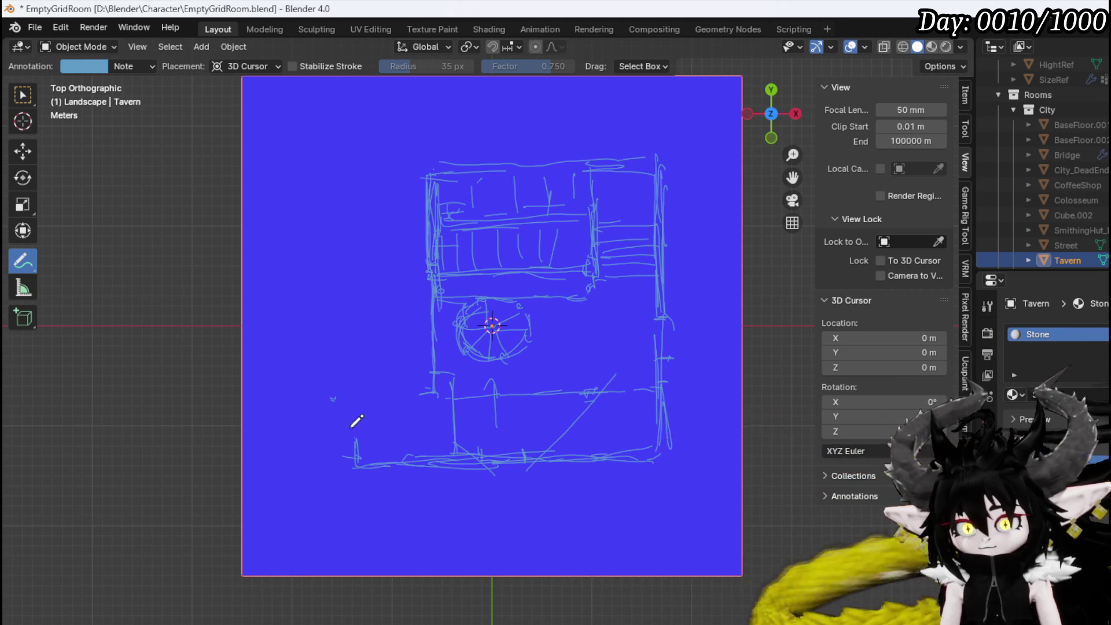
# Sketch the rounded lower-left corner and the bottom-left edge line
pyautogui.moveTo(333, 399)
pyautogui.mouseDown()
pyautogui.moveTo(317, 442)
pyautogui.moveTo(326, 418)
pyautogui.mouseUp()
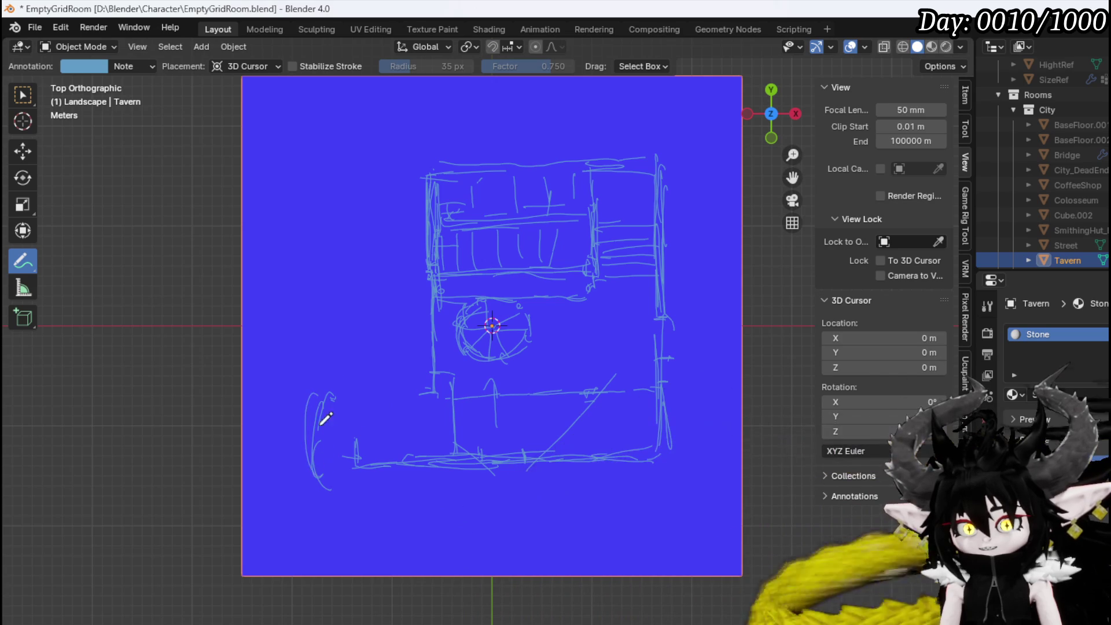
pyautogui.moveTo(328, 484)
pyautogui.mouseDown()
pyautogui.moveTo(396, 499)
pyautogui.moveTo(440, 466)
pyautogui.mouseUp()
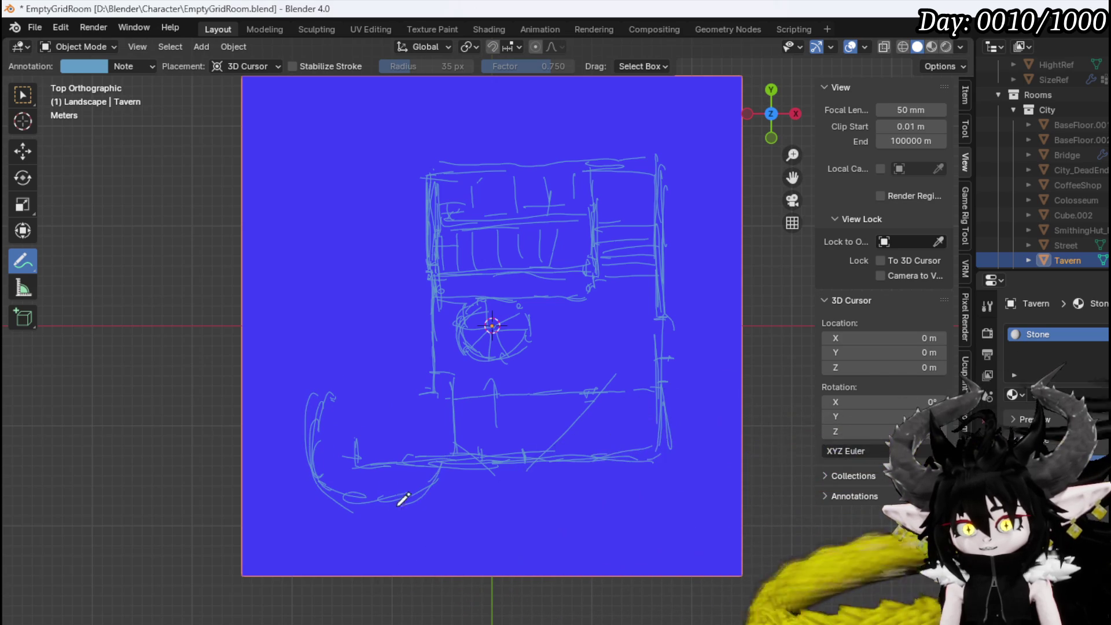
pyautogui.moveTo(307, 440)
pyautogui.mouseDown()
pyautogui.moveTo(331, 378)
pyautogui.moveTo(347, 369)
pyautogui.moveTo(342, 249)
pyautogui.mouseUp()
# Draw the new left wall and horizontal wall lines across the upper-left room
pyautogui.moveTo(347, 367)
pyautogui.mouseDown()
pyautogui.moveTo(346, 175)
pyautogui.moveTo(418, 173)
pyautogui.mouseUp()
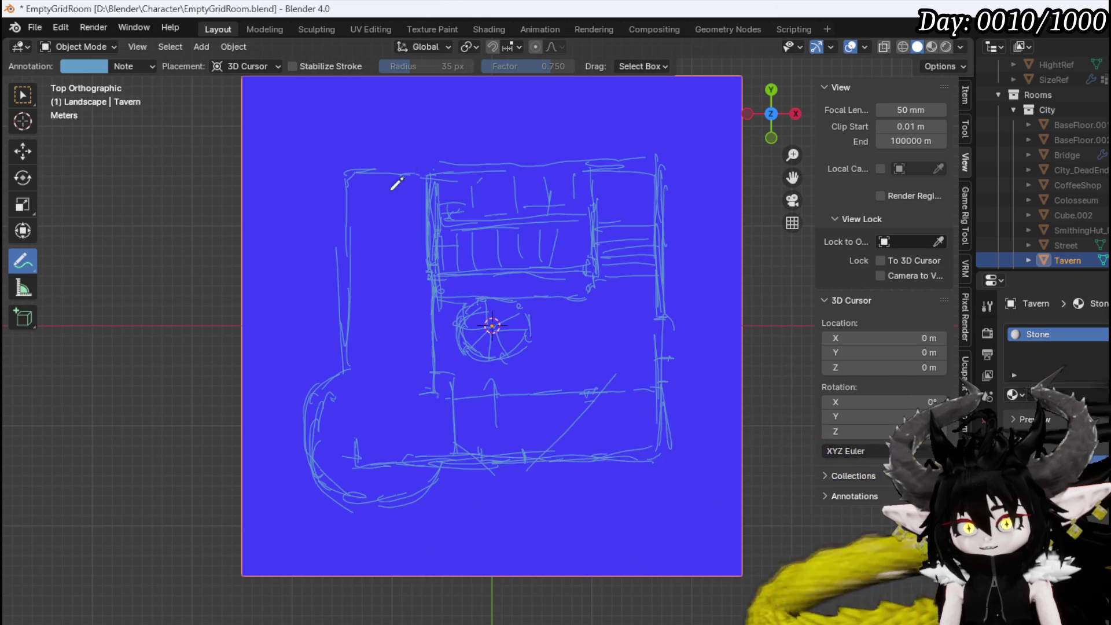
pyautogui.moveTo(342, 191); pyautogui.dragTo(346, 282)
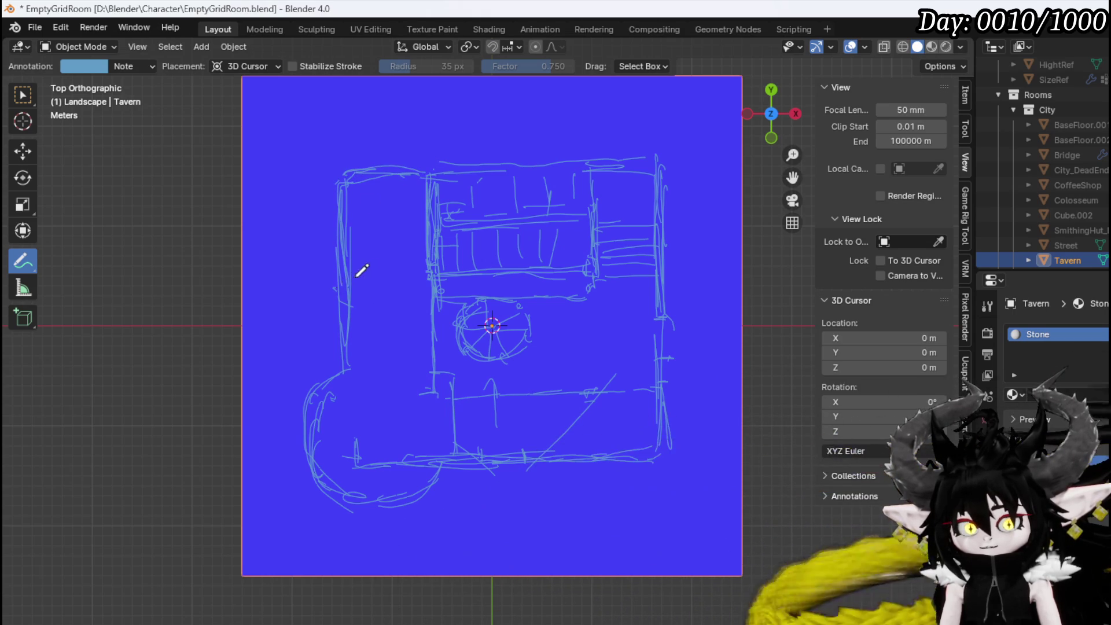
pyautogui.moveTo(339, 292); pyautogui.dragTo(431, 294)
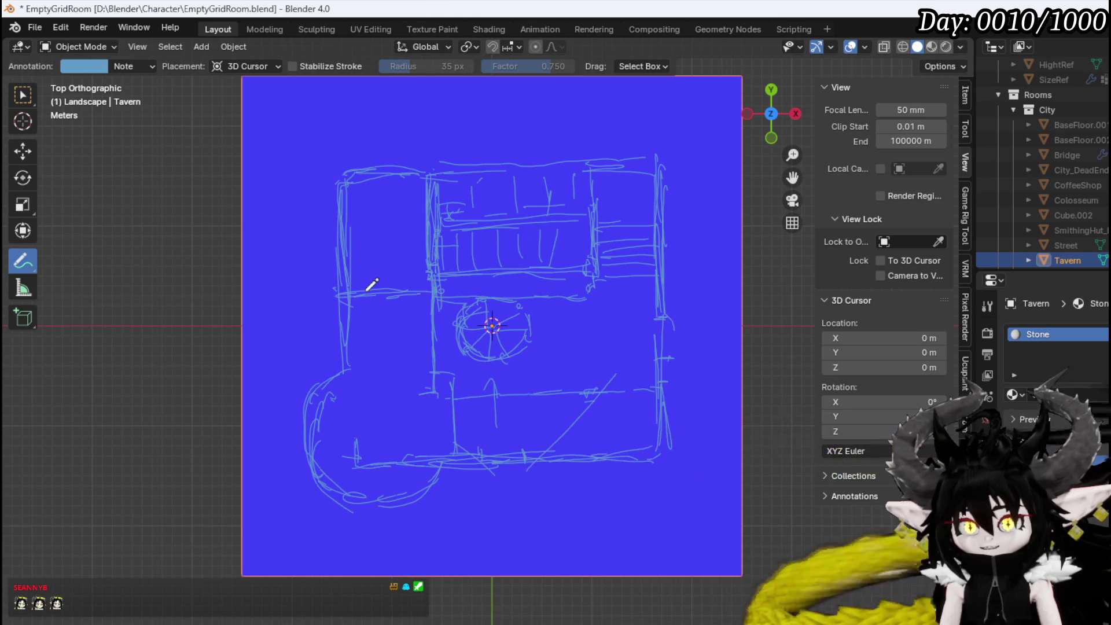
pyautogui.moveTo(329, 193); pyautogui.dragTo(332, 272)
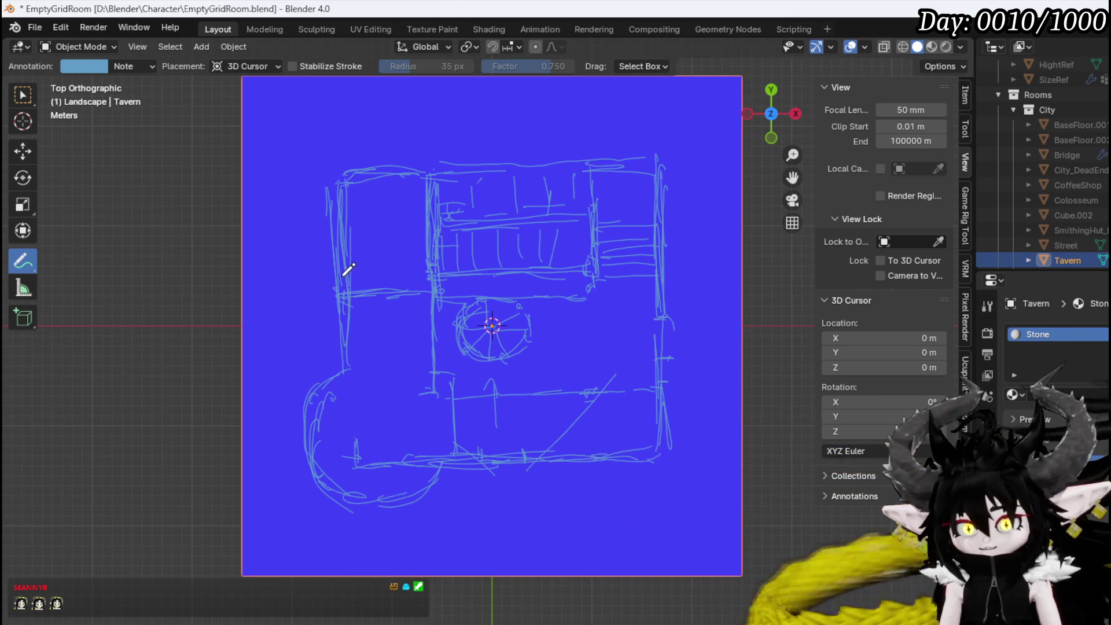
pyautogui.moveTo(352, 272); pyautogui.dragTo(431, 267)
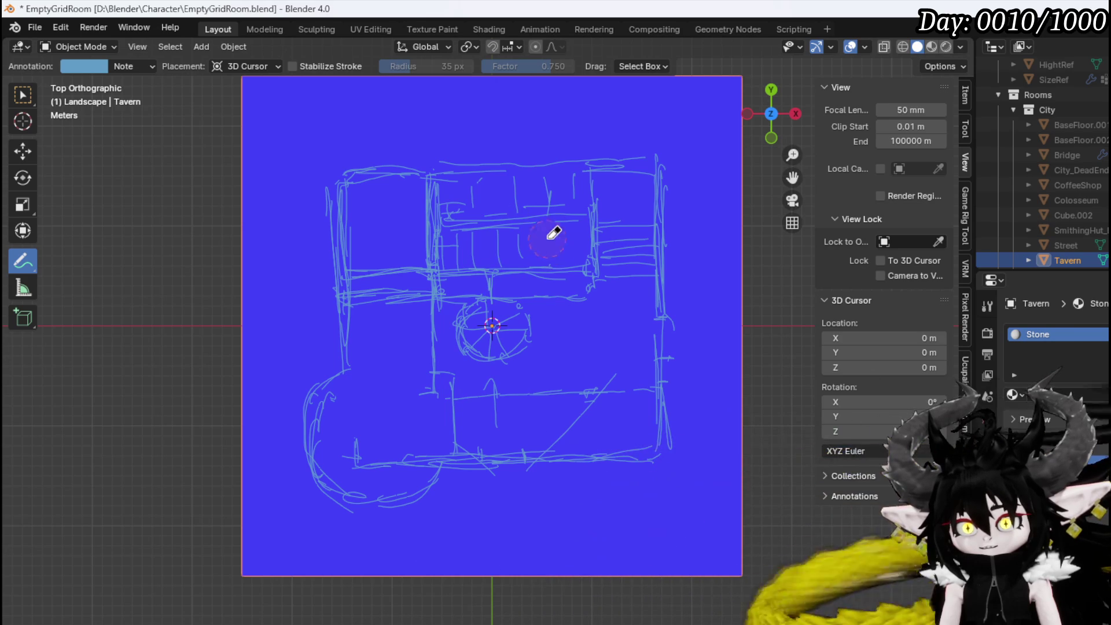
# Erase old strokes in the upper rooms and draw new wall lines beside the stairs
pyautogui.moveTo(563, 253)
pyautogui.keyDown('ctrl'); pyautogui.mouseDown()
pyautogui.moveTo(503, 273)
pyautogui.moveTo(461, 213)
pyautogui.moveTo(544, 181)
pyautogui.moveTo(477, 221)
pyautogui.moveTo(571, 181)
pyautogui.moveTo(483, 248)
pyautogui.moveTo(586, 267)
pyautogui.mouseUp(); pyautogui.keyUp('ctrl')
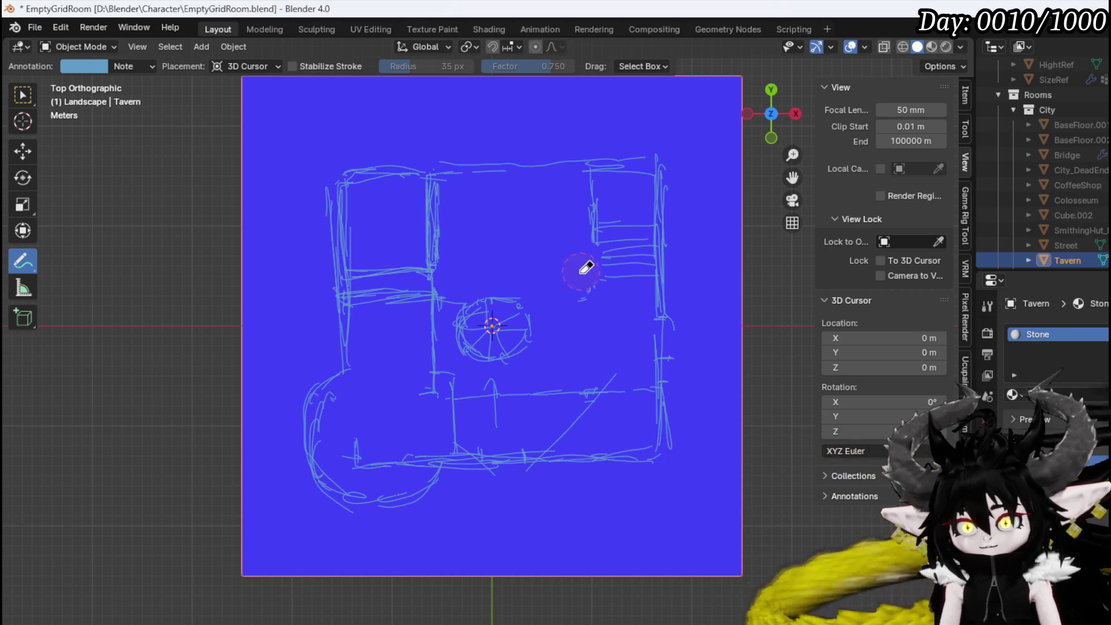
pyautogui.moveTo(442, 231)
pyautogui.keyDown('ctrl'); pyautogui.mouseDown()
pyautogui.moveTo(372, 258)
pyautogui.moveTo(415, 240)
pyautogui.mouseUp(); pyautogui.keyUp('ctrl')
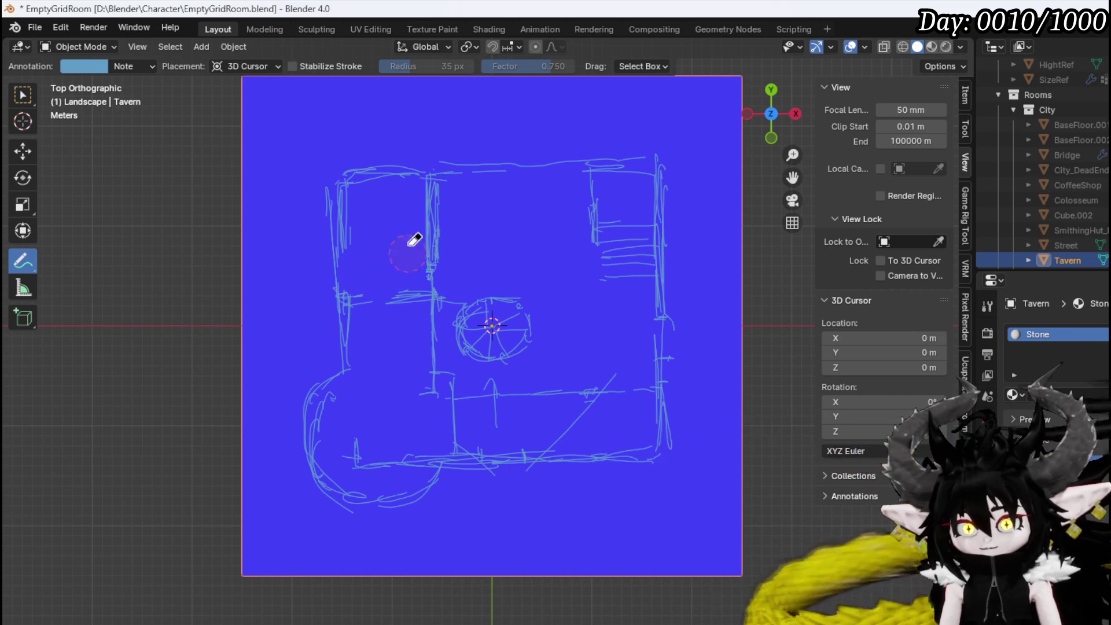
pyautogui.keyDown('ctrl'); pyautogui.moveTo(451, 191); pyautogui.dragTo(431, 209); pyautogui.keyUp('ctrl')
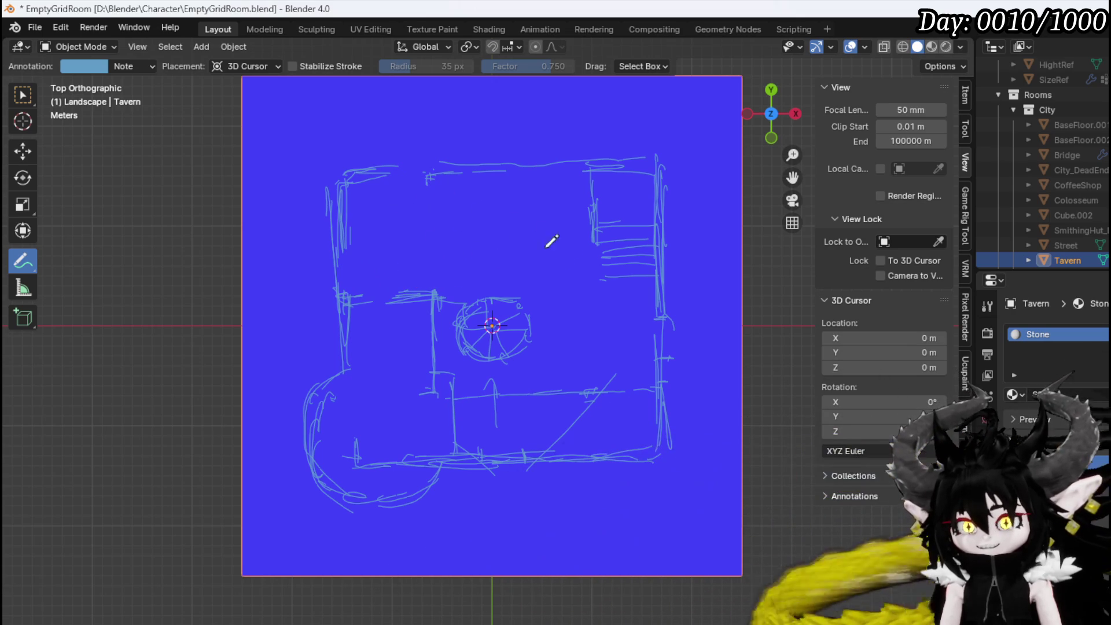
pyautogui.moveTo(605, 235); pyautogui.dragTo(605, 289)
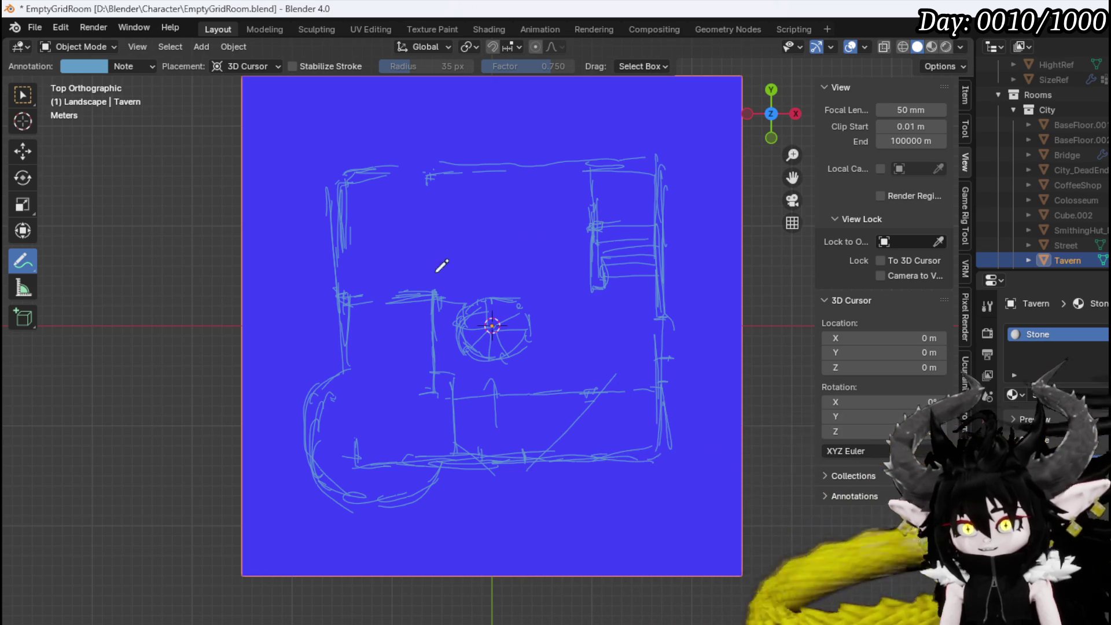
pyautogui.moveTo(596, 227)
pyautogui.mouseDown()
pyautogui.moveTo(451, 231)
pyautogui.moveTo(541, 227)
pyautogui.mouseUp()
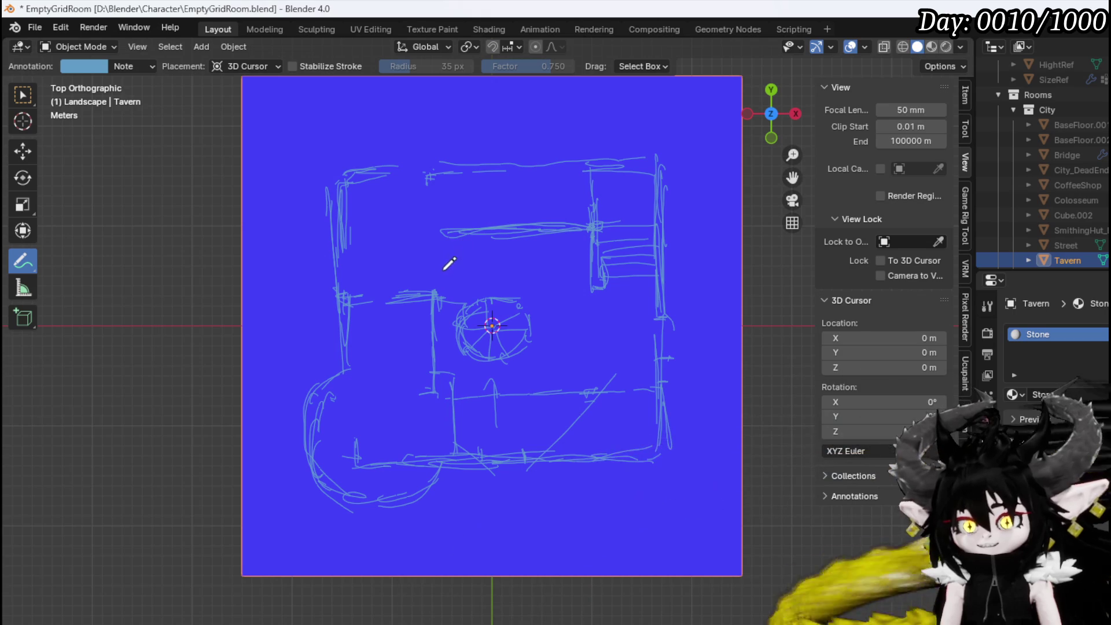
pyautogui.moveTo(438, 275); pyautogui.dragTo(512, 270)
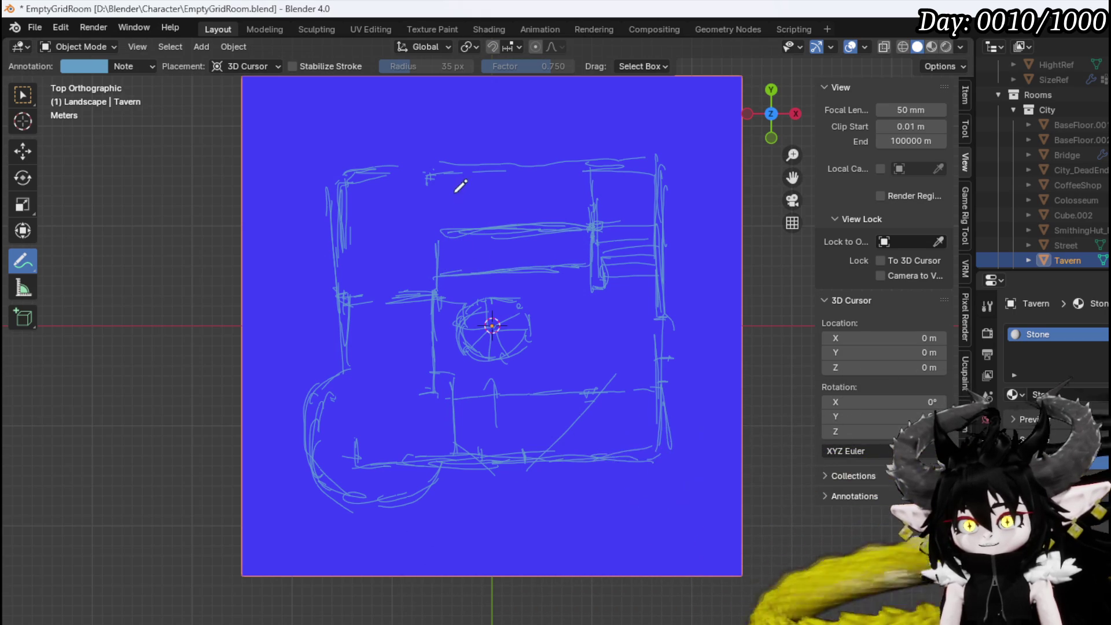
# Sketch a grid of vertical and horizontal lines inside the upper room
pyautogui.moveTo(485, 186)
pyautogui.mouseDown()
pyautogui.moveTo(485, 249)
pyautogui.moveTo(508, 250)
pyautogui.mouseUp()
pyautogui.moveTo(532, 189)
pyautogui.mouseDown()
pyautogui.moveTo(542, 248)
pyautogui.moveTo(561, 246)
pyautogui.mouseUp()
pyautogui.moveTo(572, 184); pyautogui.dragTo(573, 243)
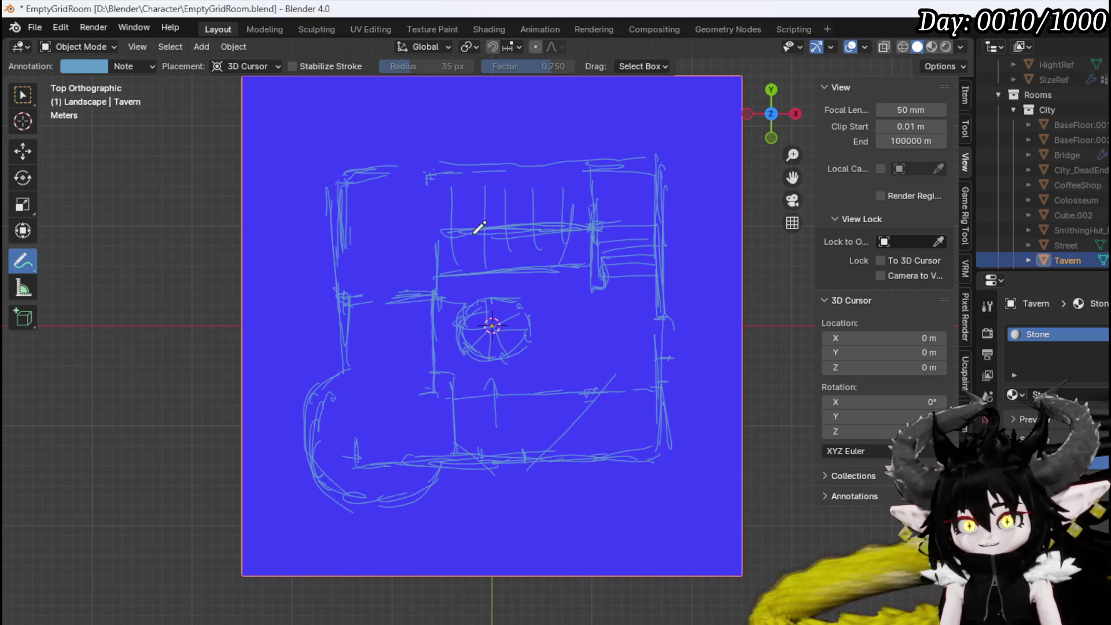
pyautogui.moveTo(492, 203); pyautogui.dragTo(597, 199)
pyautogui.moveTo(452, 227); pyautogui.dragTo(579, 222)
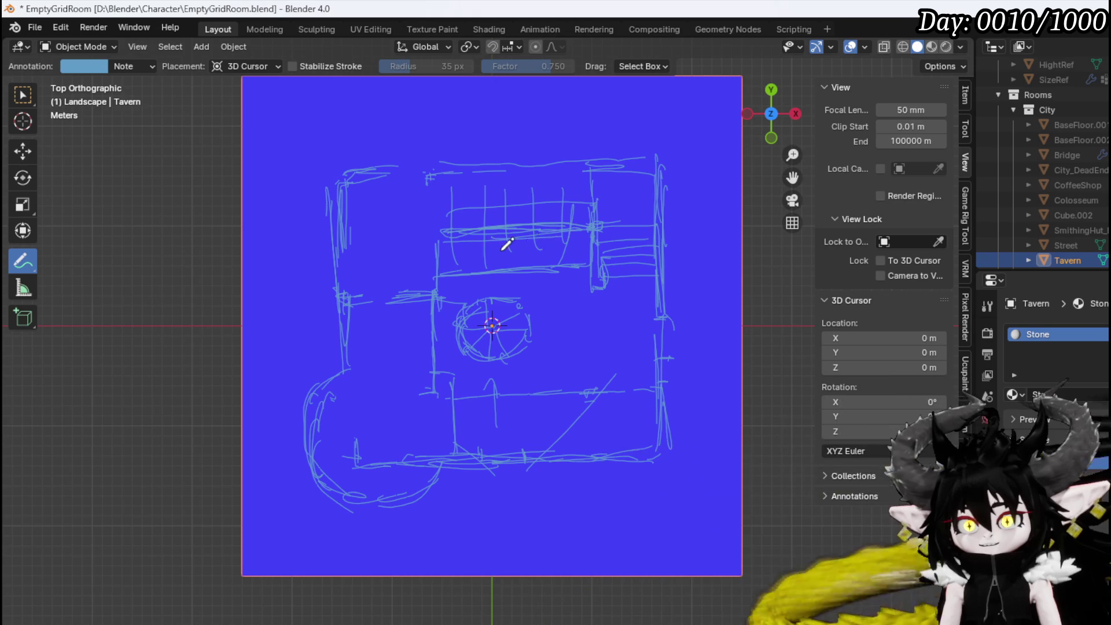
pyautogui.moveTo(458, 259); pyautogui.dragTo(581, 262)
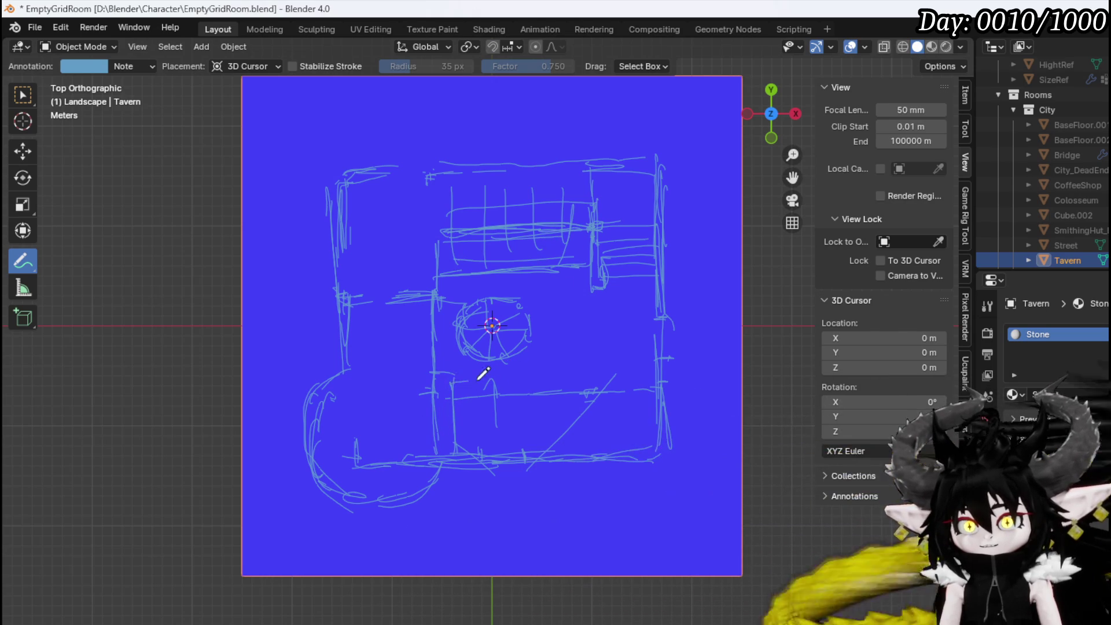
# Extend the lower wall line and add vertical walls and a curve in the lower-right room
pyautogui.moveTo(485, 375); pyautogui.dragTo(590, 374)
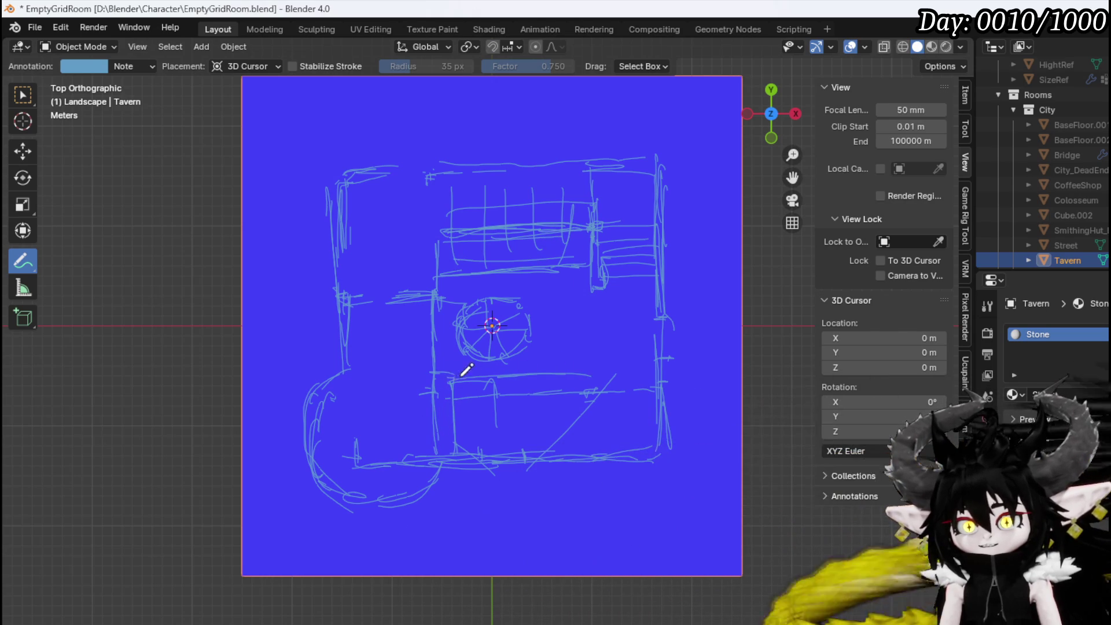
pyautogui.moveTo(587, 371); pyautogui.dragTo(582, 449)
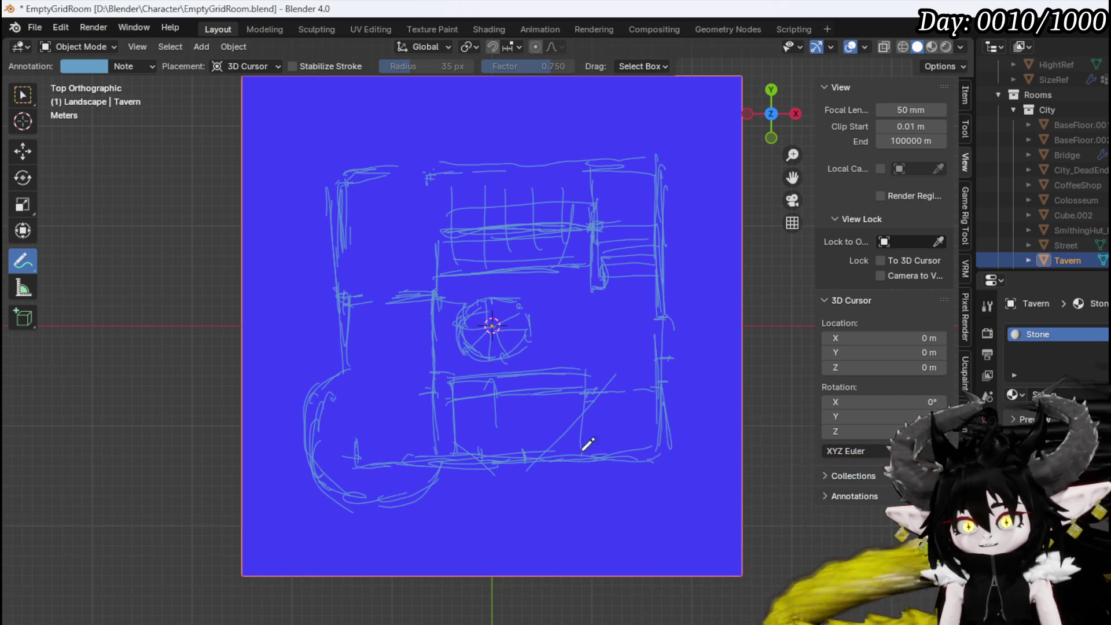
pyautogui.moveTo(579, 371); pyautogui.dragTo(591, 454)
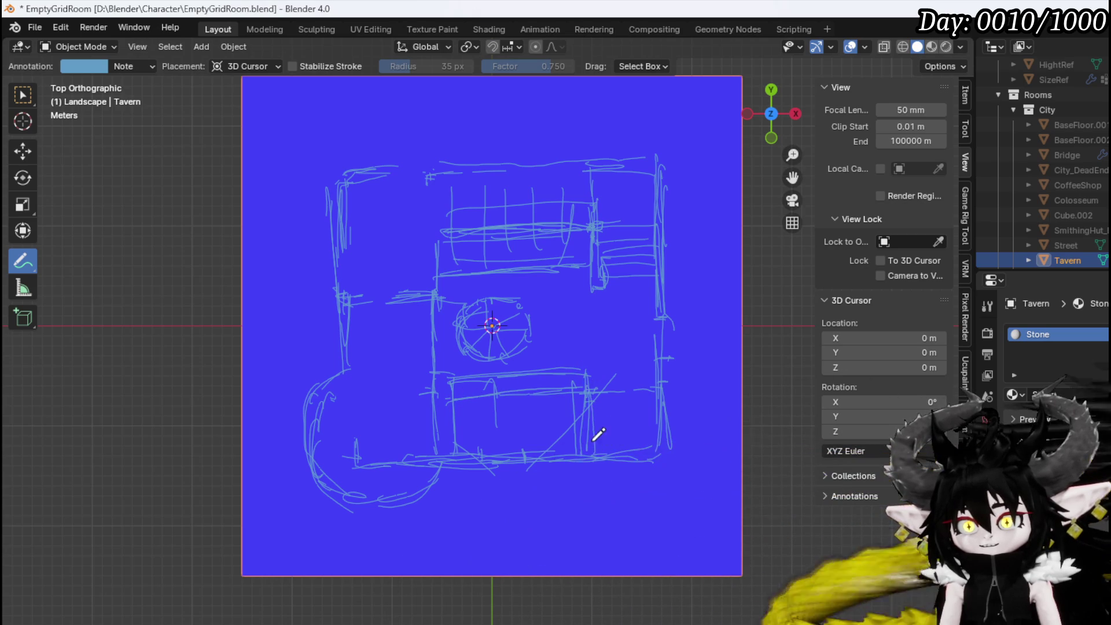
pyautogui.moveTo(594, 406); pyautogui.dragTo(578, 412)
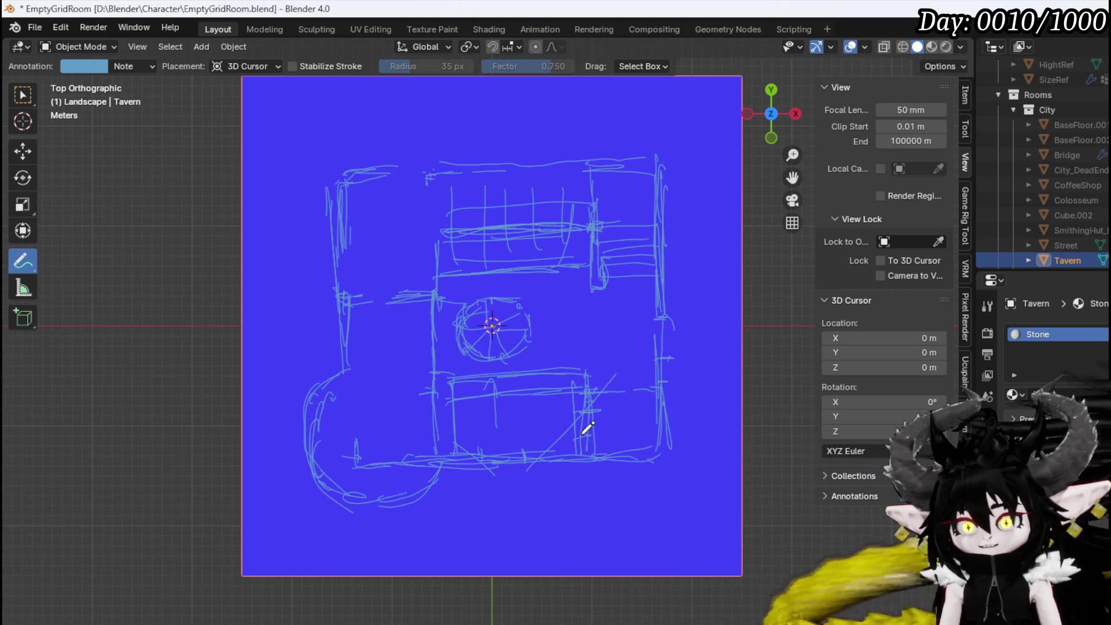
pyautogui.moveTo(614, 378)
pyautogui.mouseDown()
pyautogui.moveTo(590, 418)
pyautogui.moveTo(623, 380)
pyautogui.mouseUp()
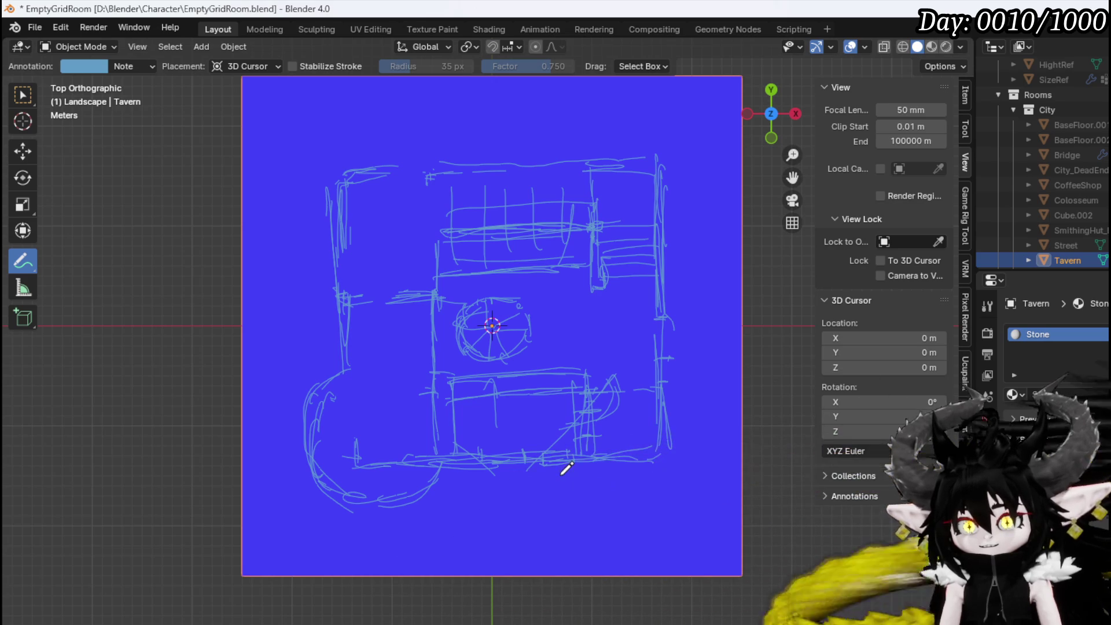
# Erase the old left-wall annotation strokes, redraw the left wall further right, then return to Select Box
pyautogui.keyDown('ctrl'); pyautogui.moveTo(395, 269); pyautogui.dragTo(405, 276); pyautogui.keyUp('ctrl')
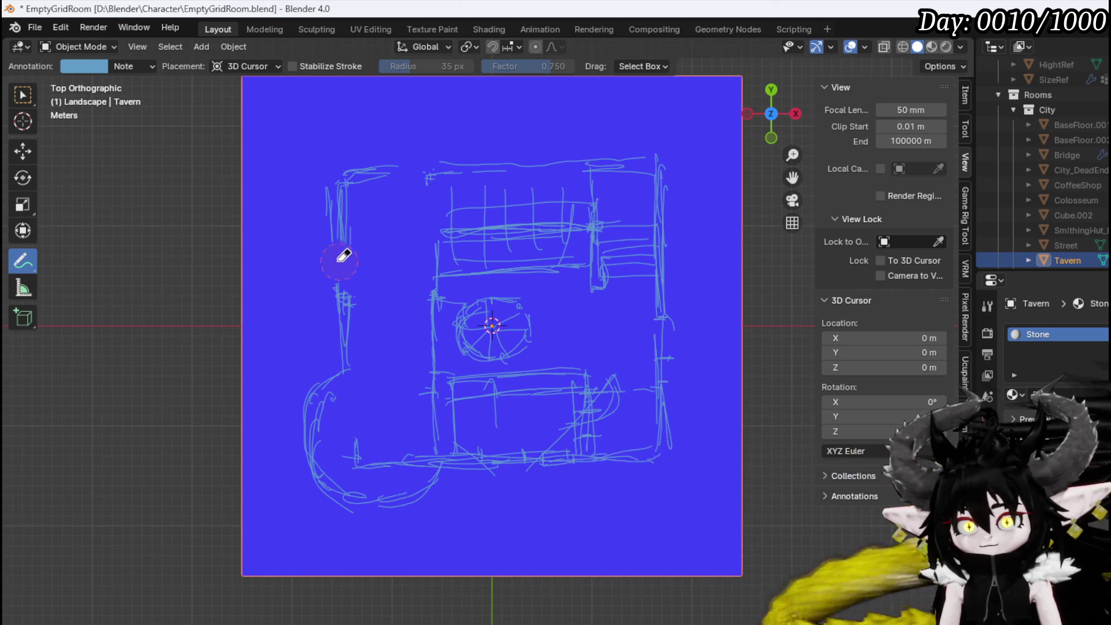
pyautogui.keyDown('ctrl'); pyautogui.moveTo(345, 255); pyautogui.dragTo(340, 210); pyautogui.keyUp('ctrl')
pyautogui.moveTo(429, 217); pyautogui.dragTo(428, 175)
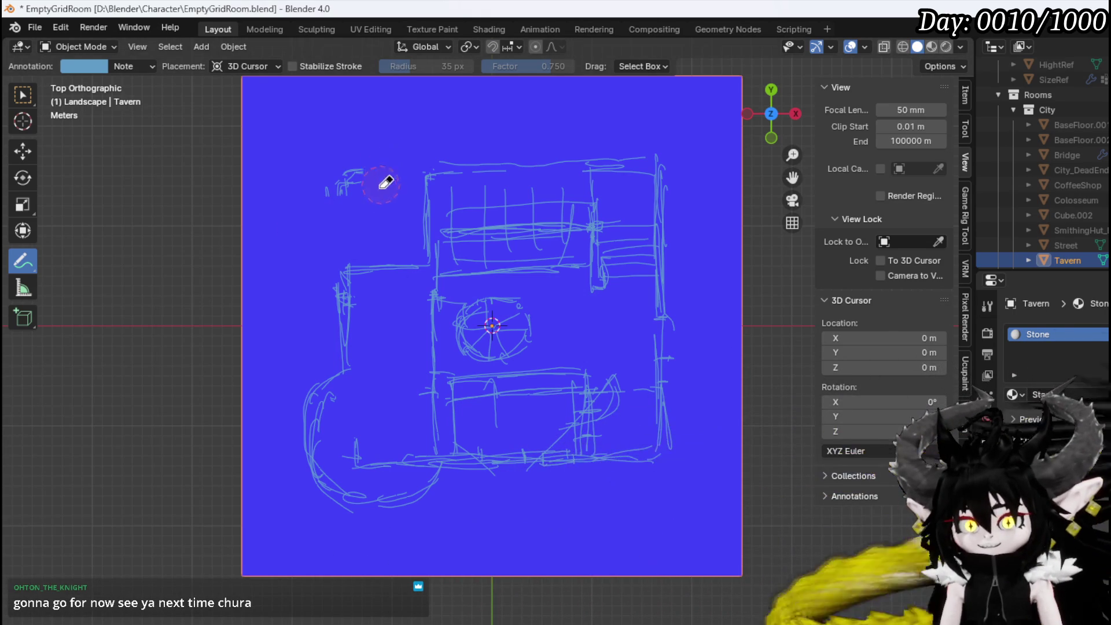
pyautogui.keyDown('ctrl'); pyautogui.moveTo(384, 182); pyautogui.dragTo(341, 172); pyautogui.keyUp('ctrl')
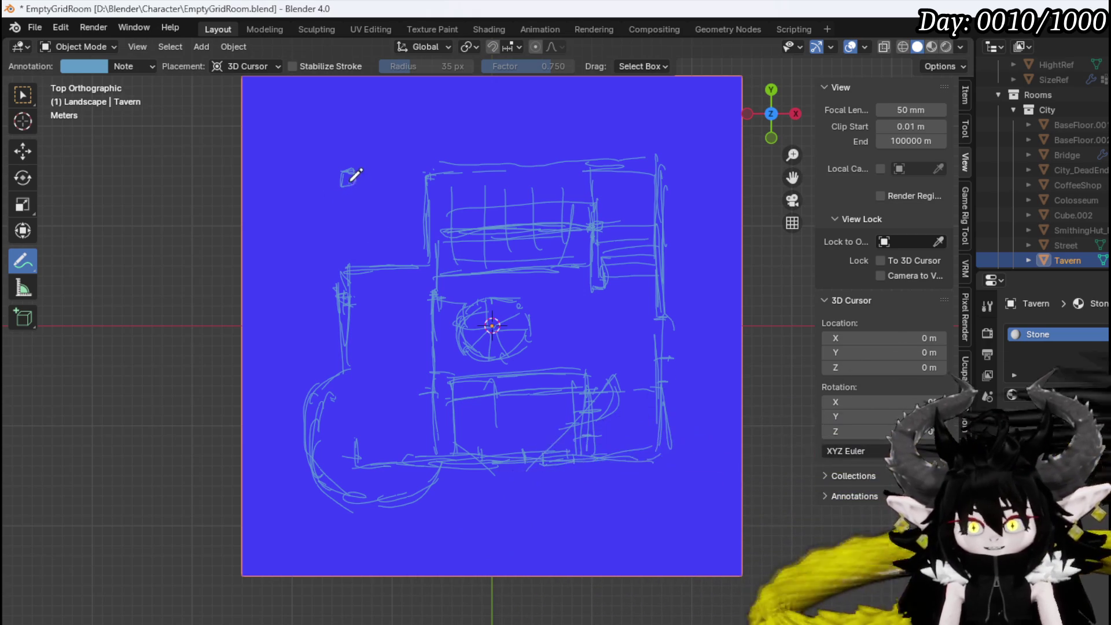
pyautogui.moveTo(351, 206); pyautogui.dragTo(350, 261)
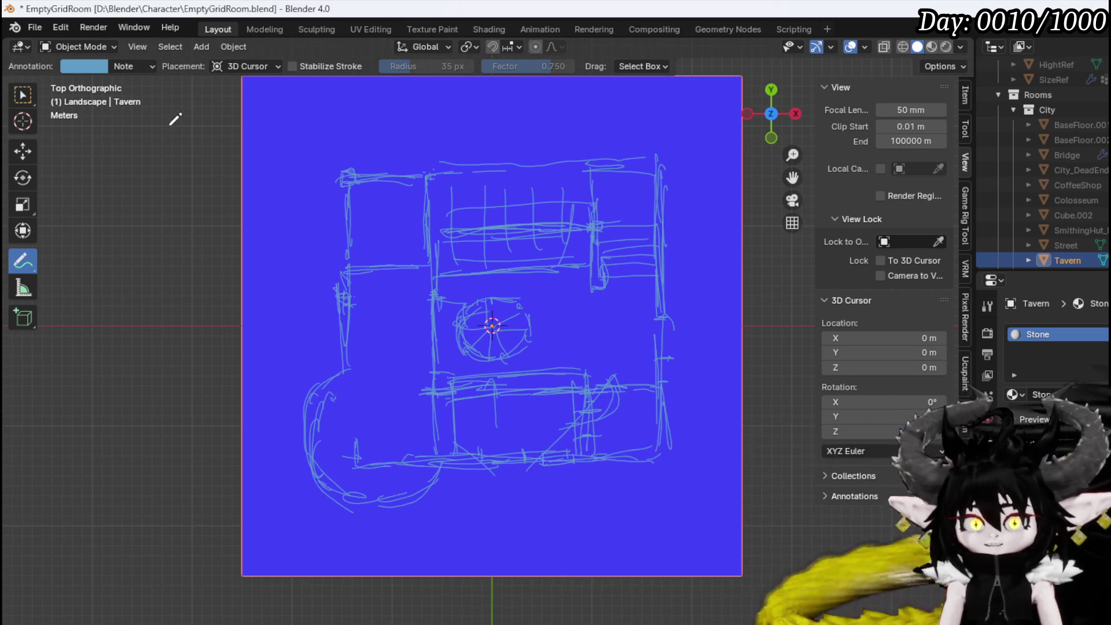
pyautogui.click(21, 100)
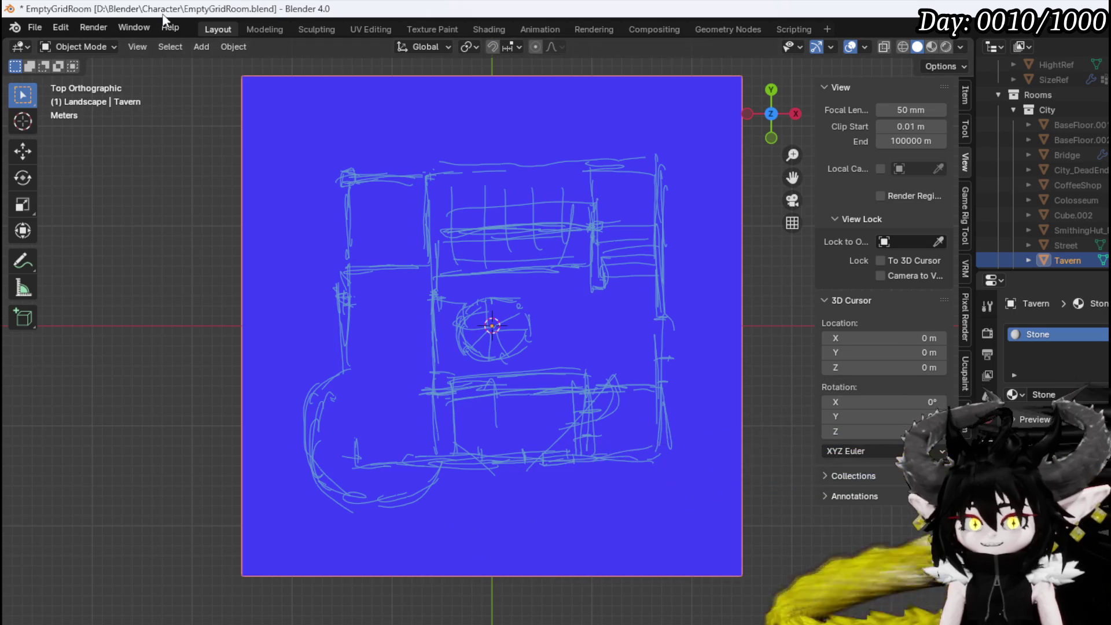
# Enter Edit Mode on the Tavern mesh and add a cube to it
pyautogui.click(71, 47)
pyautogui.click(90, 82)
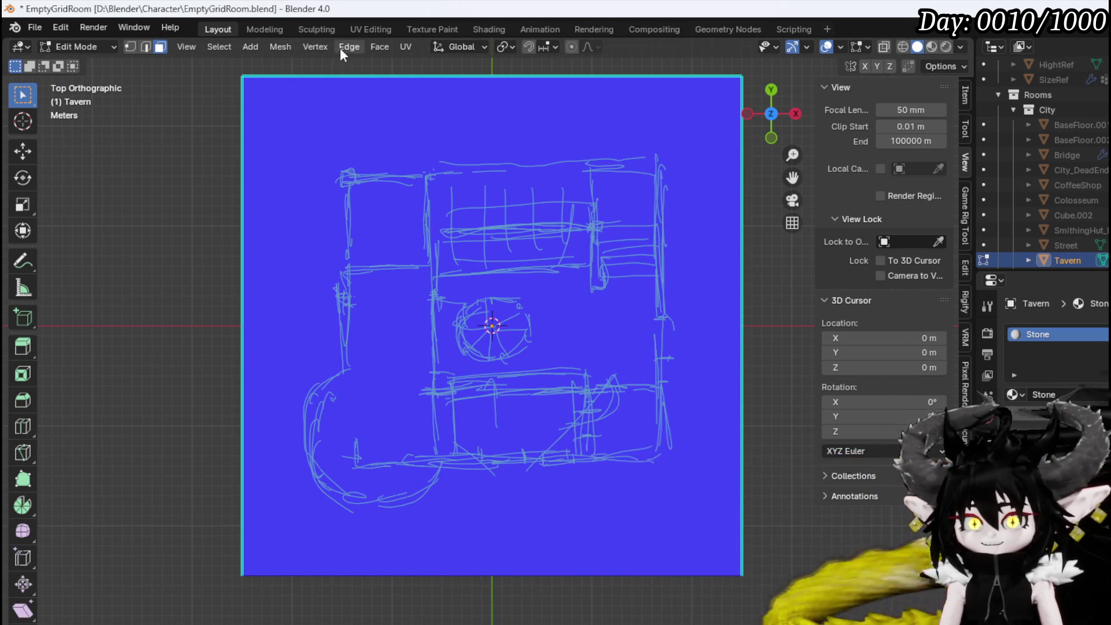
pyautogui.click(260, 45)
pyautogui.moveTo(274, 47)
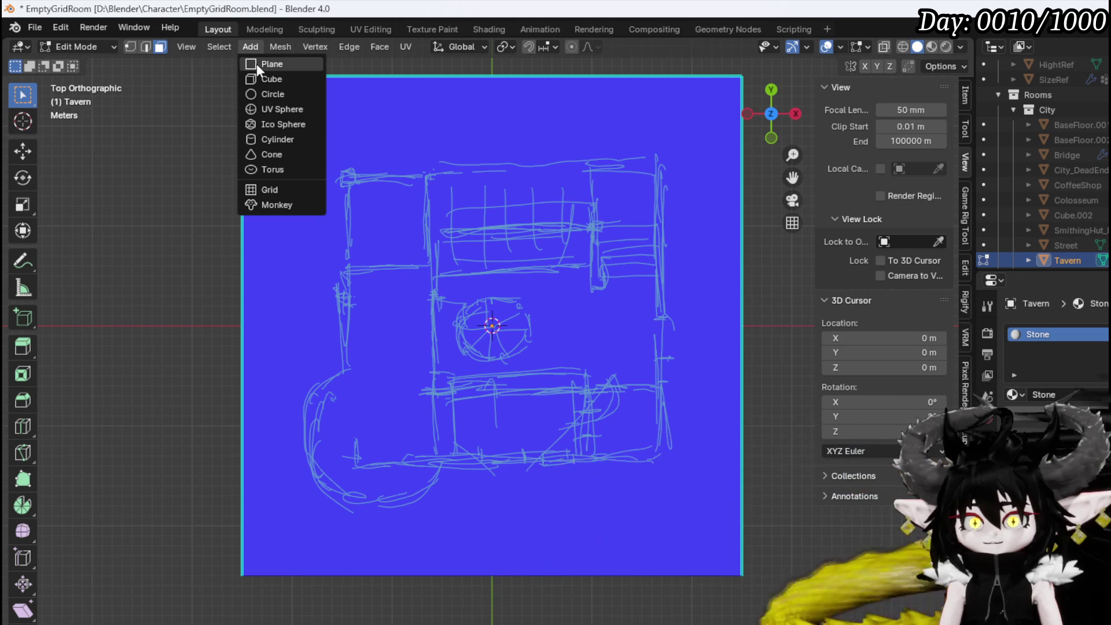
pyautogui.click(270, 79)
pyautogui.press('m')
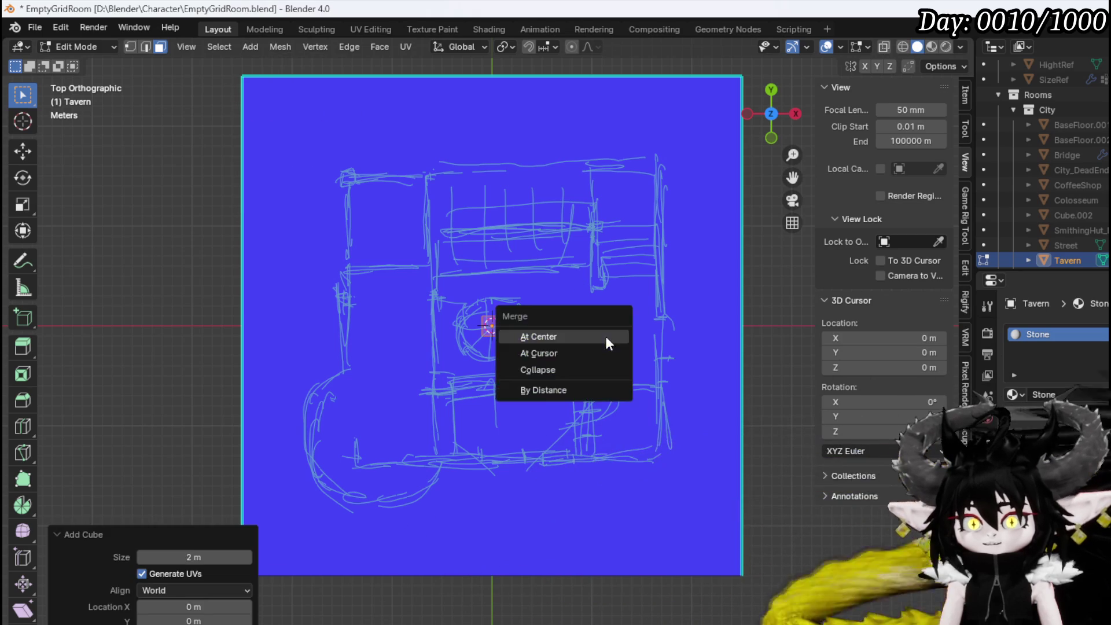
pyautogui.click(606, 336)
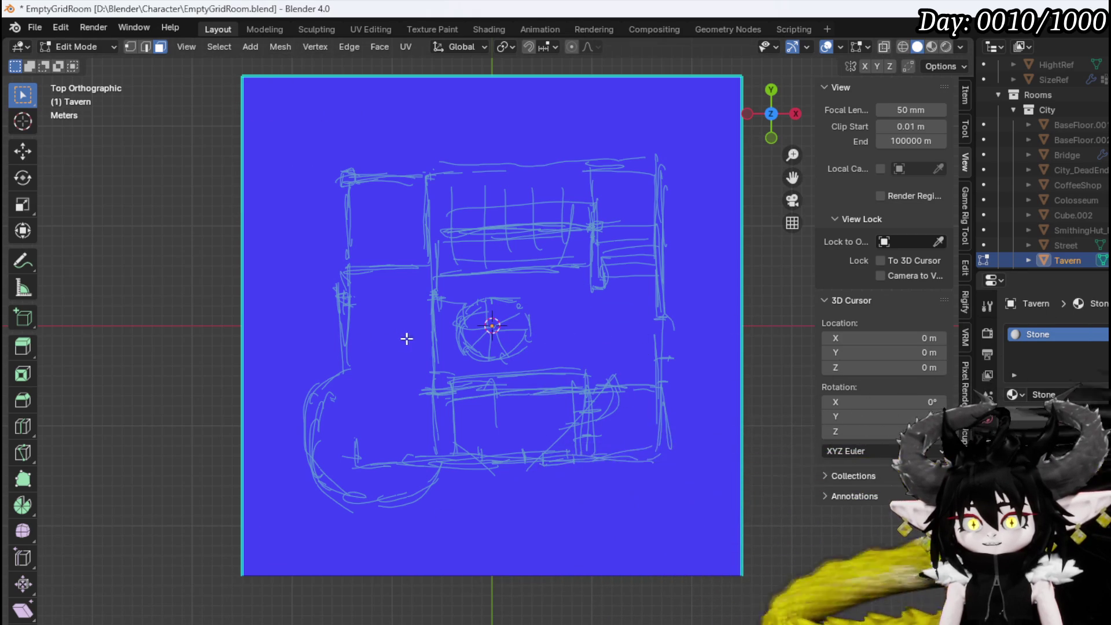
# Merge the cube into a single vertex and place it on the sketch's right wall
pyautogui.rightClick(551, 328)
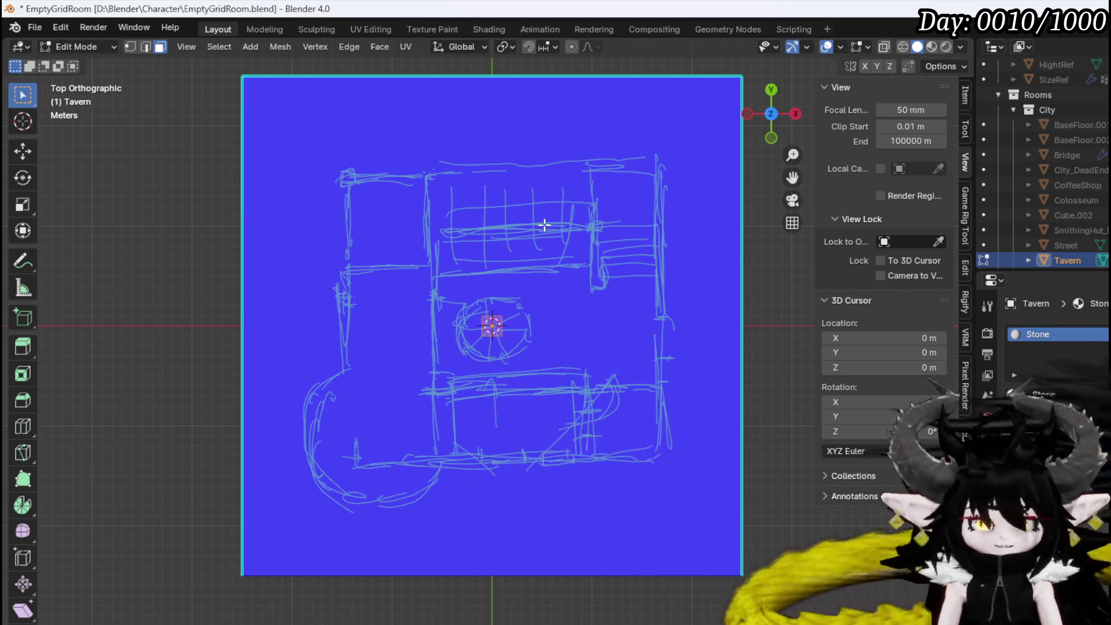
pyautogui.press('1')
pyautogui.press('m')
pyautogui.click(571, 288)
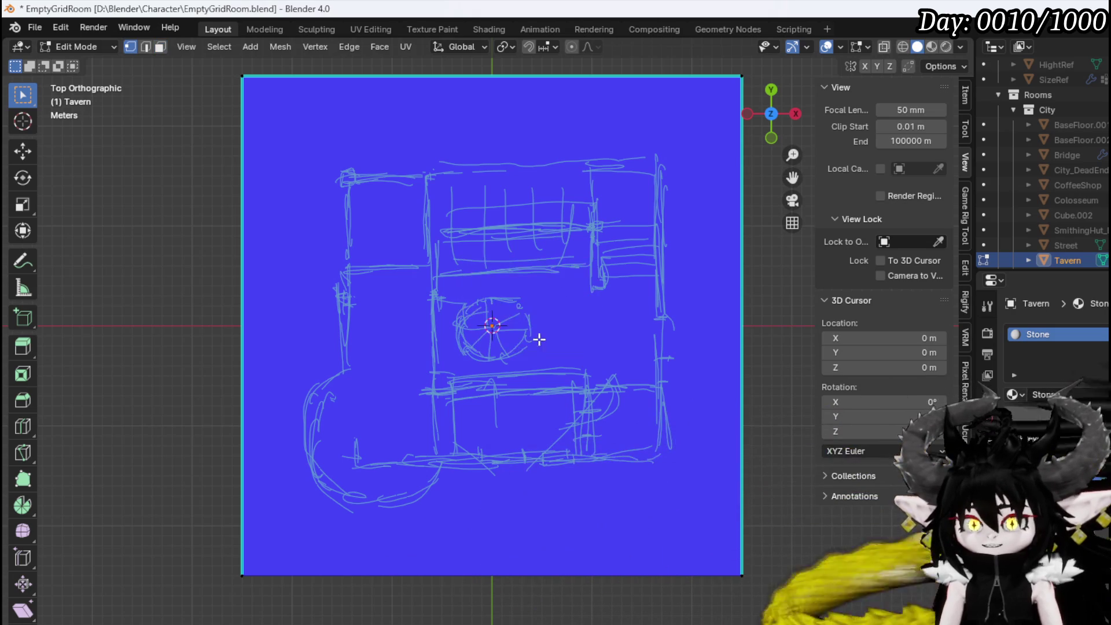
pyautogui.press('g')
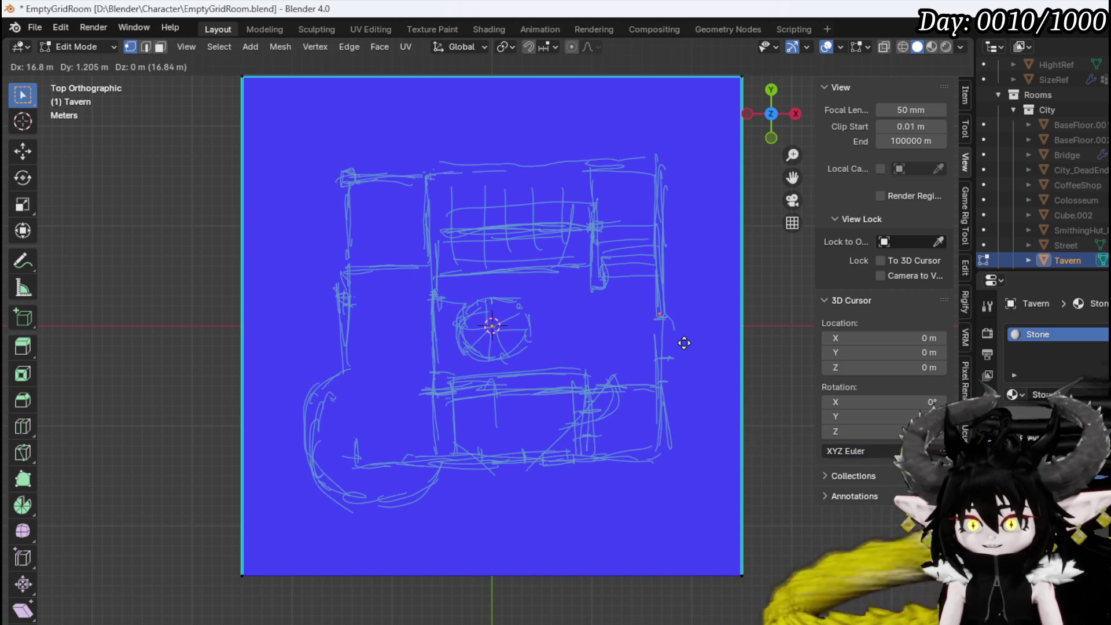
pyautogui.click(686, 344)
# Extrude outline edges up along Y, across the top wall along X, and down the left wall along Y
pyautogui.press('e')
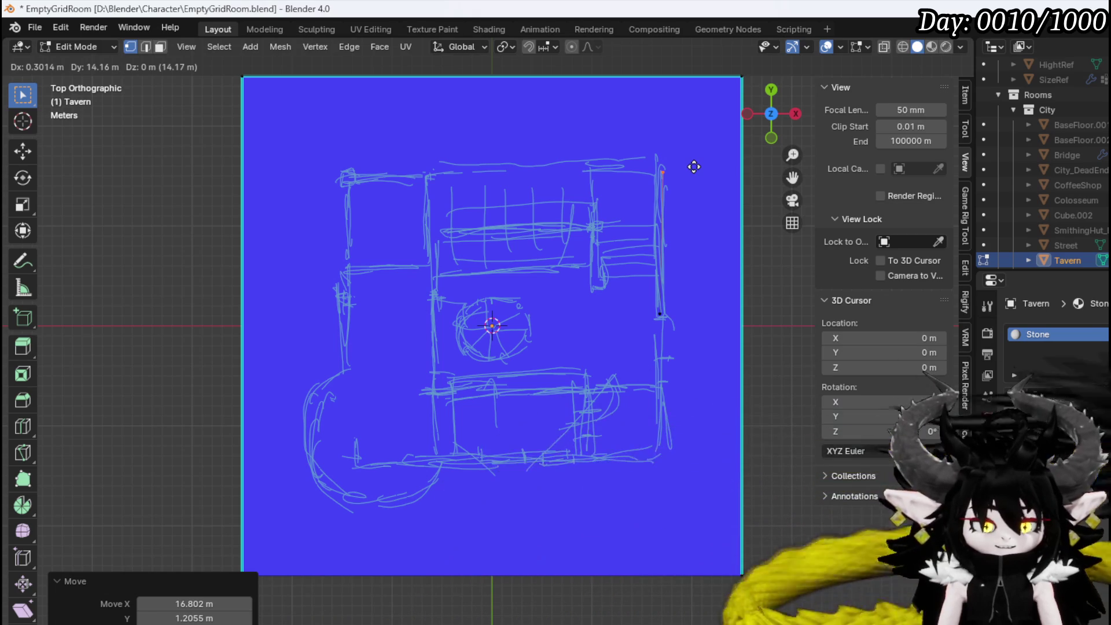
pyautogui.press('x')
pyautogui.press('Escape')
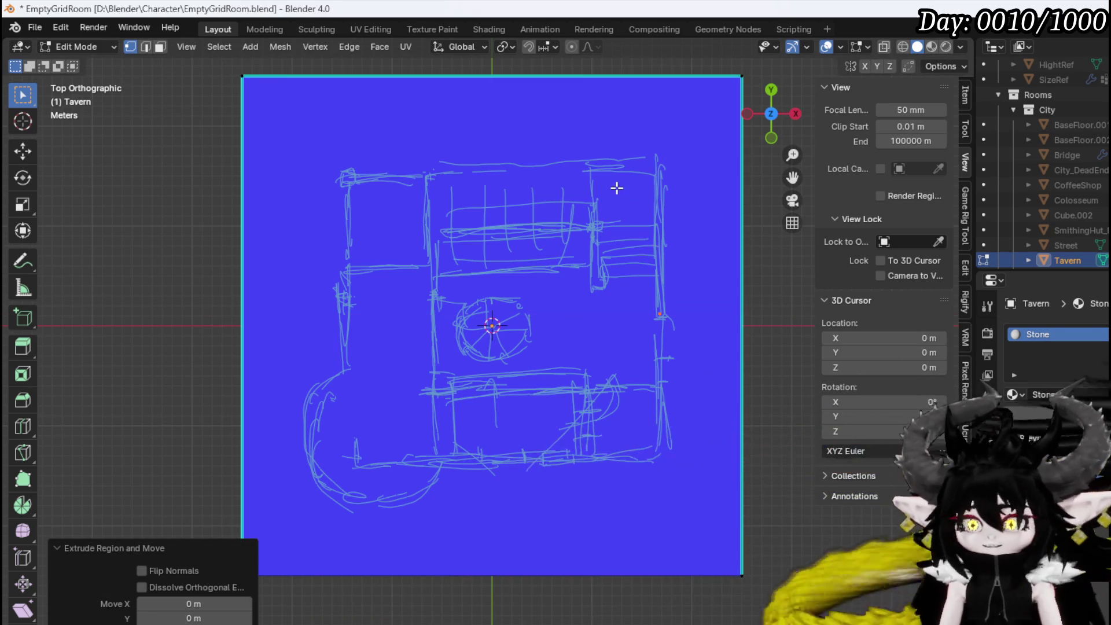
pyautogui.press('g')
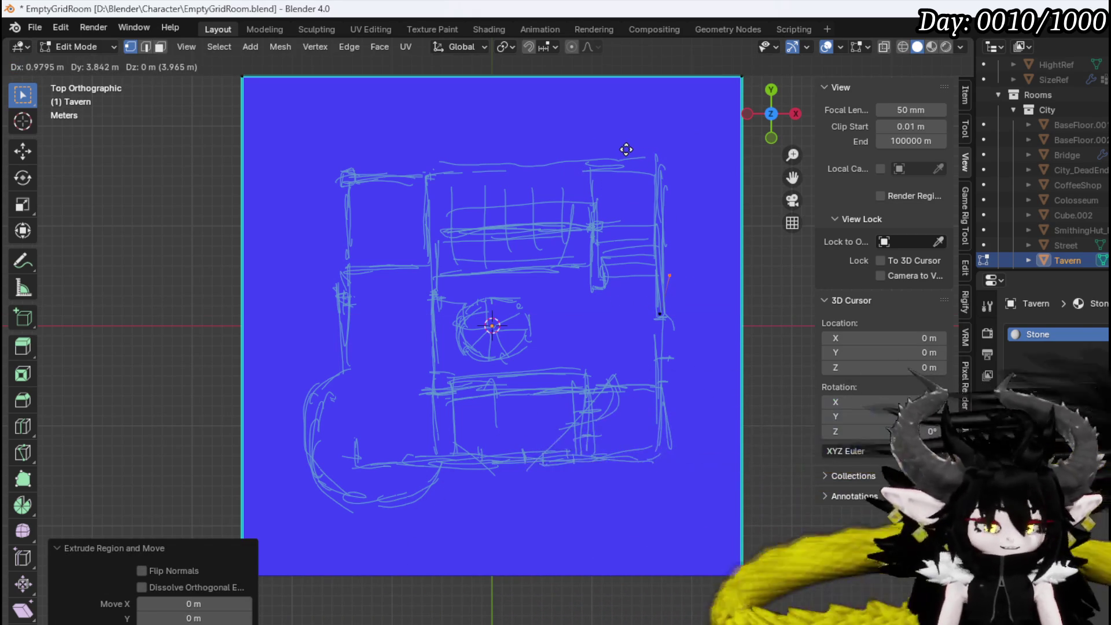
pyautogui.press('y')
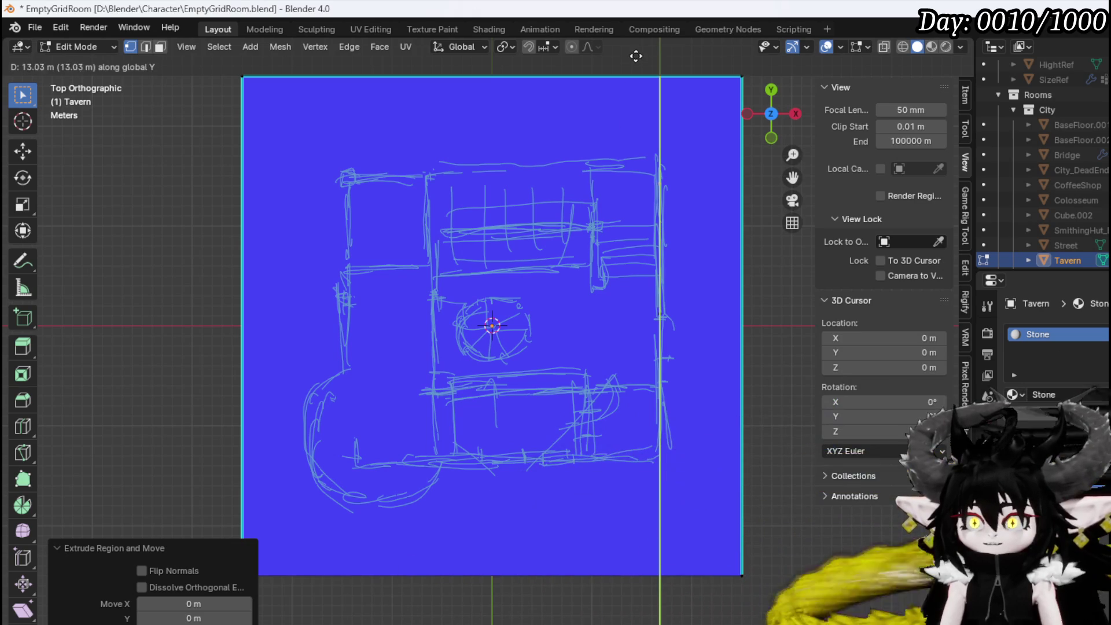
pyautogui.click(638, 49)
pyautogui.press('g')
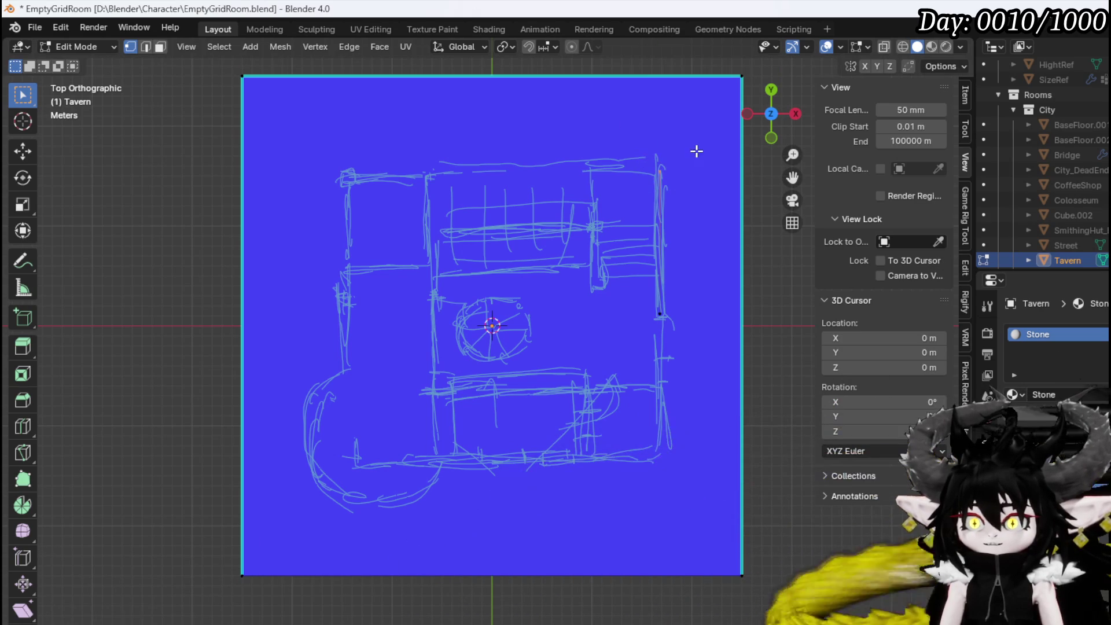
pyautogui.press('x')
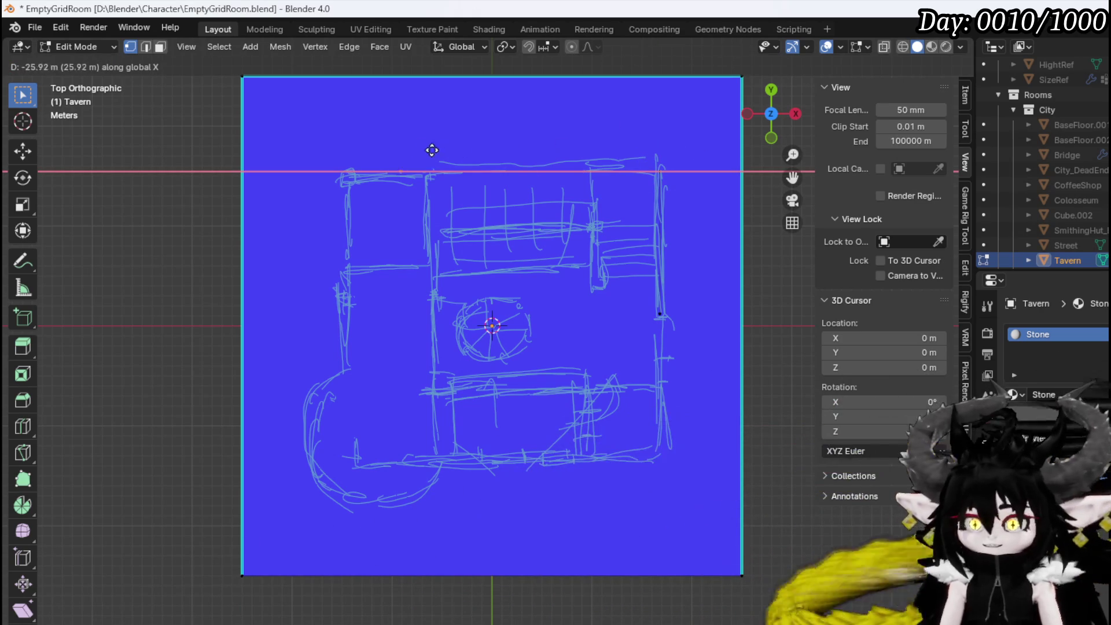
pyautogui.click(386, 147)
pyautogui.press('e')
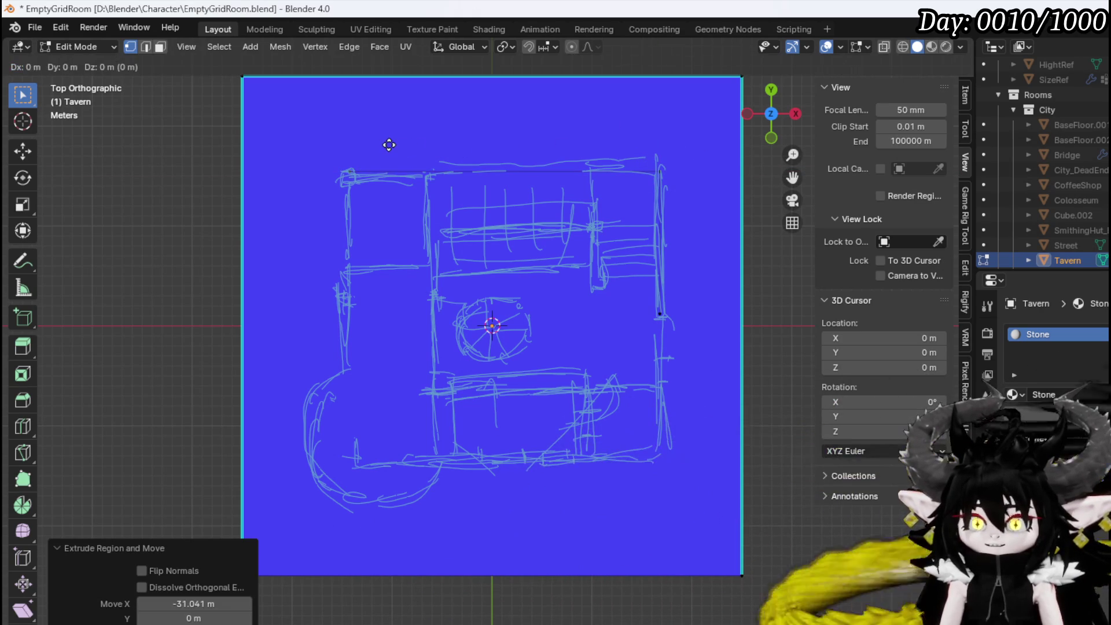
pyautogui.press('y')
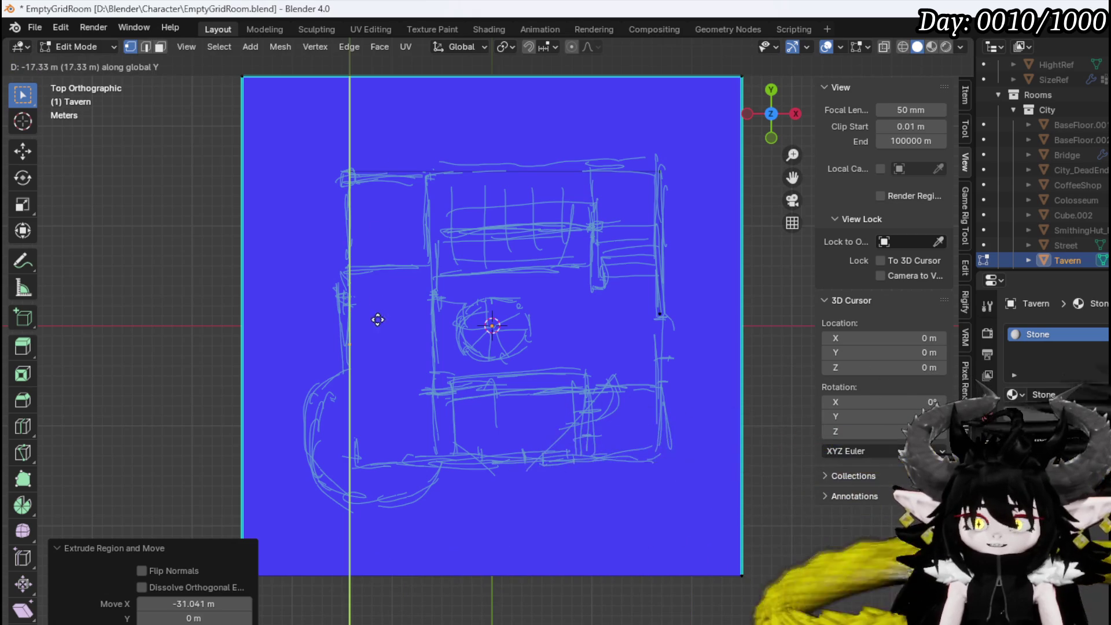
pyautogui.click(378, 336)
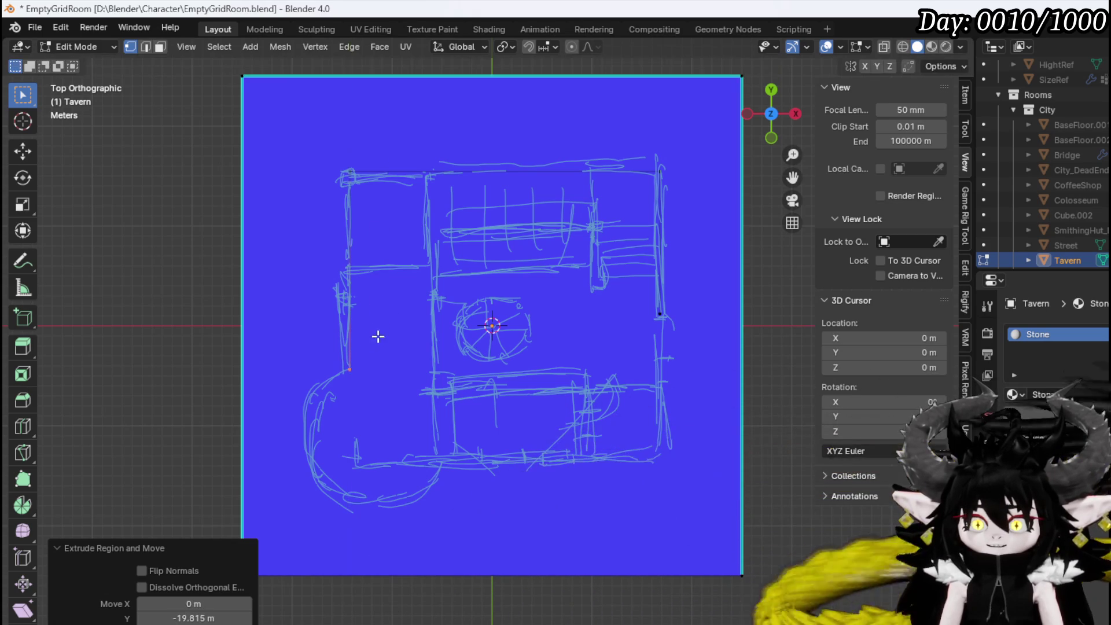
# Extrude edges down the right wall and 21.473 m along the bottom wall, then box-select the outline
pyautogui.click(648, 341)
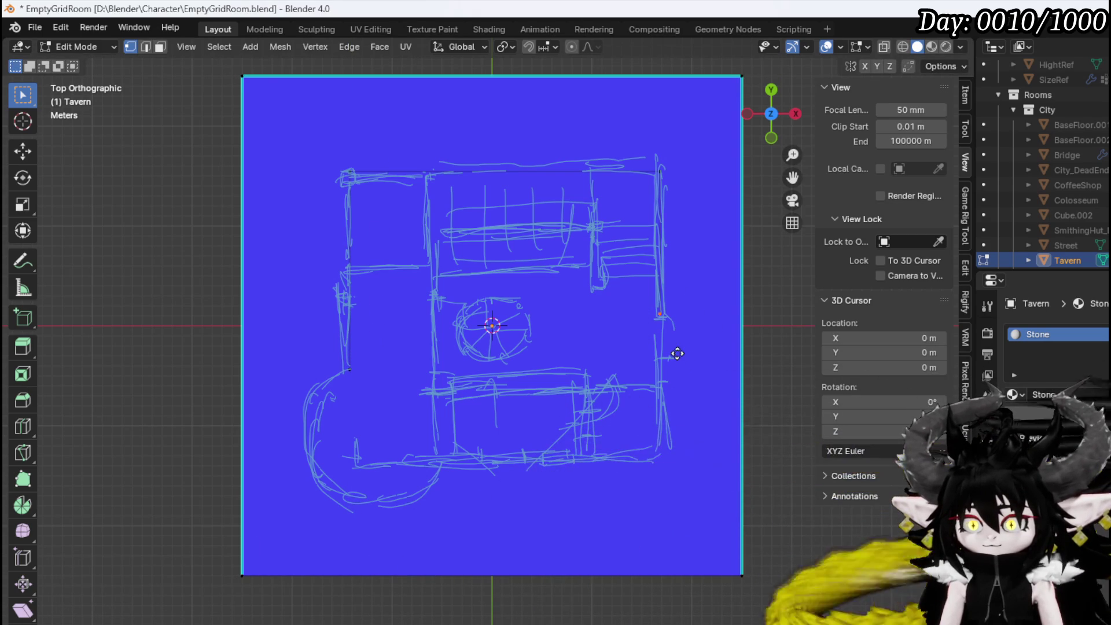
pyautogui.press('e')
pyautogui.press('y')
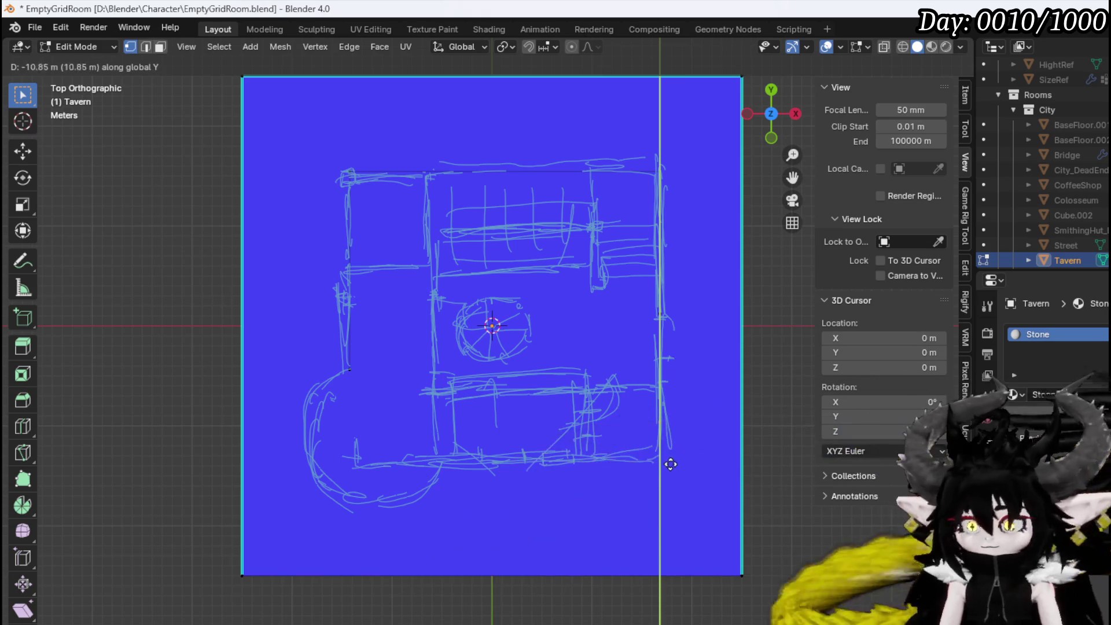
pyautogui.click(660, 504)
pyautogui.click(642, 490)
pyautogui.press('g')
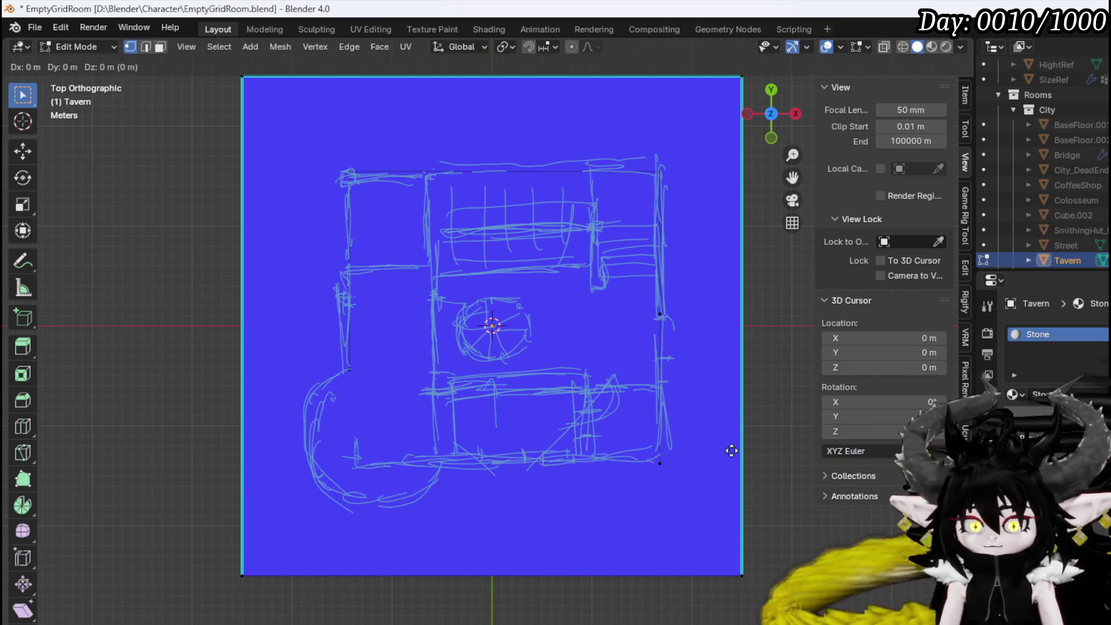
pyautogui.press('x')
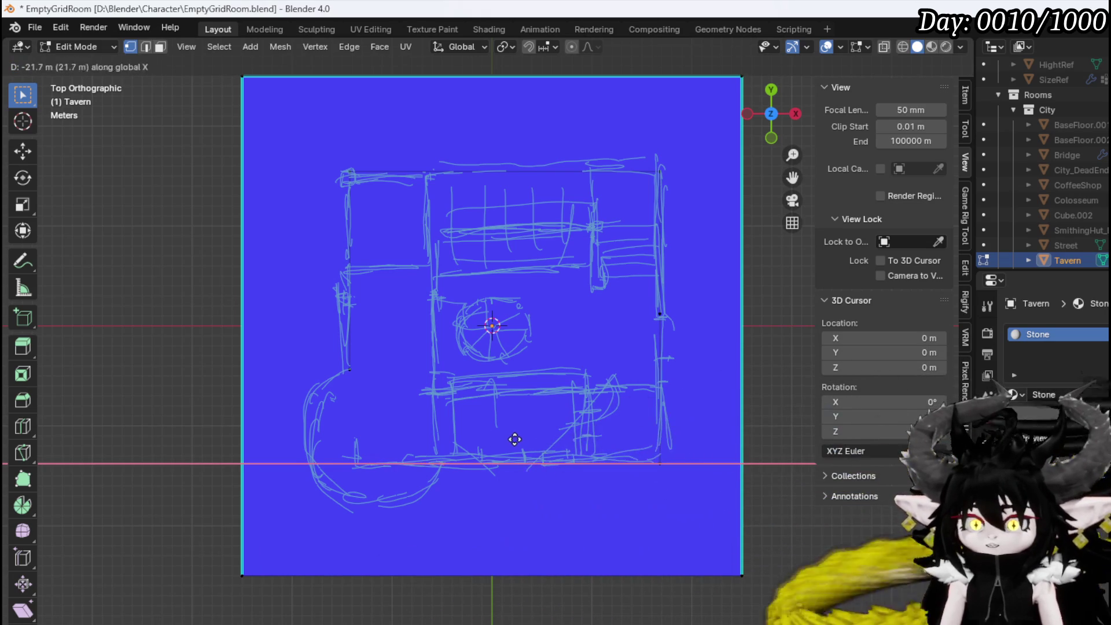
pyautogui.click(518, 440)
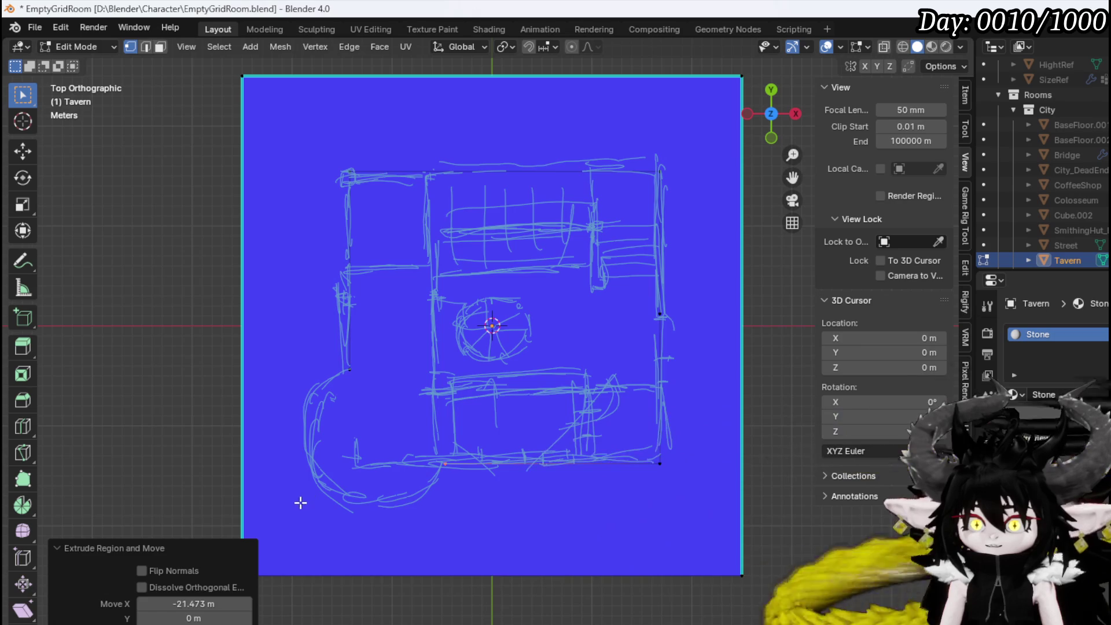
pyautogui.moveTo(301, 502); pyautogui.dragTo(744, 137)
# Extrude the selected outline upward in Front view into low walls, then inspect them from the side
pyautogui.press('KP_1')
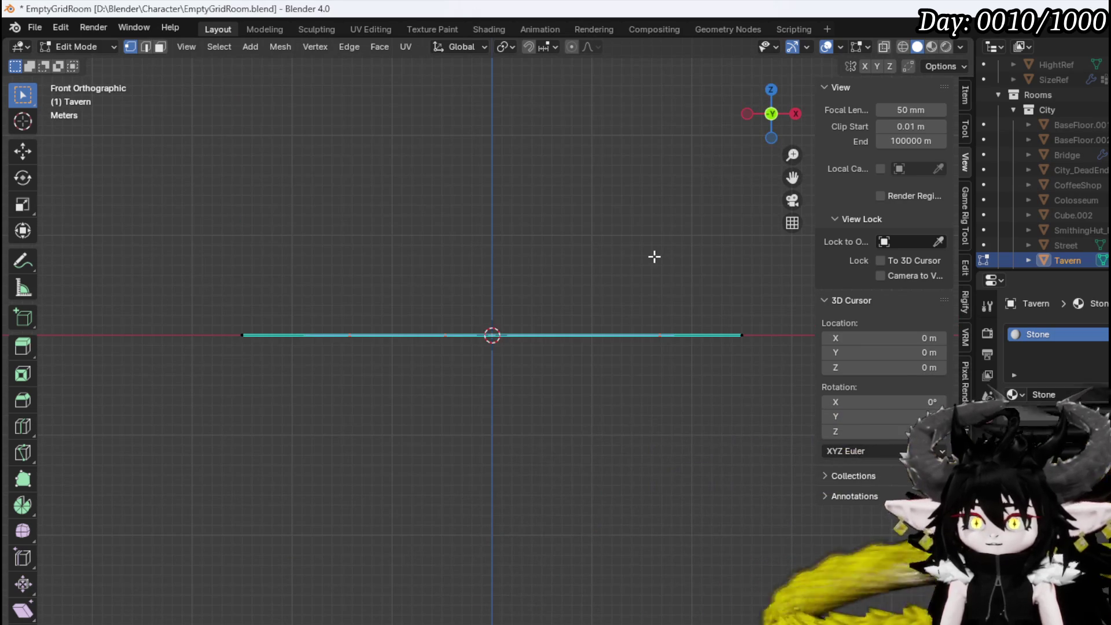
pyautogui.press('e')
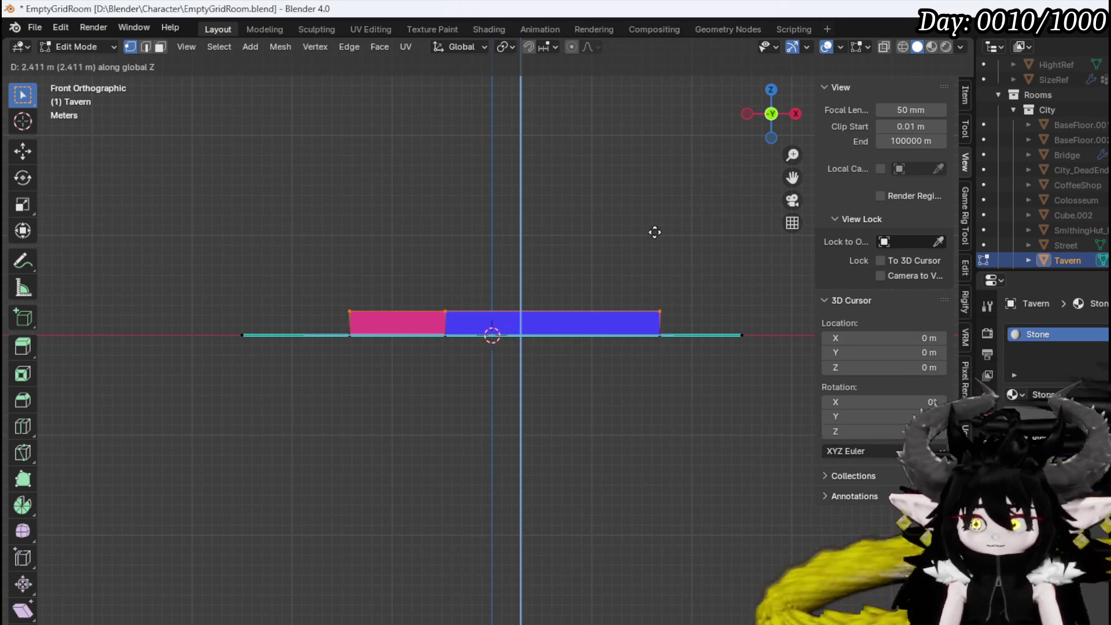
pyautogui.click(655, 232)
pyautogui.moveTo(655, 232)
pyautogui.mouseDown(button='middle')
pyautogui.moveTo(565, 226)
pyautogui.moveTo(645, 280)
pyautogui.moveTo(746, 238)
pyautogui.moveTo(732, 209)
pyautogui.moveTo(650, 231)
pyautogui.moveTo(559, 230)
pyautogui.moveTo(573, 208)
pyautogui.moveTo(571, 228)
pyautogui.mouseUp(button='middle')
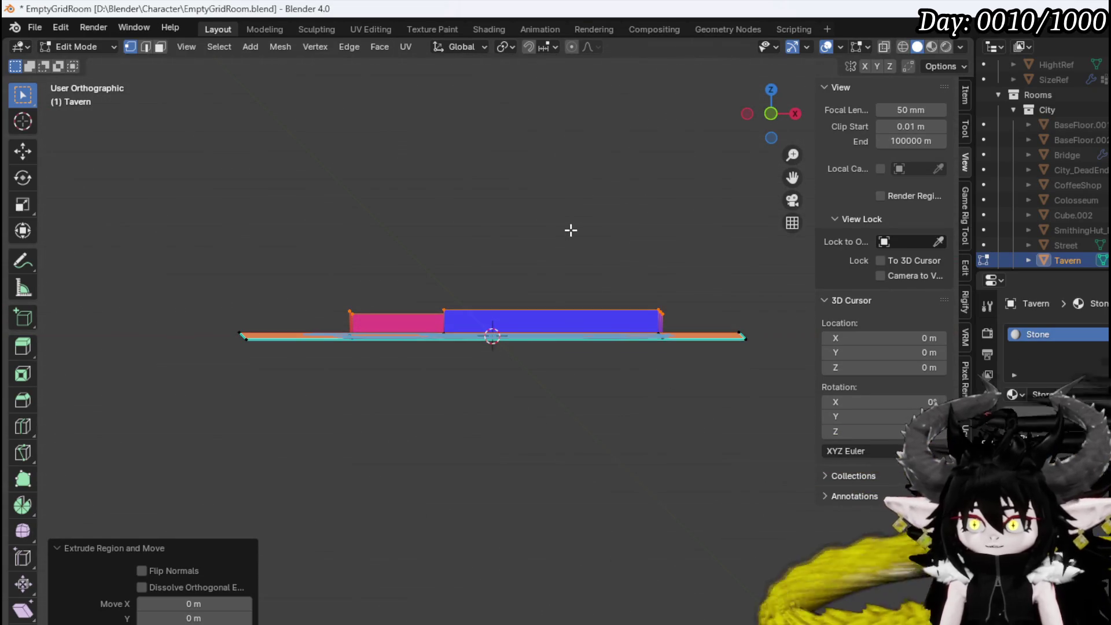
pyautogui.press('KP_1')
pyautogui.scroll(2, 505, 277)
pyautogui.scroll(3, 404, 267)
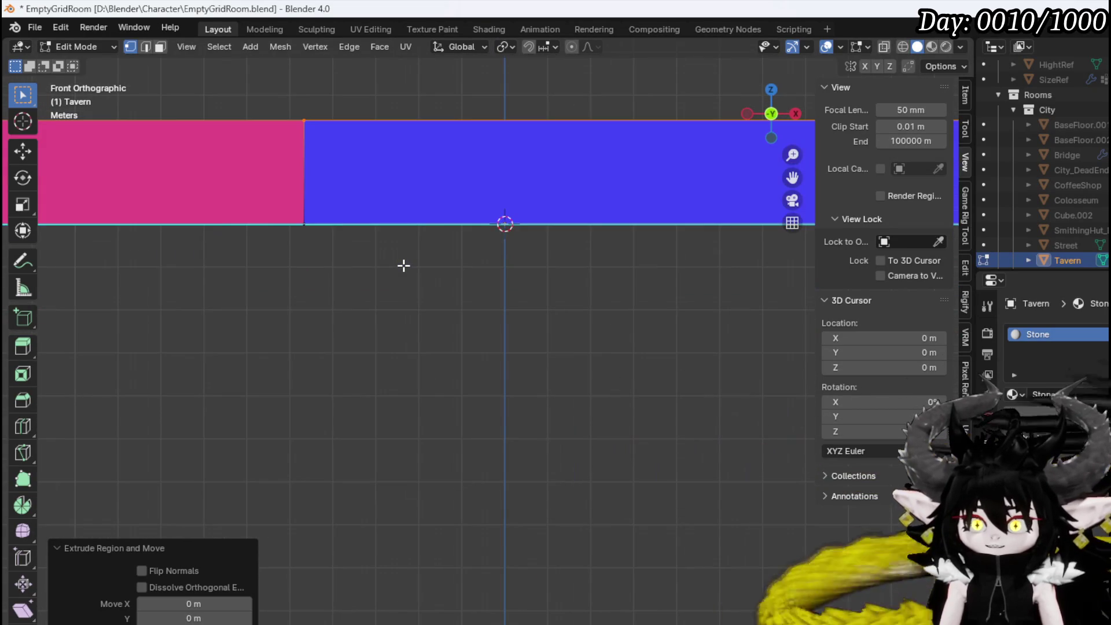
pyautogui.scroll(-7, 404, 266)
pyautogui.moveTo(511, 258)
pyautogui.mouseDown(button='middle')
pyautogui.moveTo(516, 330)
pyautogui.moveTo(524, 278)
pyautogui.moveTo(702, 288)
pyautogui.moveTo(717, 218)
pyautogui.moveTo(579, 260)
pyautogui.moveTo(326, 281)
pyautogui.moveTo(502, 315)
pyautogui.mouseUp(button='middle')
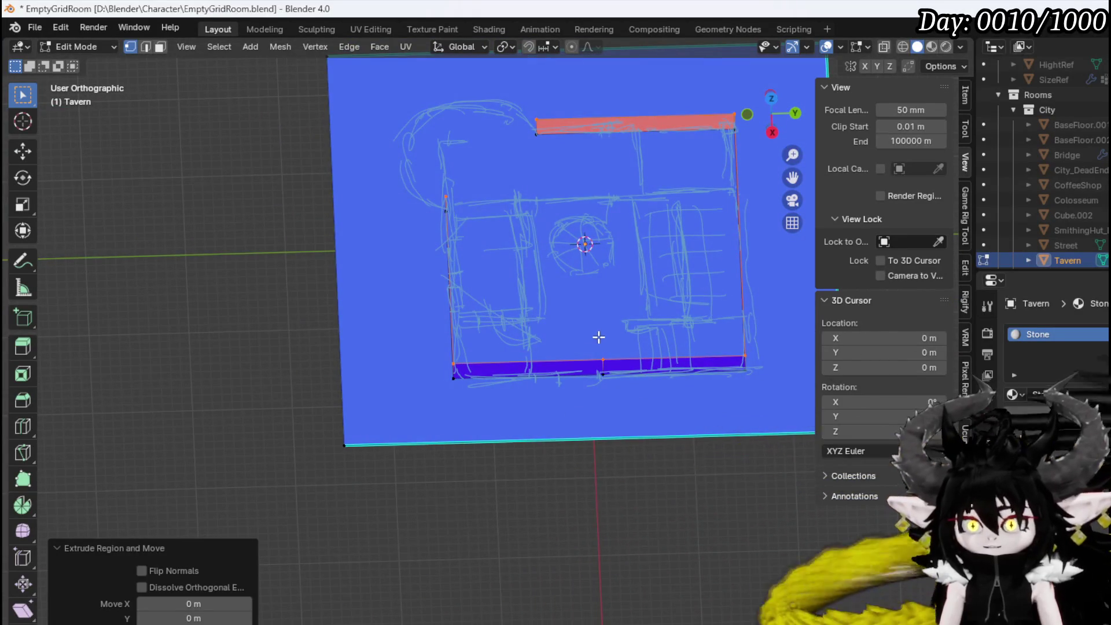
pyautogui.moveTo(600, 333); pyautogui.dragTo(577, 329, button='middle')
pyautogui.press('KP_3')
pyautogui.scroll(3, 642, 313)
# Add two vertical loop cuts through the side wall to mark the opening
pyautogui.keyDown('shift'); pyautogui.moveTo(642, 312); pyautogui.dragTo(439, 329, button='middle'); pyautogui.keyUp('shift')
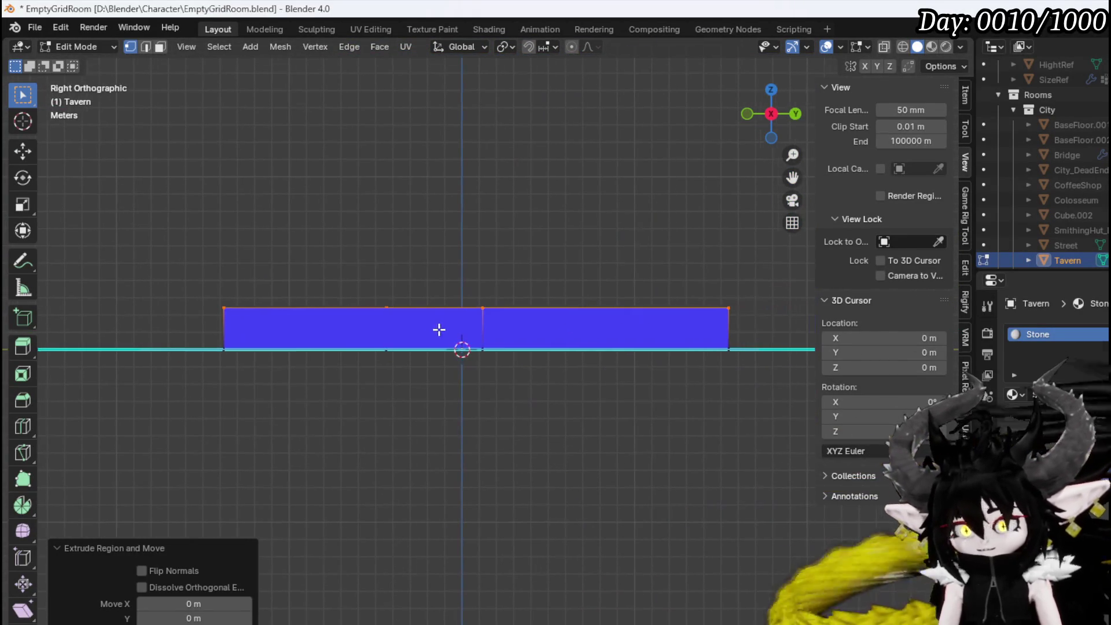
pyautogui.press('g')
pyautogui.press('g')
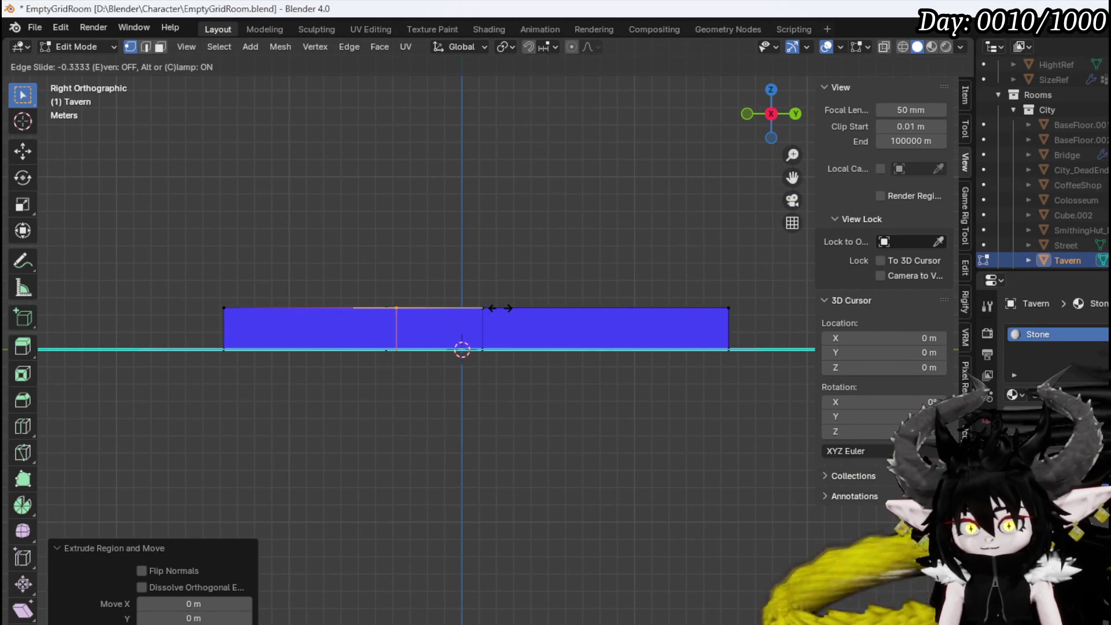
pyautogui.click(508, 307)
pyautogui.hotkey('ctrl', 'r')
pyautogui.click(545, 308)
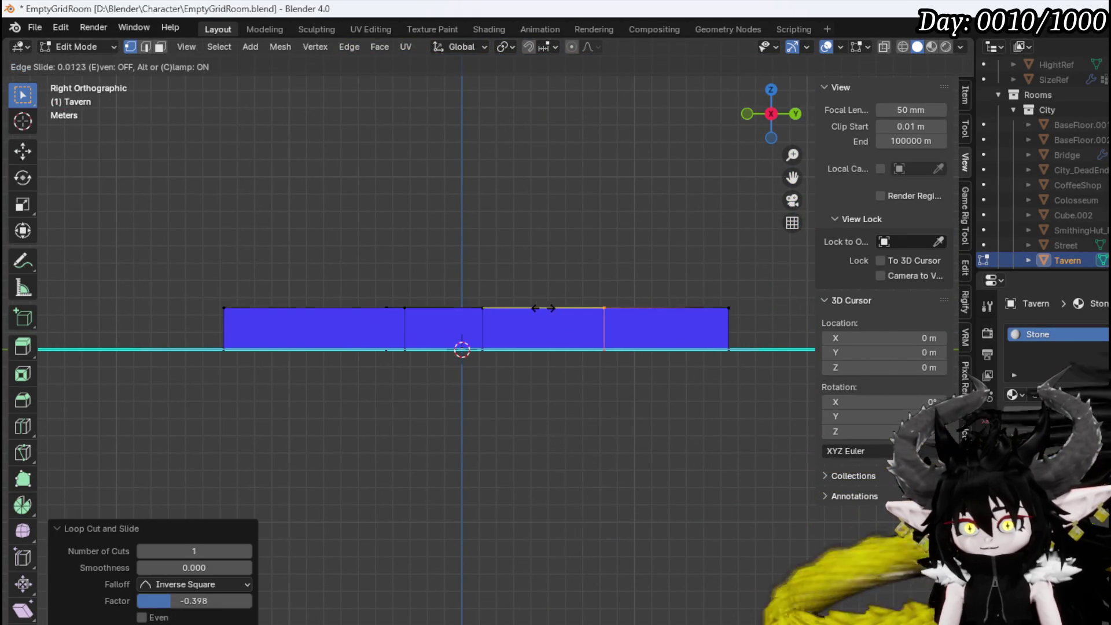
pyautogui.click(497, 309)
# Select the wall faces between the cuts and delete them to leave an opening
pyautogui.press('2')
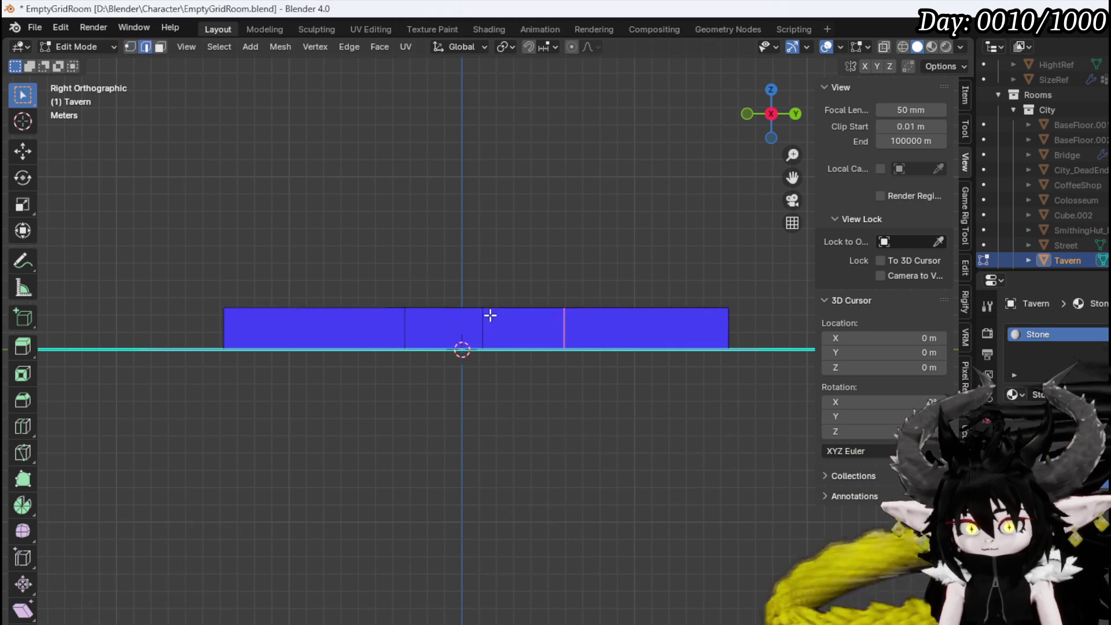
pyautogui.click(489, 315)
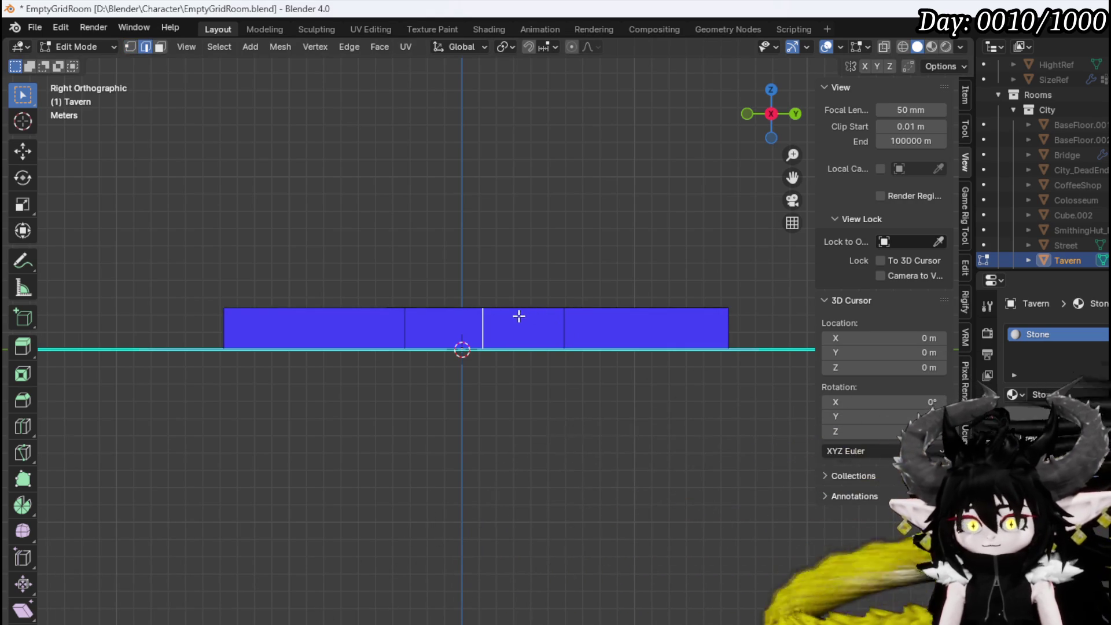
pyautogui.press('3')
pyautogui.click(516, 319)
pyautogui.keyDown('shift'); pyautogui.click(452, 322); pyautogui.keyUp('shift')
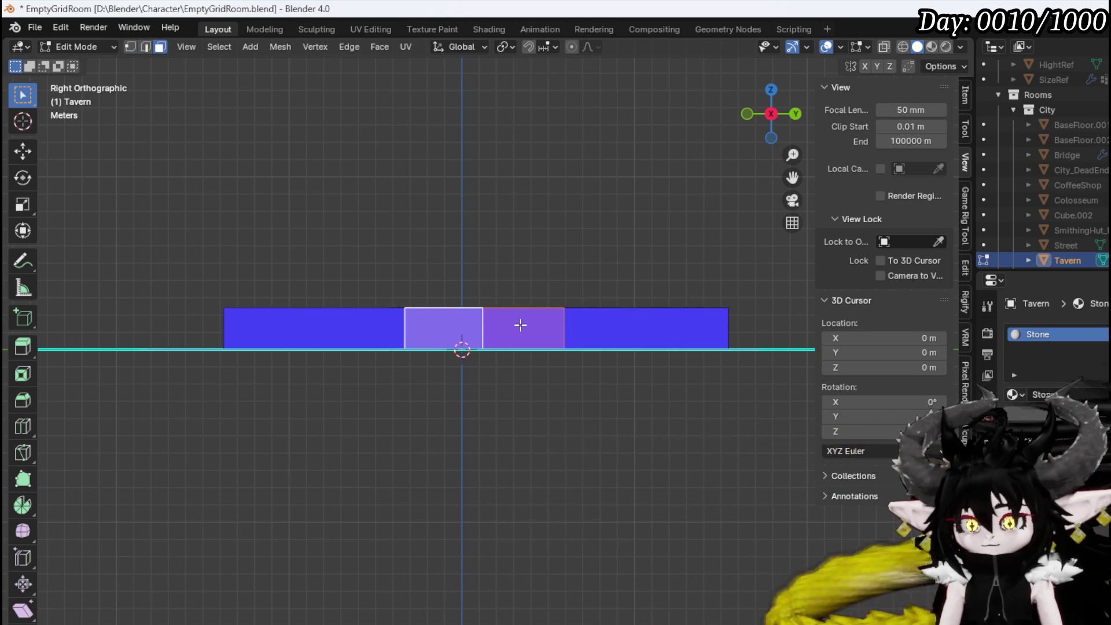
pyautogui.press('x')
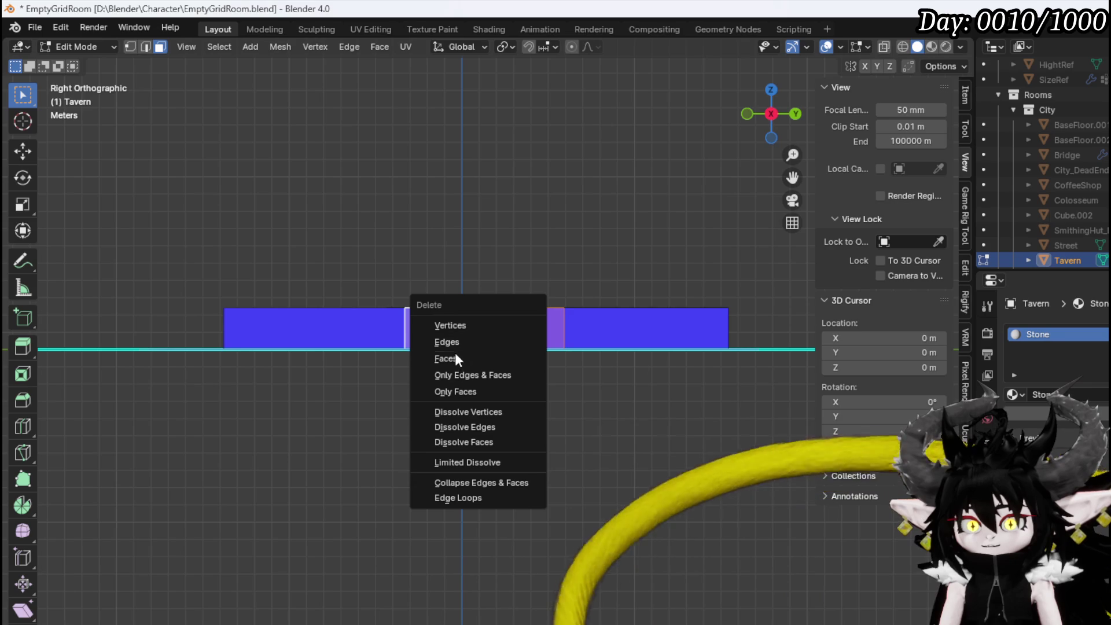
pyautogui.click(455, 359)
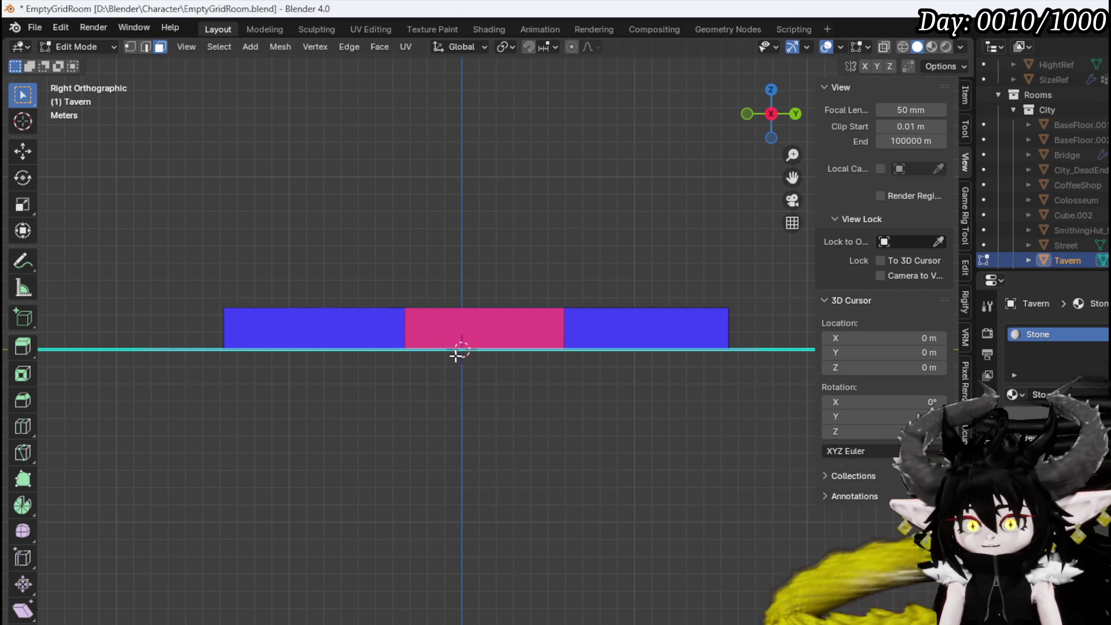
pyautogui.moveTo(454, 342)
pyautogui.mouseDown(button='middle')
pyautogui.moveTo(503, 384)
pyautogui.moveTo(574, 380)
pyautogui.moveTo(434, 293)
pyautogui.moveTo(504, 275)
pyautogui.moveTo(499, 353)
pyautogui.mouseUp(button='middle')
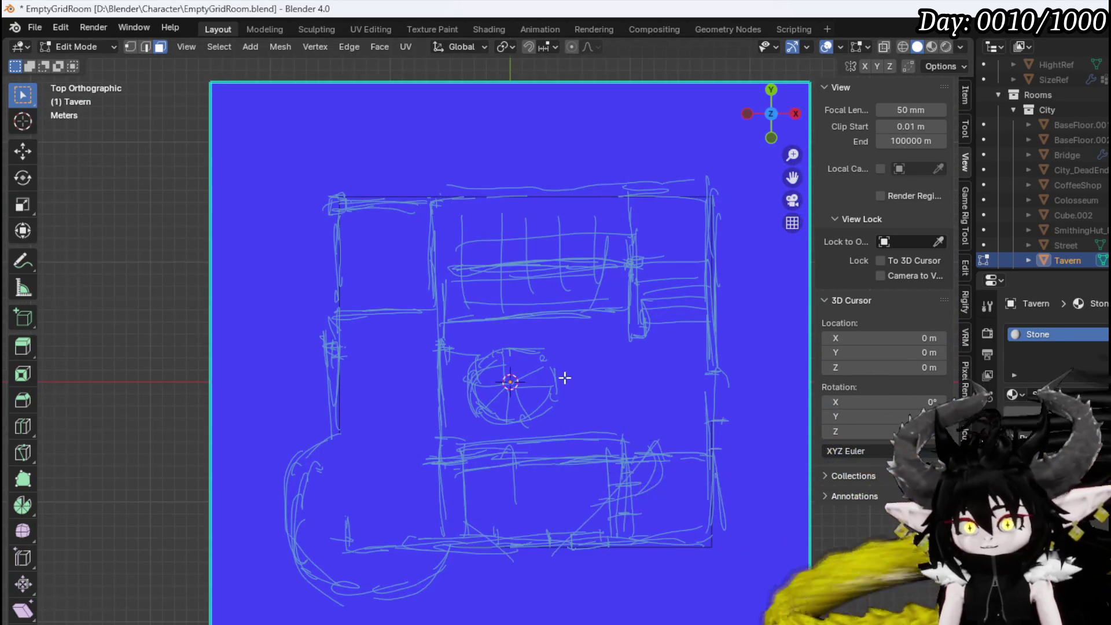
# Add a hexagonal circle mesh to the Tavern mesh in top view
pyautogui.keyDown('shift'); pyautogui.moveTo(563, 377); pyautogui.dragTo(484, 266, button='middle'); pyautogui.keyUp('shift')
pyautogui.press('2')
pyautogui.press('1')
pyautogui.moveTo(345, 465); pyautogui.dragTo(364, 423)
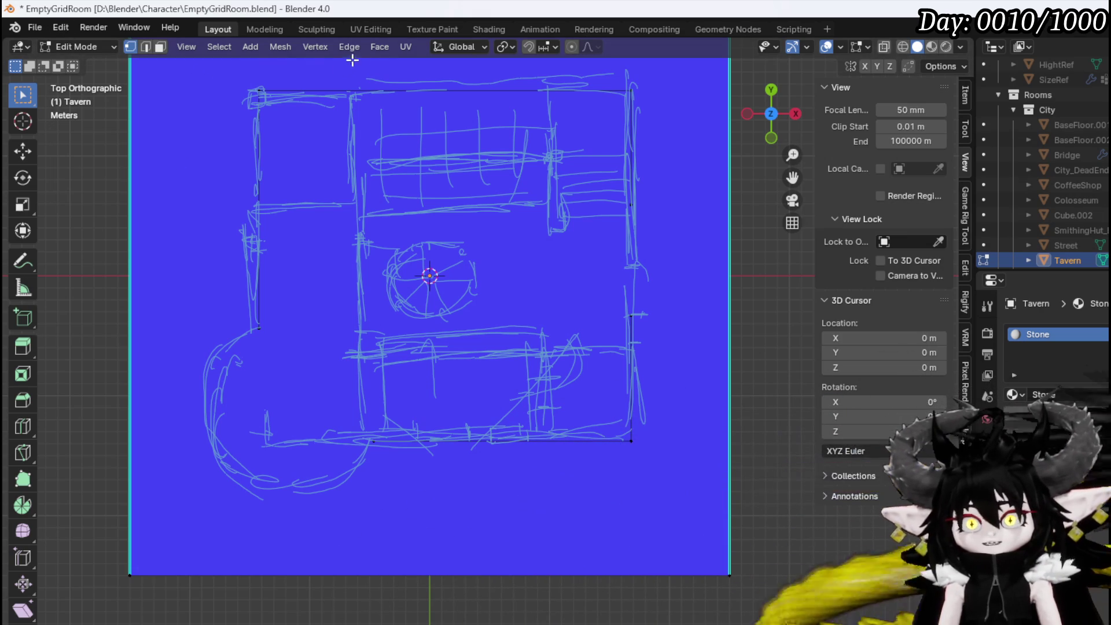
pyautogui.click(257, 46)
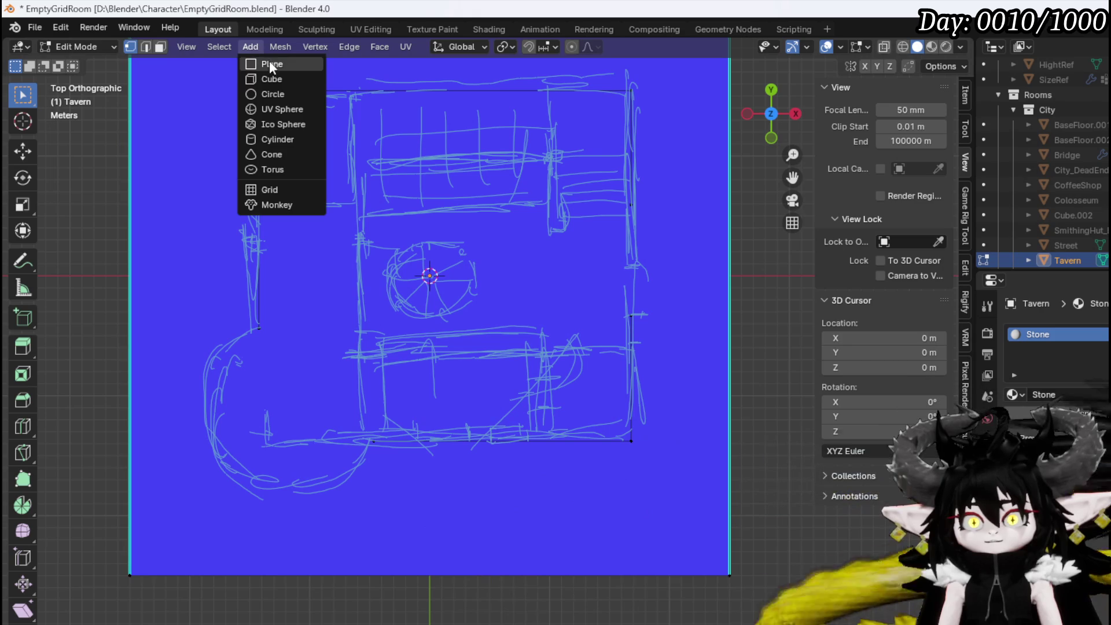
pyautogui.click(272, 94)
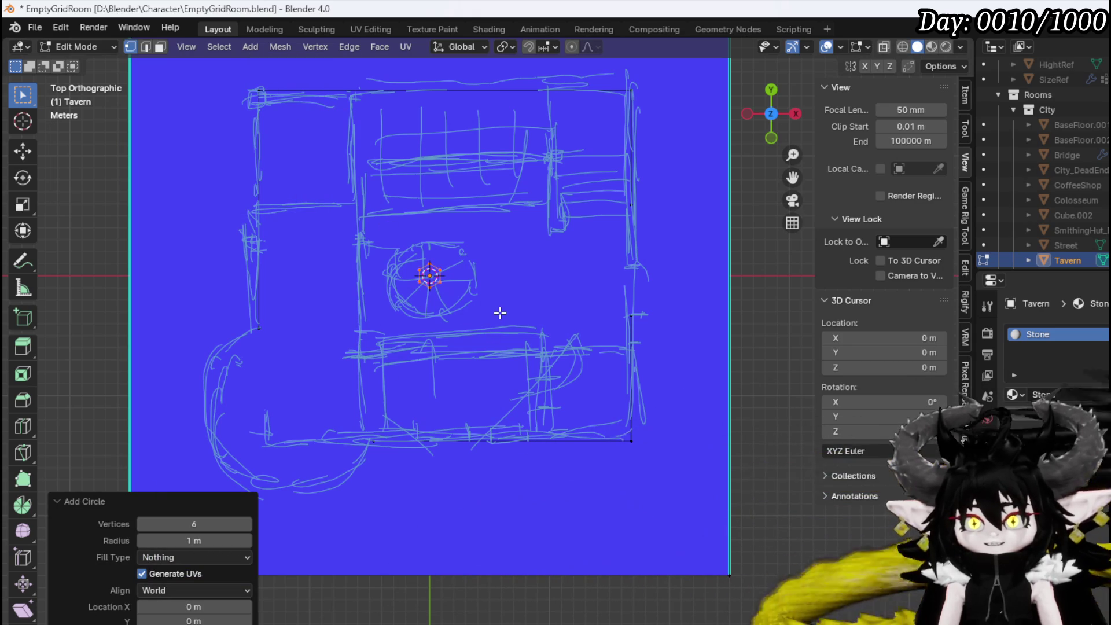
# Move, rotate and enlarge the hexagon over the sketch's rounded bottom-left corner
pyautogui.press('g')
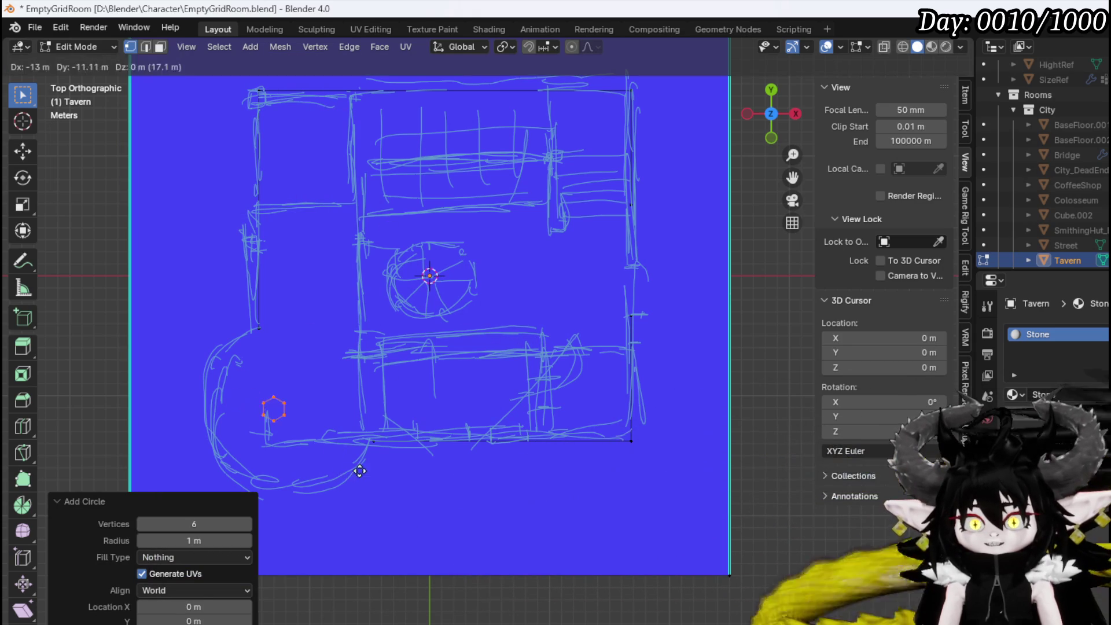
pyautogui.click(359, 466)
pyautogui.press('r')
pyautogui.click(394, 394)
pyautogui.press('s')
pyautogui.click(579, 452)
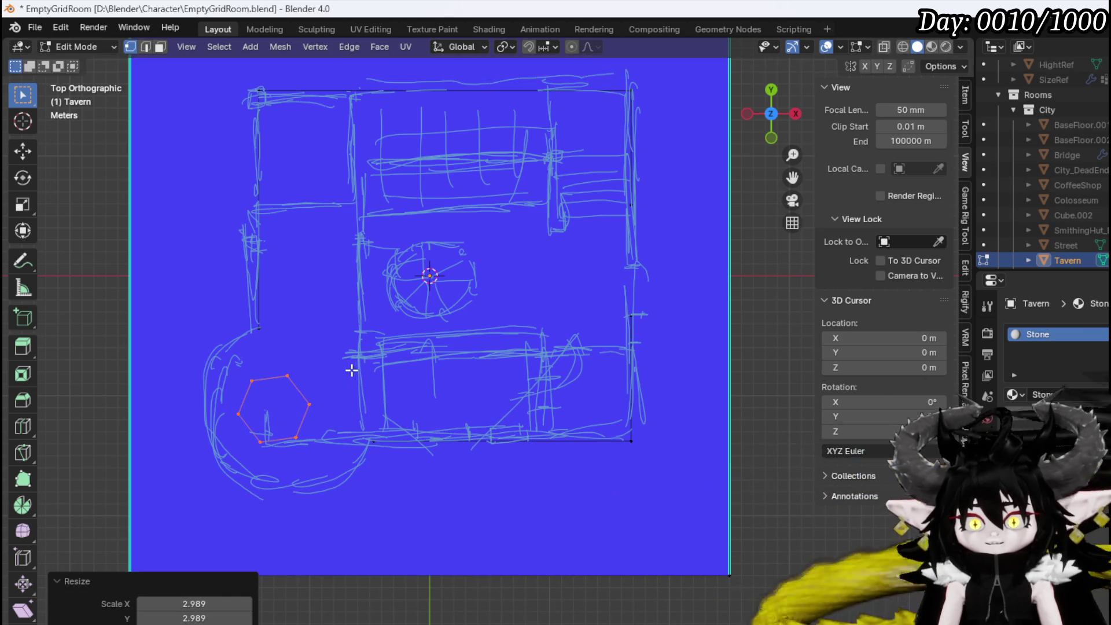
pyautogui.press('g')
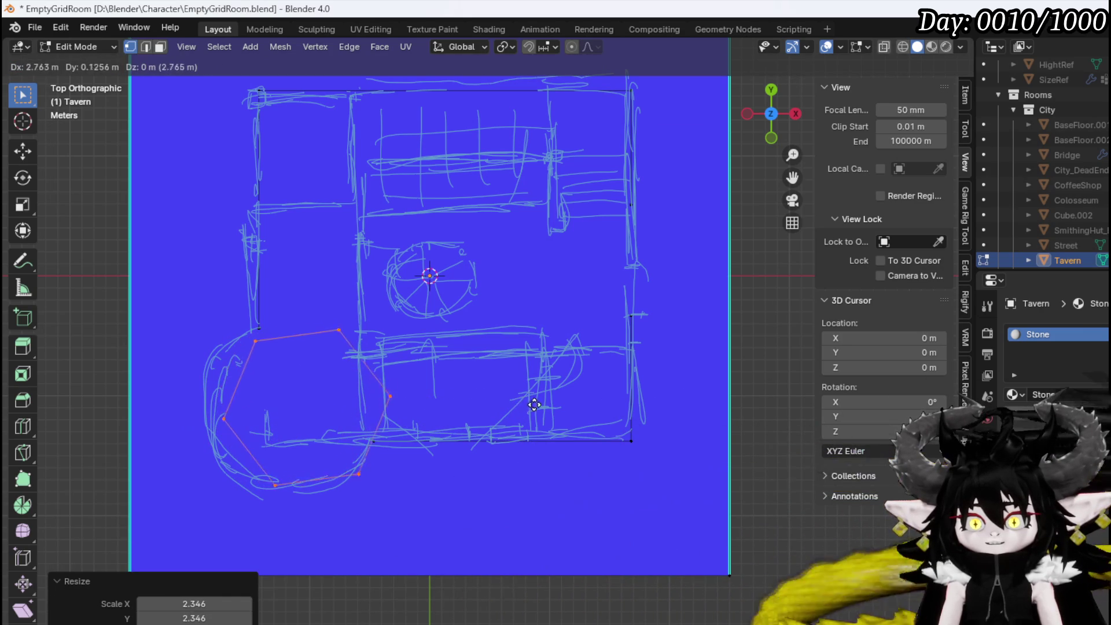
pyautogui.click(543, 400)
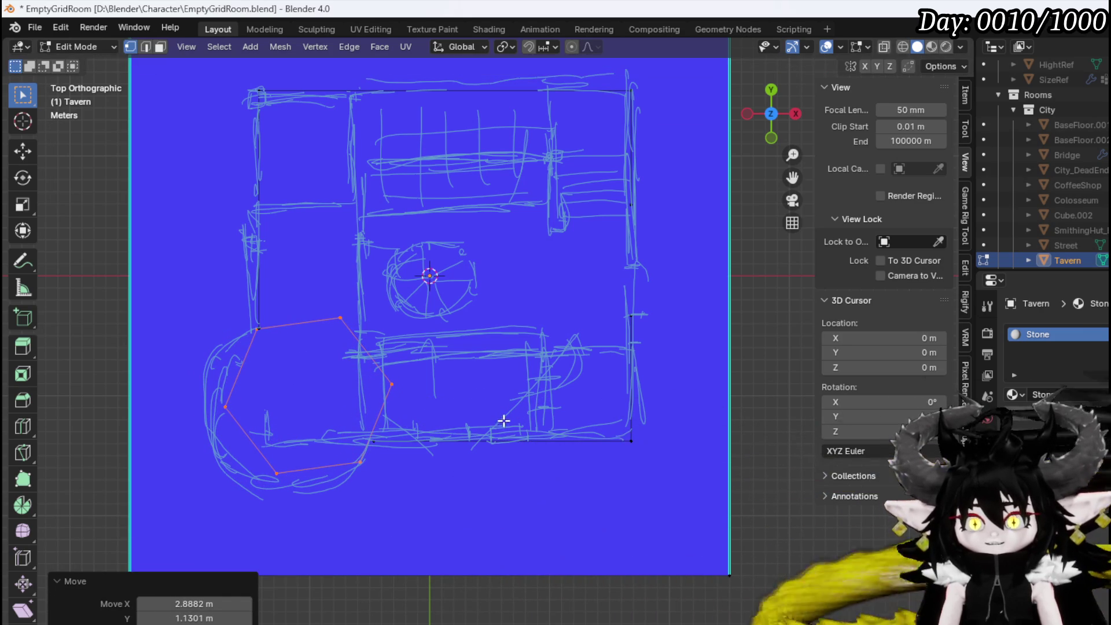
pyautogui.press('r')
pyautogui.click(519, 460)
pyautogui.press('g')
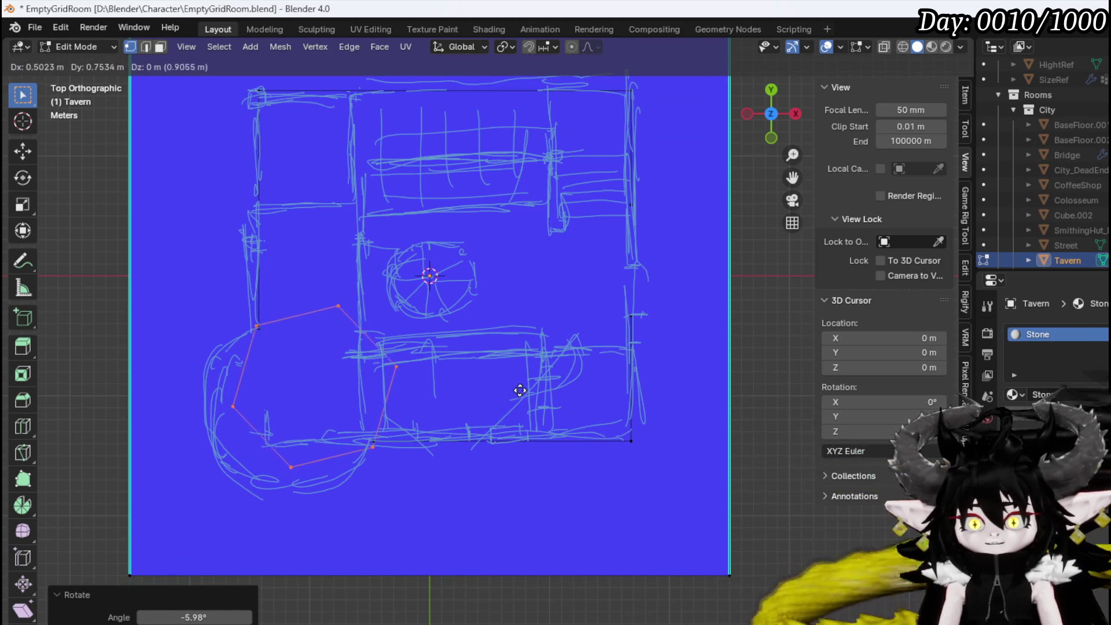
pyautogui.click(519, 391)
# Fine-tune the hexagon's size, position and rotation to match the rounded corner
pyautogui.press('s')
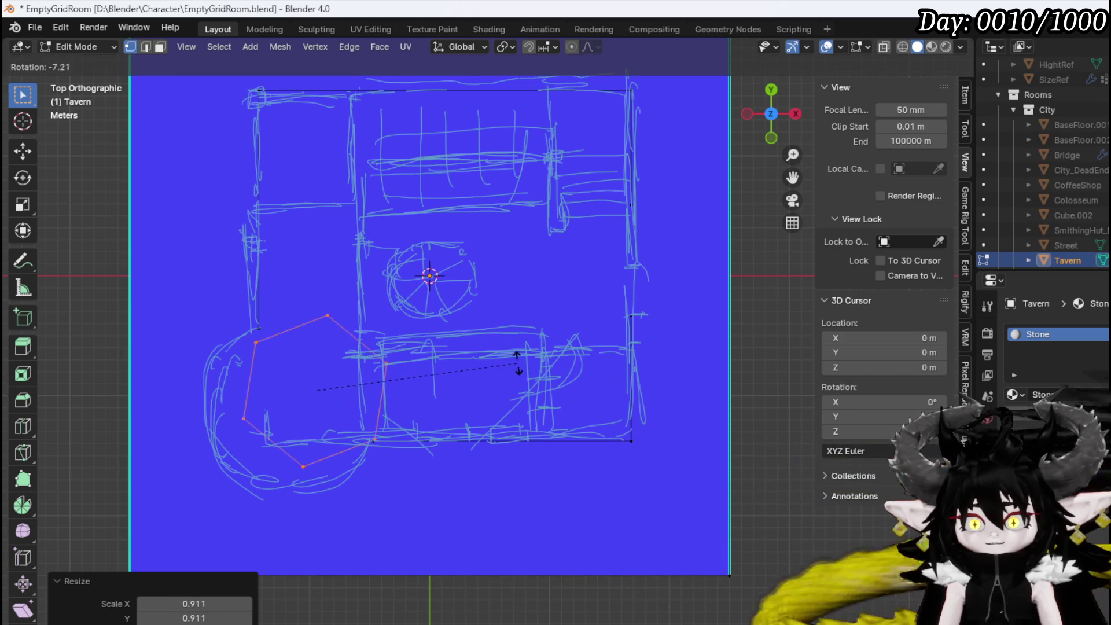
pyautogui.click(504, 377)
pyautogui.press('g')
pyautogui.click(494, 380)
pyautogui.press('r')
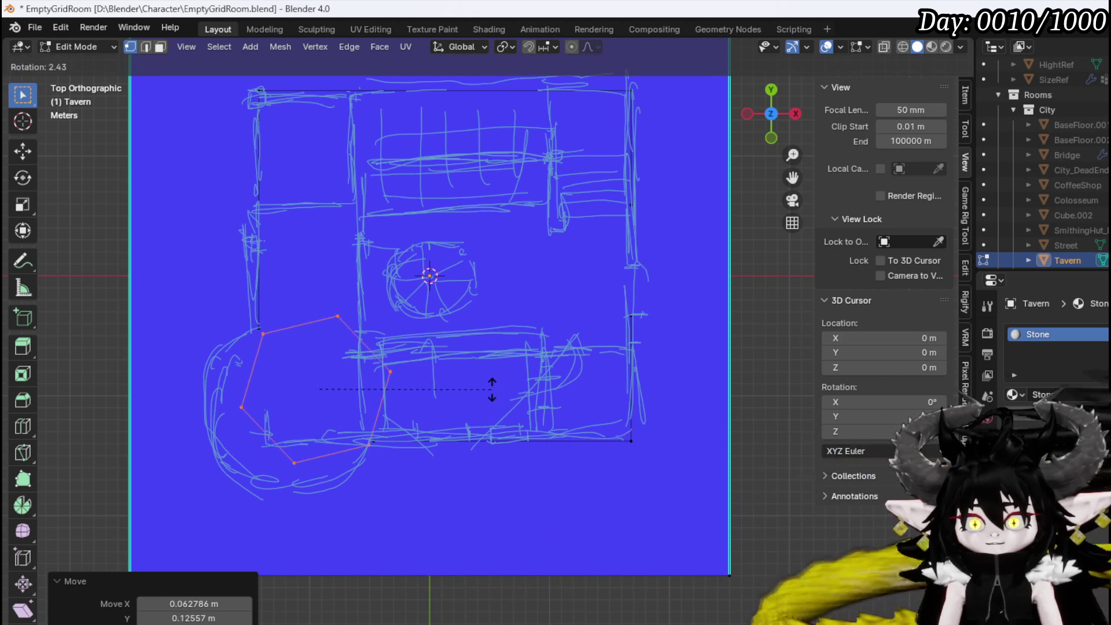
pyautogui.click(478, 385)
pyautogui.press('g')
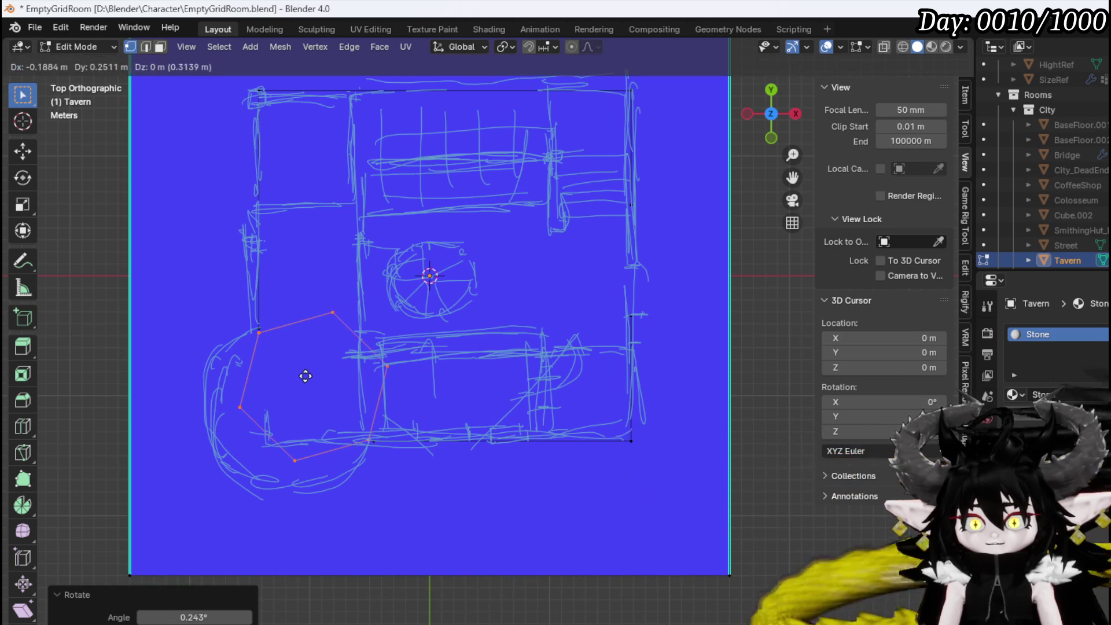
pyautogui.click(305, 377)
pyautogui.press('s')
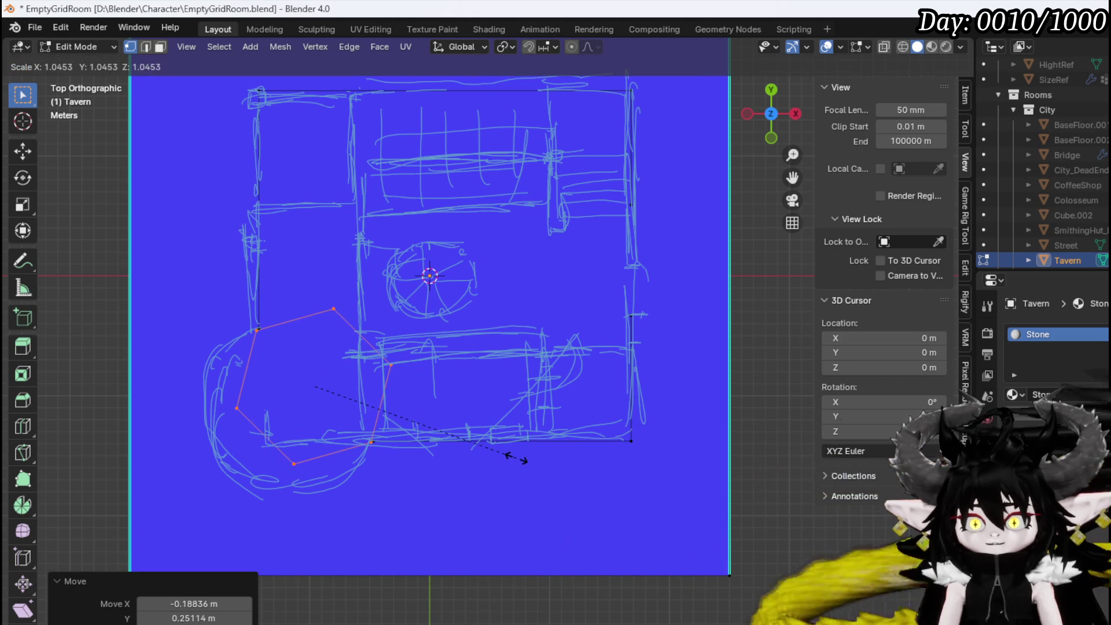
pyautogui.click(517, 458)
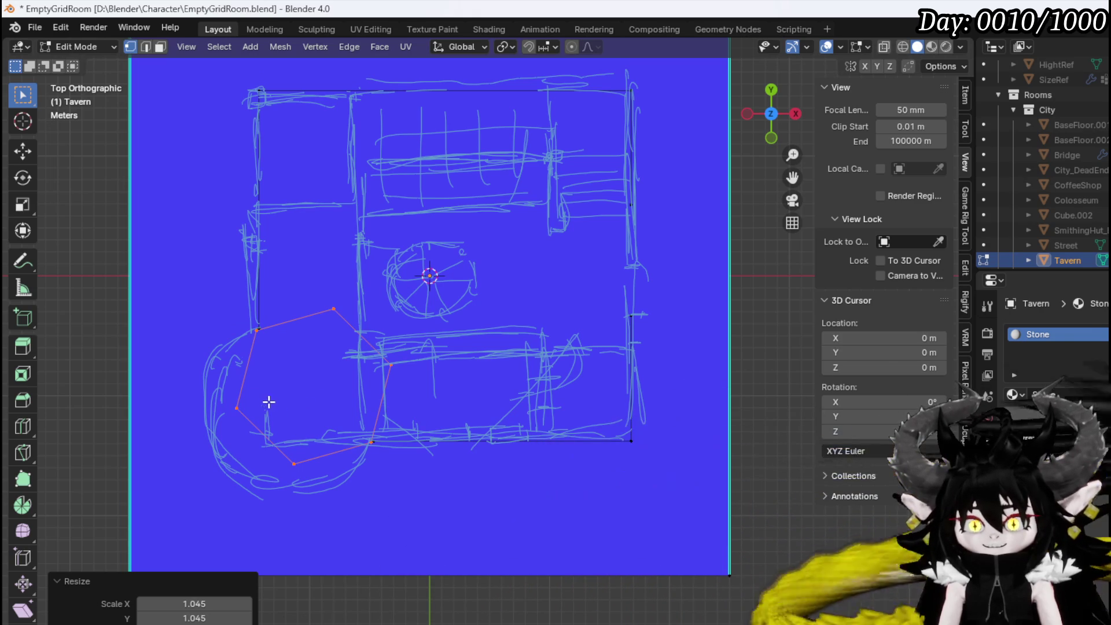
# Delete the hexagon's inner vertices near the wall, leaving an open curved outline
pyautogui.moveTo(431, 276); pyautogui.dragTo(432, 276)
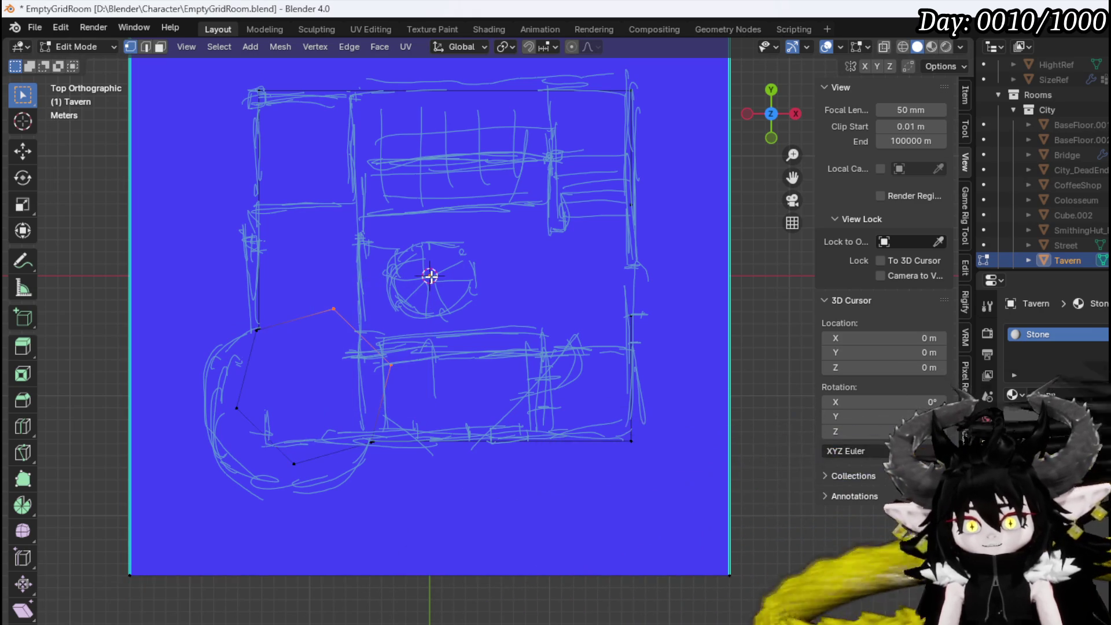
pyautogui.press('x')
pyautogui.press('x')
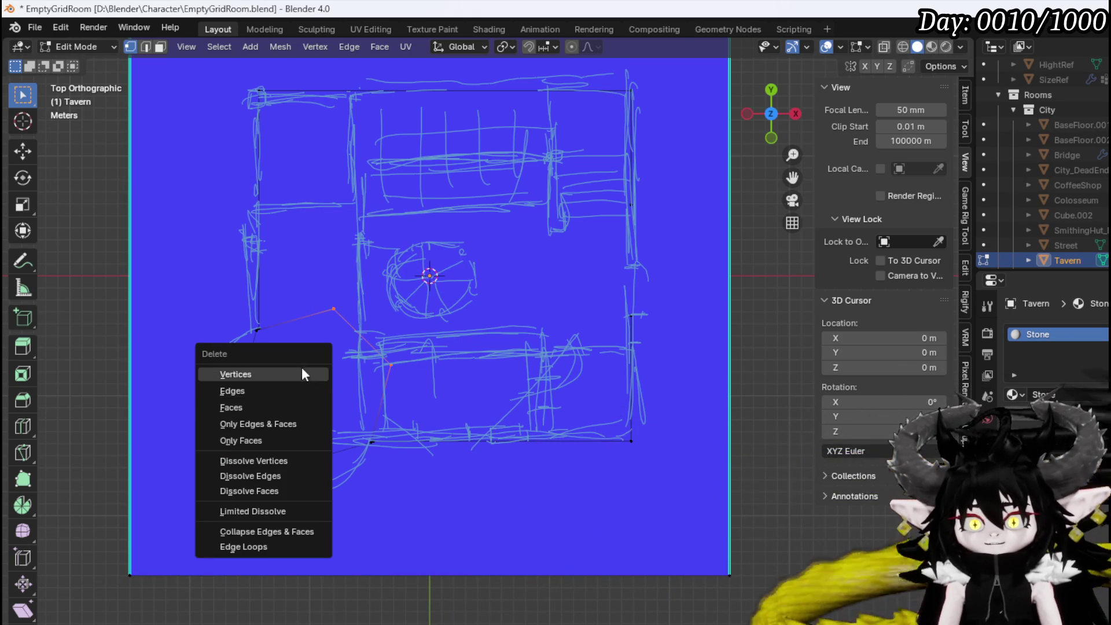
pyautogui.click(301, 367)
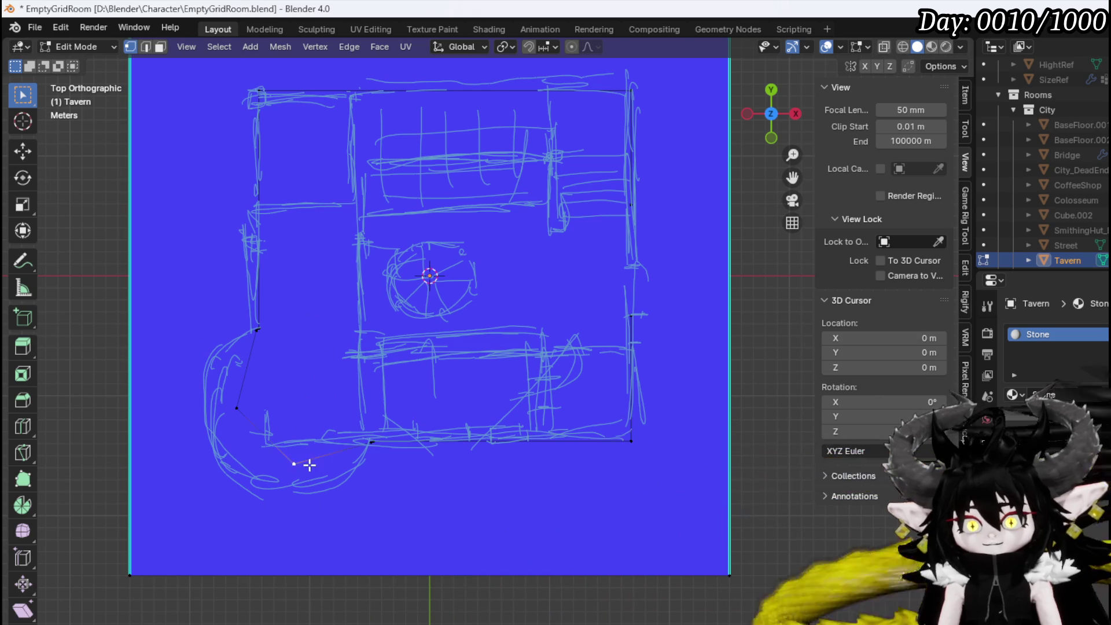
pyautogui.moveTo(291, 463)
pyautogui.mouseDown(button='middle')
pyautogui.moveTo(398, 427)
pyautogui.moveTo(441, 372)
pyautogui.mouseUp(button='middle')
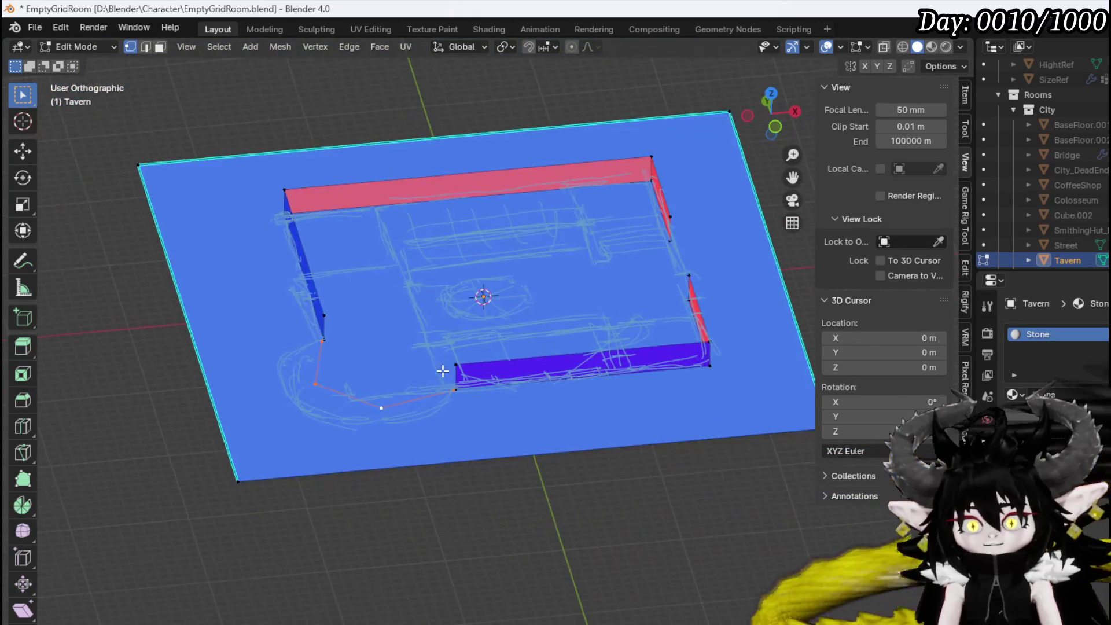
# Extrude the rounded corner outline straight up and recalculate its wall faces to point outward
pyautogui.scroll(5, 434, 399)
pyautogui.press('KP_1')
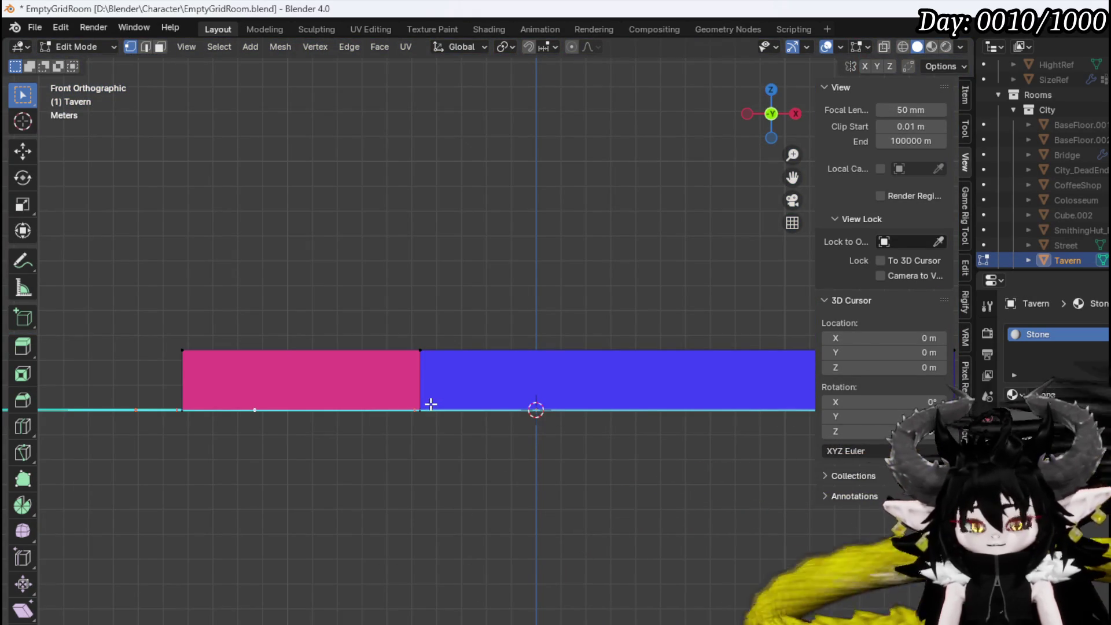
pyautogui.press('e')
pyautogui.press('z')
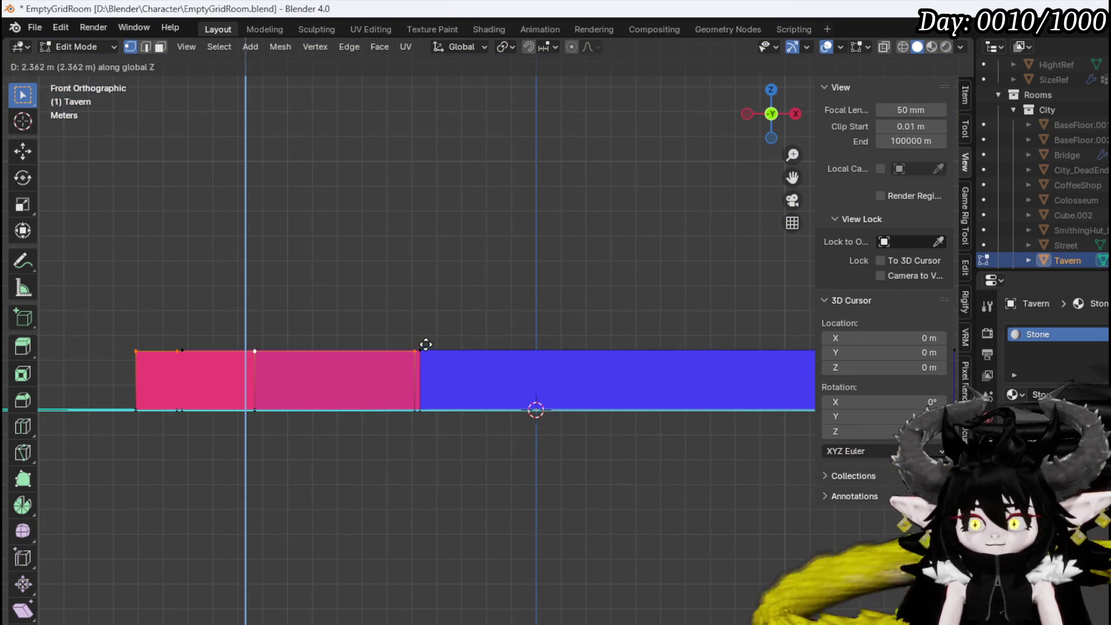
pyautogui.click(427, 345)
pyautogui.press('3')
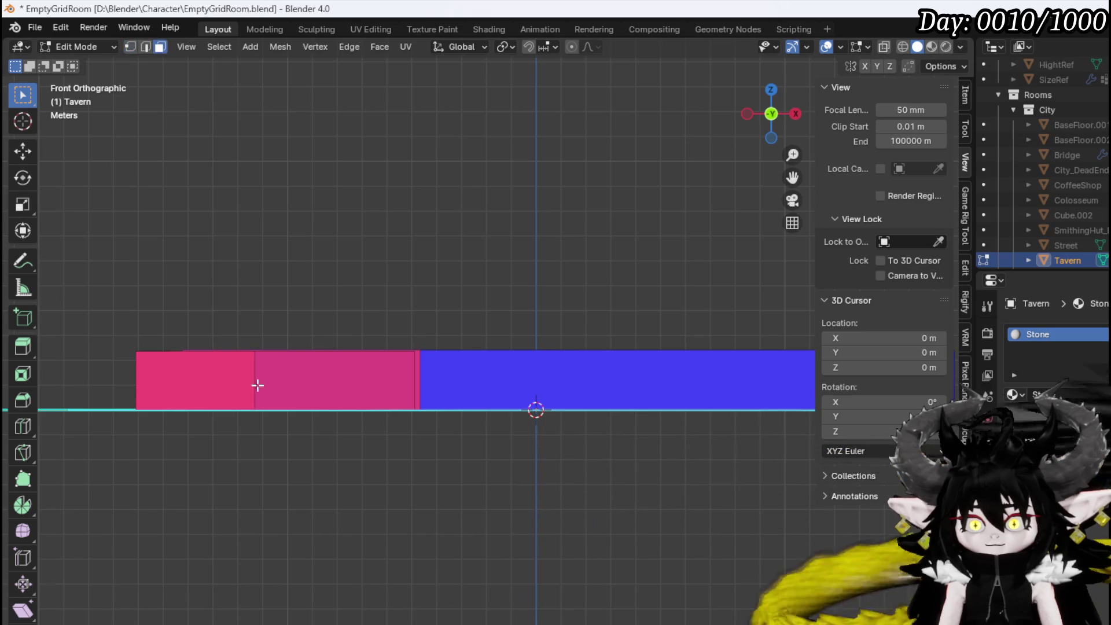
pyautogui.click(388, 399)
pyautogui.hotkey('ctrl', 'l')
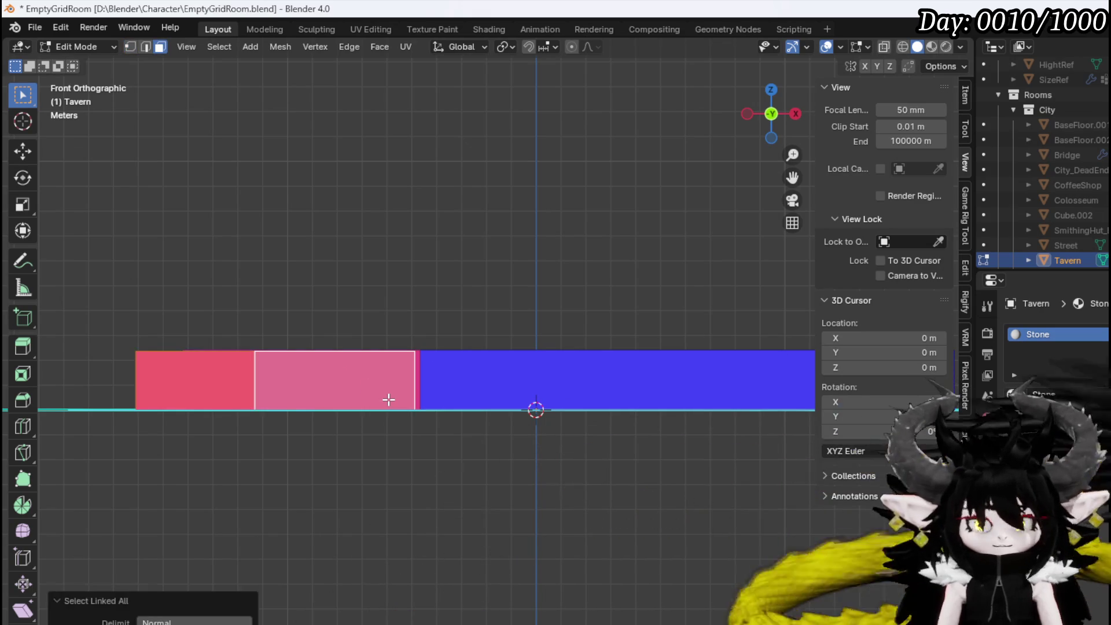
pyautogui.hotkey('shift', 'n')
pyautogui.moveTo(265, 362); pyautogui.dragTo(310, 422, button='middle')
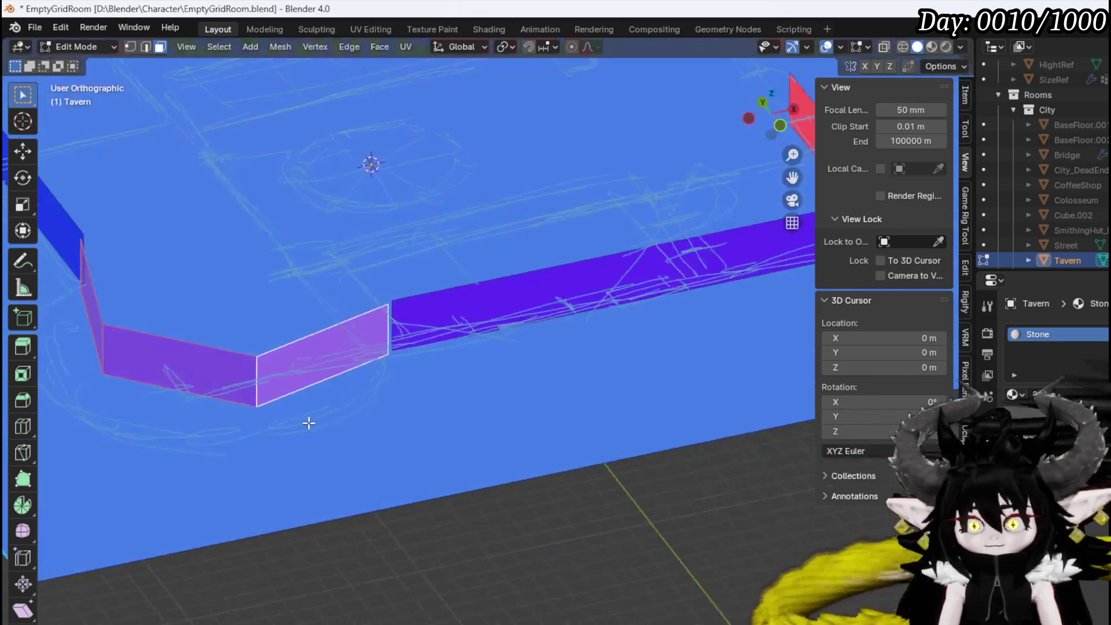
# Set the first new corner wall's top edge to Z 2.5 m in the N-panel
pyautogui.press('1')
pyautogui.scroll(5, 337, 363)
pyautogui.scroll(-3, 405, 370)
pyautogui.click(479, 371)
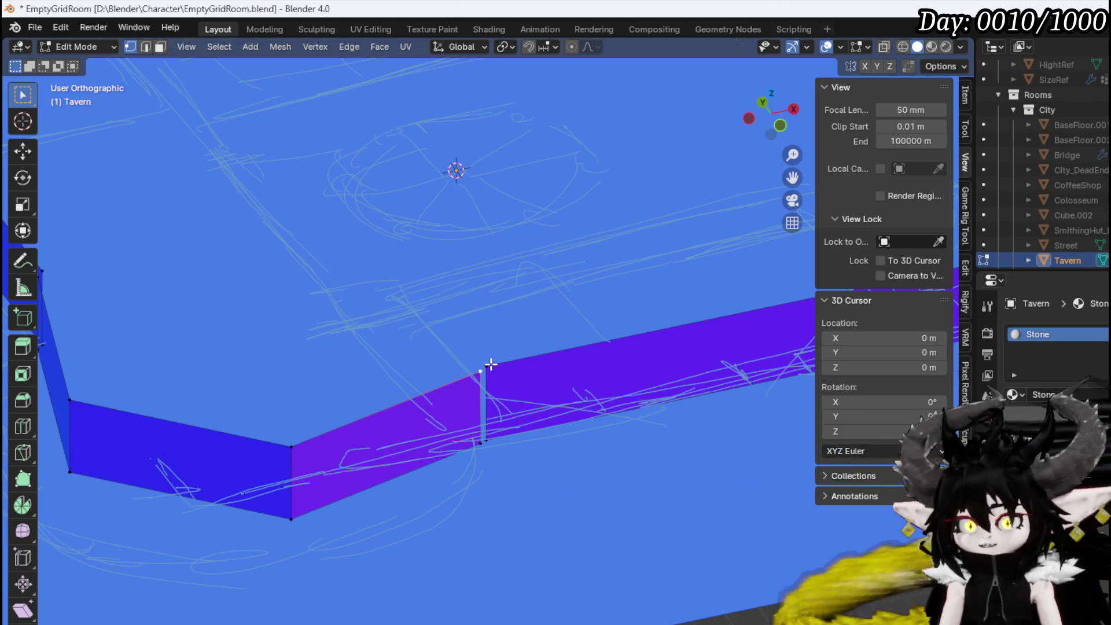
pyautogui.moveTo(688, 351)
pyautogui.mouseDown(button='middle')
pyautogui.moveTo(752, 290)
pyautogui.moveTo(915, 209)
pyautogui.mouseUp(button='middle')
pyautogui.click(965, 105)
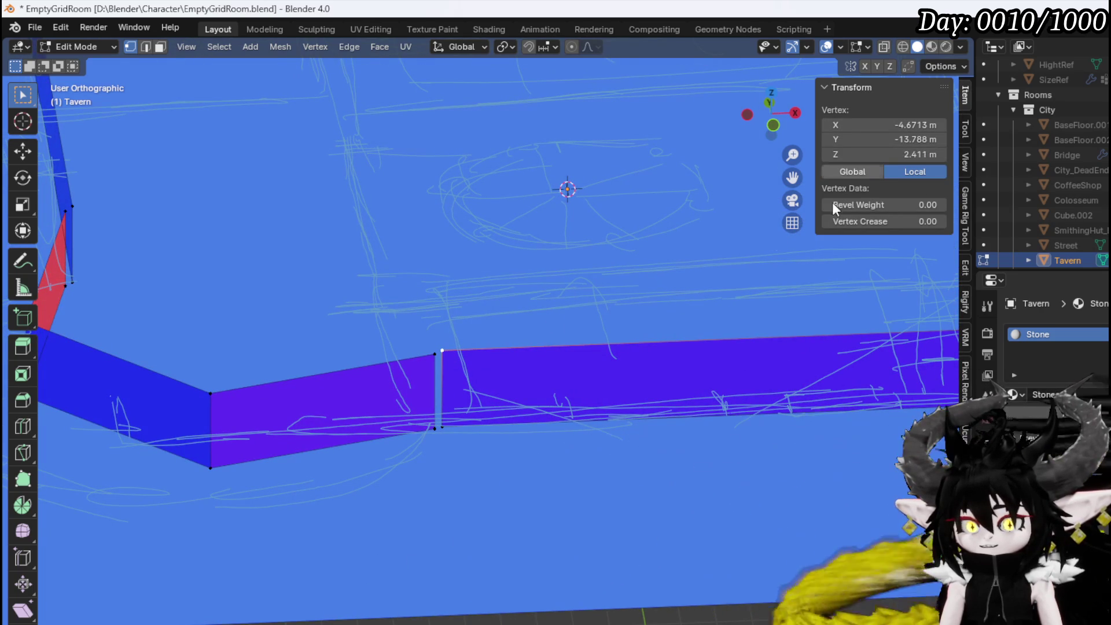
pyautogui.click(584, 347)
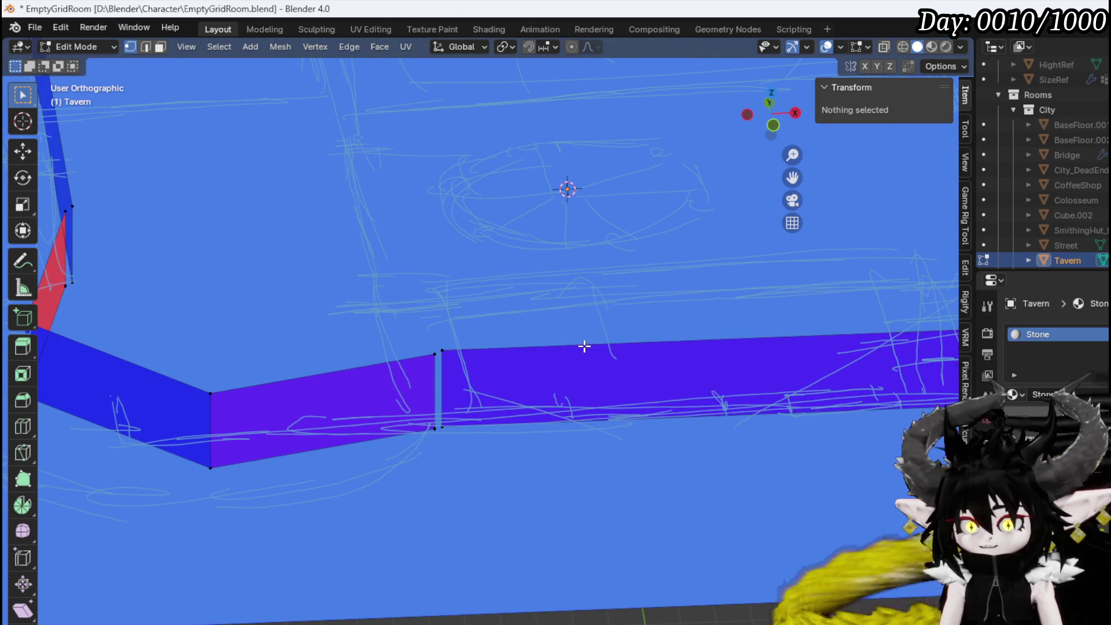
pyautogui.keyDown('alt'); pyautogui.click(585, 346); pyautogui.keyUp('alt')
pyautogui.click(873, 154)
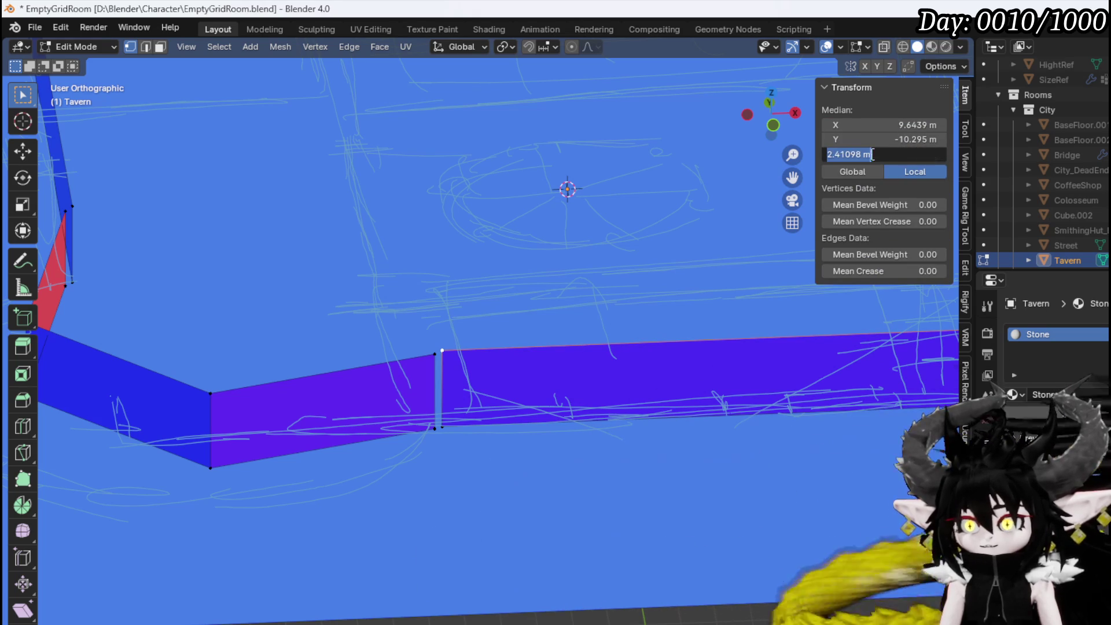
pyautogui.write('2.5')
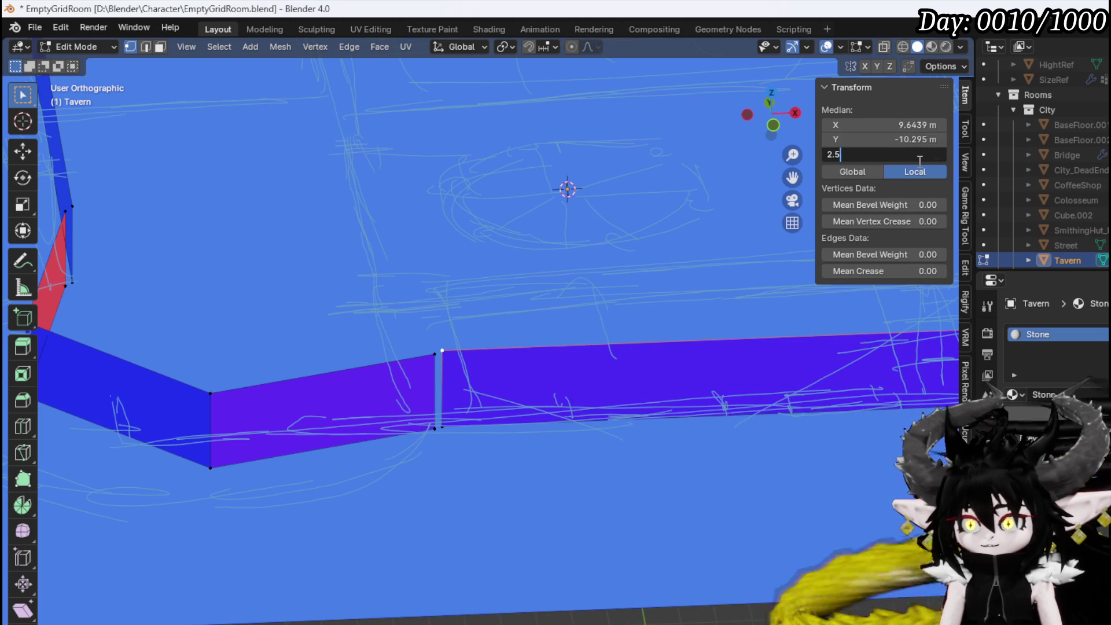
pyautogui.press('Return')
# Set the other new wall's top edges to Z 2.5 m as well
pyautogui.click(356, 368)
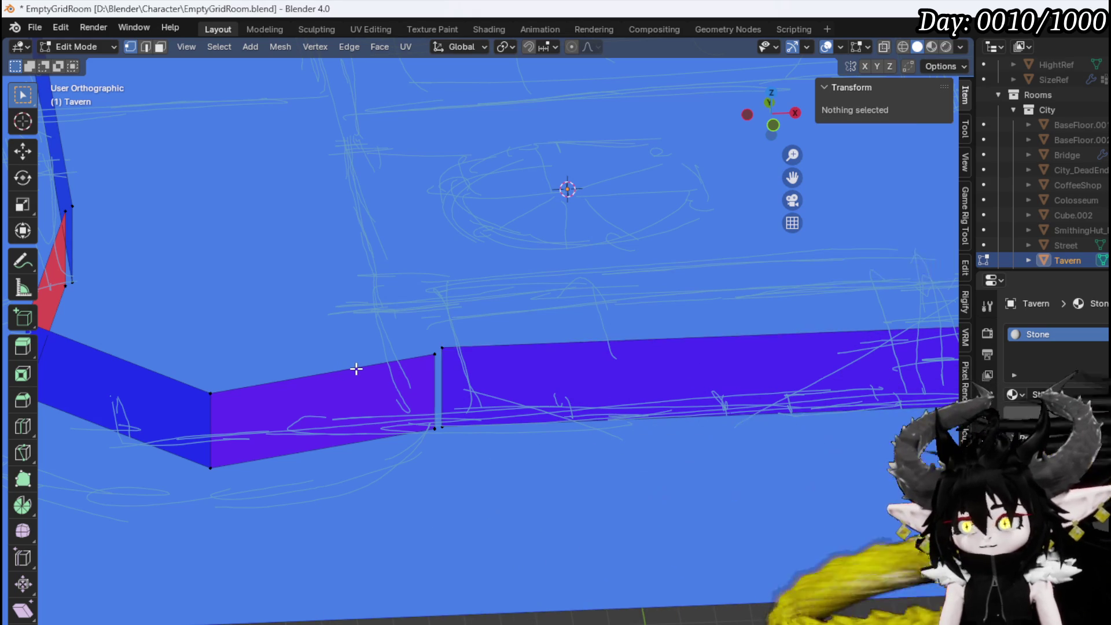
pyautogui.keyDown('alt'); pyautogui.click(356, 369); pyautogui.keyUp('alt')
pyautogui.click(891, 154)
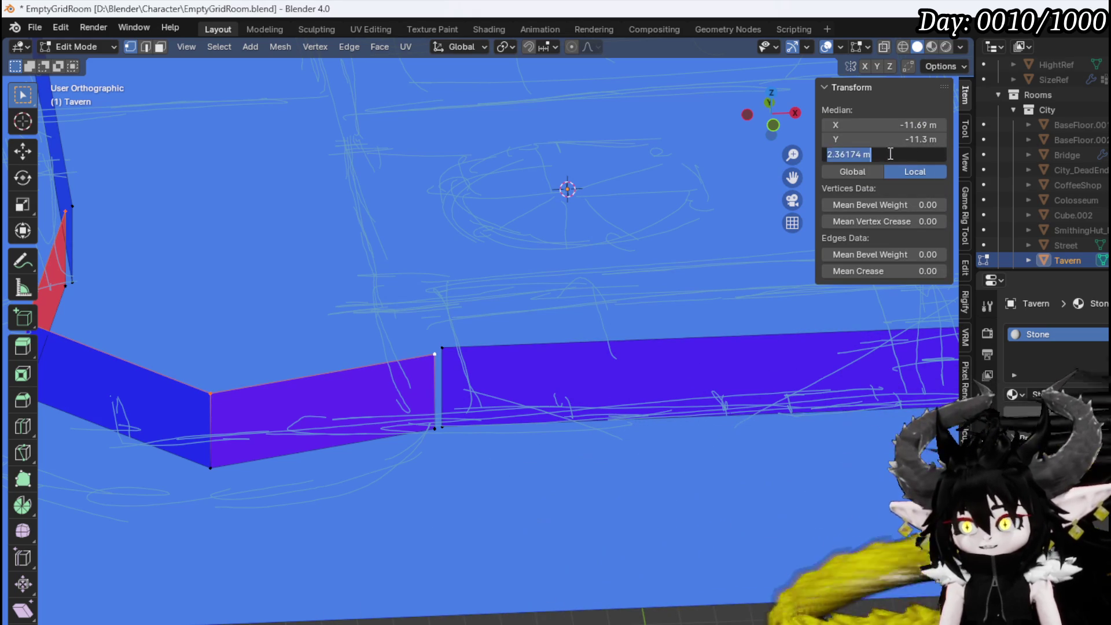
pyautogui.moveTo(836, 152); pyautogui.dragTo(925, 158)
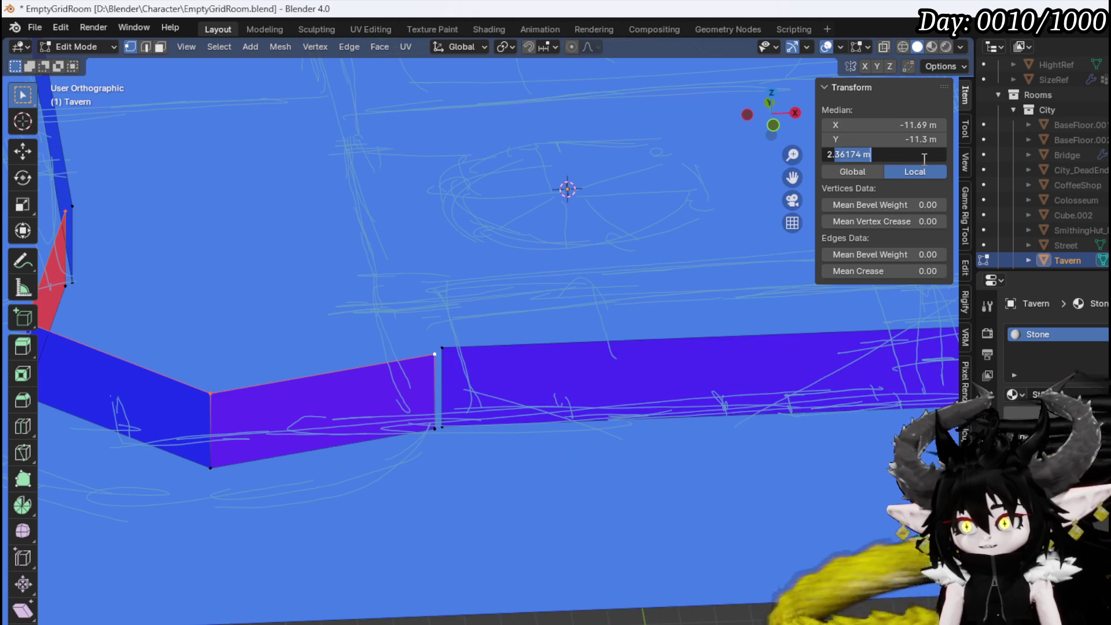
pyautogui.write('2.5')
pyautogui.press('Return')
# Merge the bottom and top vertex pairs closing the first wall gap
pyautogui.moveTo(322, 365)
pyautogui.mouseDown(button='middle')
pyautogui.moveTo(335, 322)
pyautogui.moveTo(301, 345)
pyautogui.moveTo(310, 347)
pyautogui.mouseUp(button='middle')
pyautogui.scroll(3, 422, 367)
pyautogui.scroll(3, 411, 461)
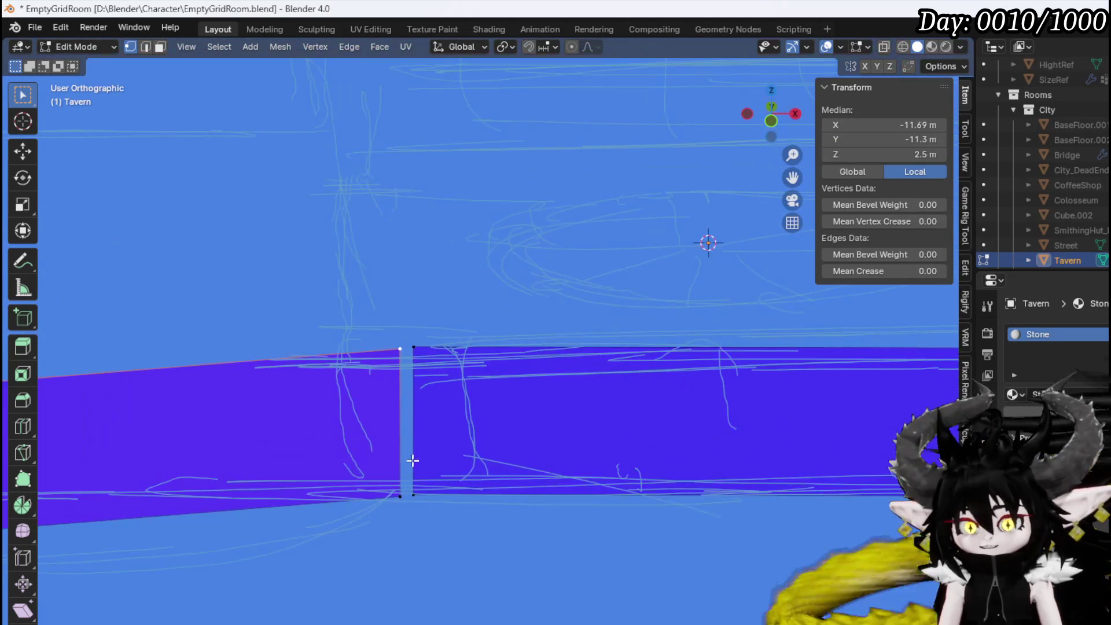
pyautogui.click(410, 496)
pyautogui.keyDown('shift'); pyautogui.click(413, 495); pyautogui.keyUp('shift')
pyautogui.press('m')
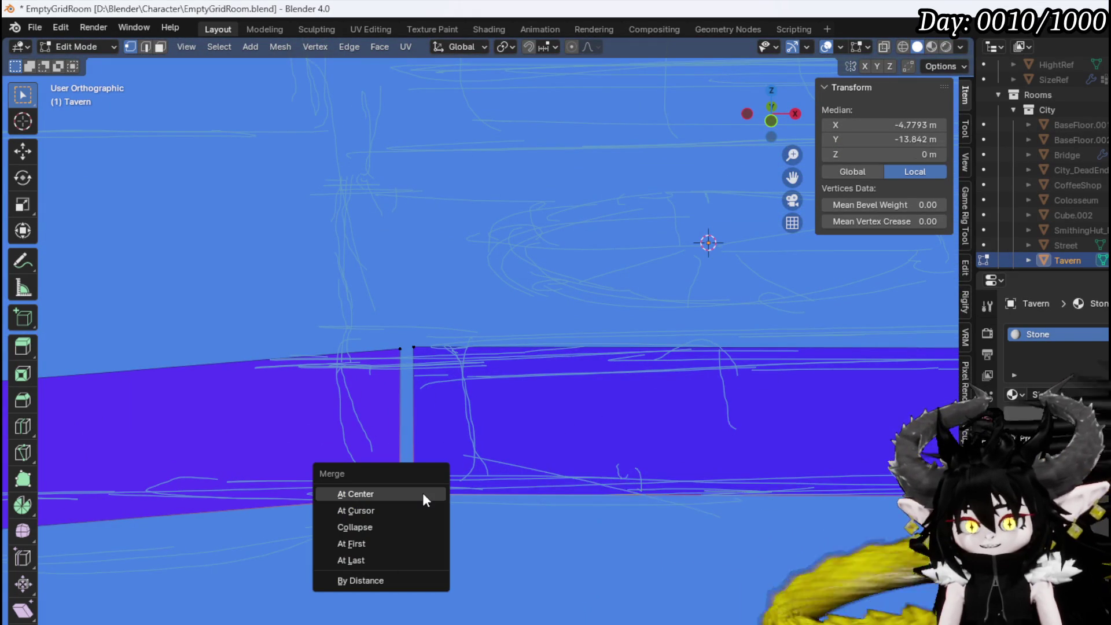
pyautogui.click(360, 560)
pyautogui.click(400, 349)
pyautogui.keyDown('shift'); pyautogui.click(414, 347); pyautogui.keyUp('shift')
pyautogui.press('m')
pyautogui.click(425, 345)
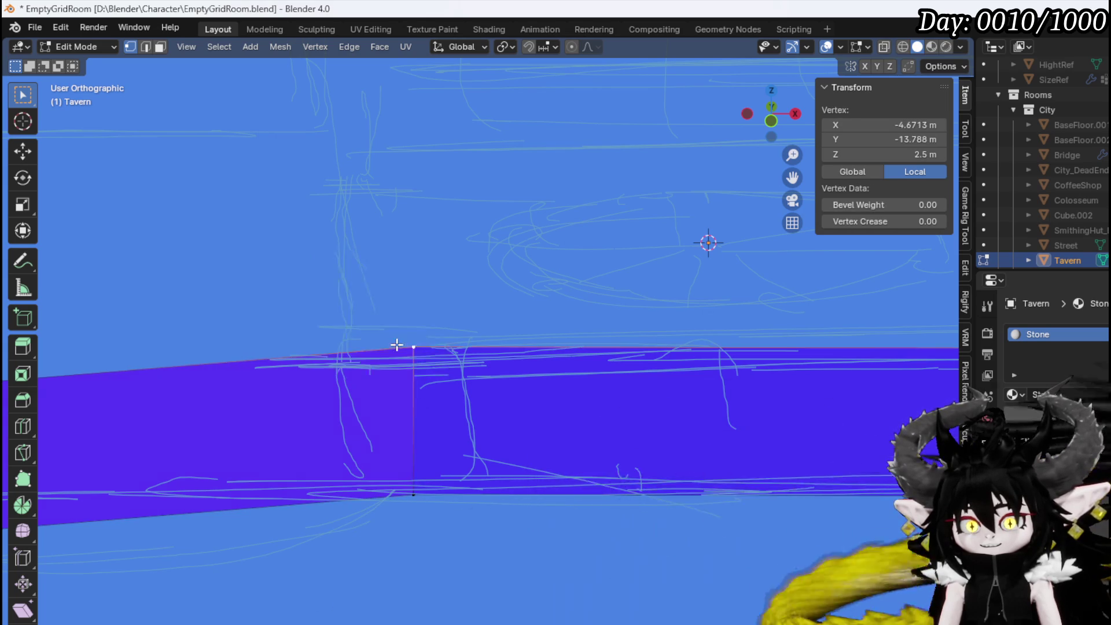
# Merge the bottom and top vertex pairs closing the second wall gap
pyautogui.scroll(-2, 729, 527)
pyautogui.moveTo(729, 527)
pyautogui.mouseDown(button='middle')
pyautogui.moveTo(469, 476)
pyautogui.moveTo(330, 565)
pyautogui.mouseUp(button='middle')
pyautogui.click(349, 560)
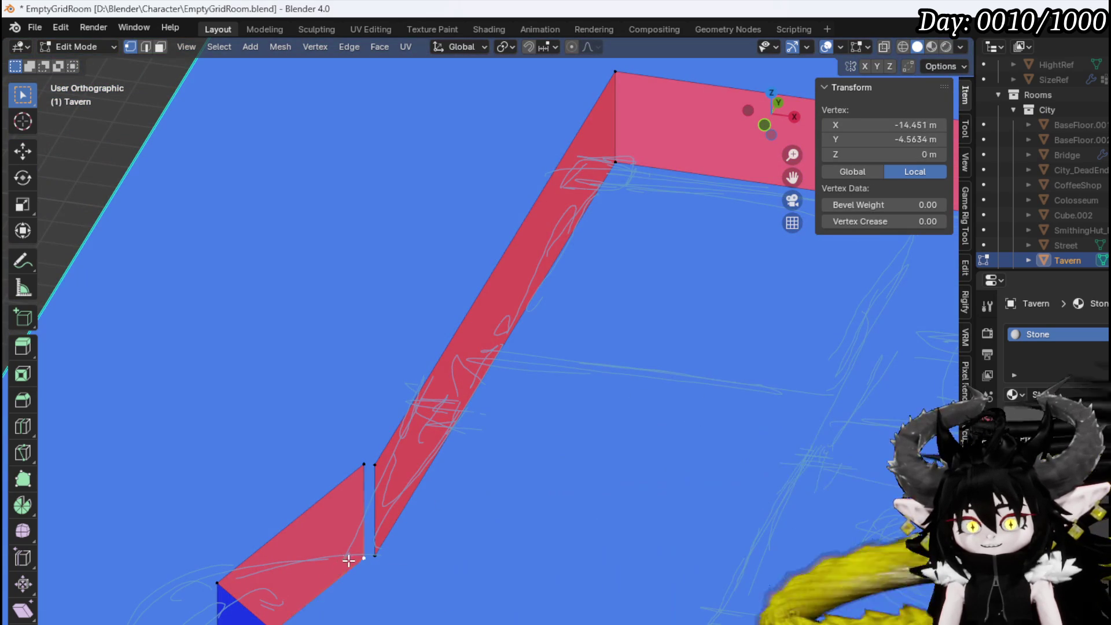
pyautogui.keyDown('shift'); pyautogui.click(379, 557); pyautogui.keyUp('shift')
pyautogui.press('m')
pyautogui.click(380, 559)
pyautogui.click(372, 466)
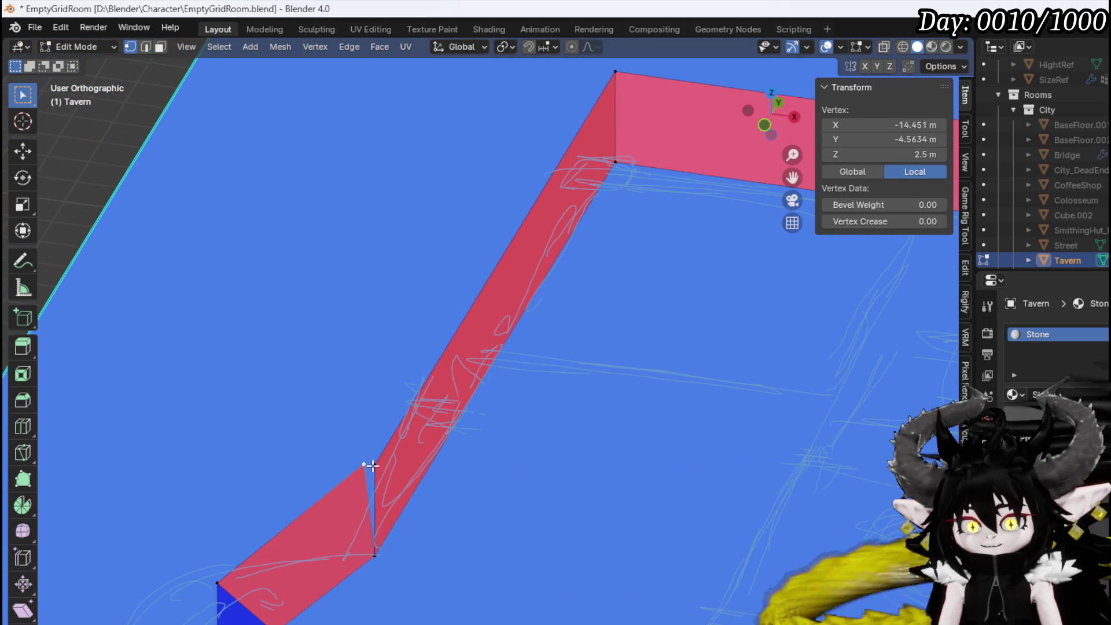
pyautogui.keyDown('shift'); pyautogui.click(380, 464); pyautogui.keyUp('shift')
pyautogui.press('m')
pyautogui.click(380, 463)
pyautogui.moveTo(380, 464)
pyautogui.mouseDown(button='middle')
pyautogui.moveTo(496, 464)
pyautogui.moveTo(568, 397)
pyautogui.moveTo(473, 378)
pyautogui.mouseUp(button='middle')
pyautogui.click(469, 366)
# Lower the walls' top edge loop and set its Z height to 0.3 m
pyautogui.keyDown('alt'); pyautogui.click(517, 371); pyautogui.keyUp('alt')
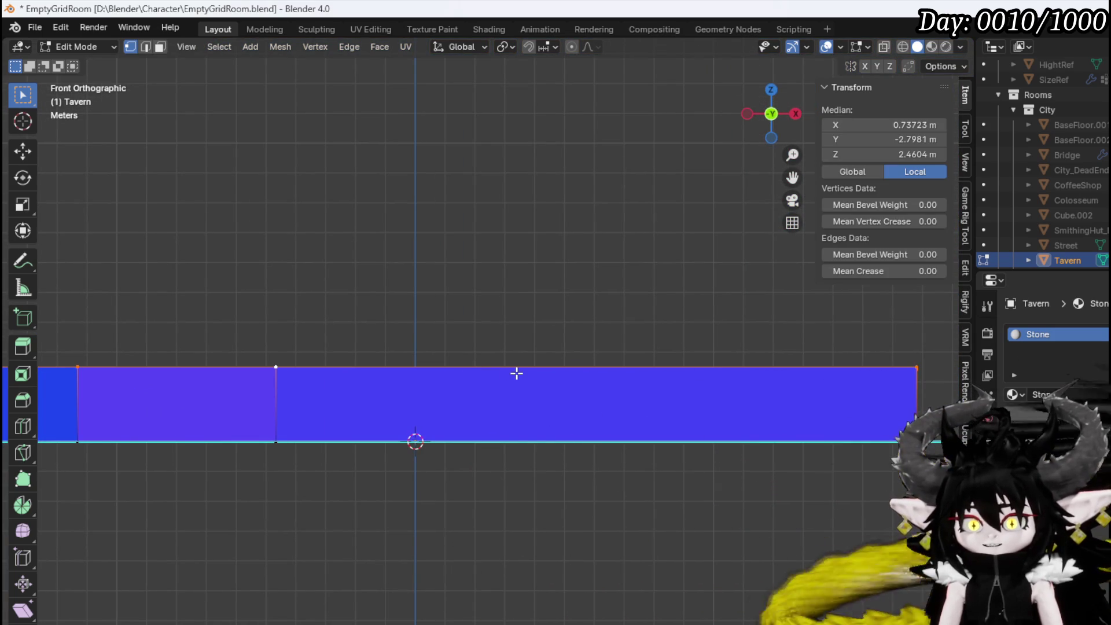
pyautogui.press('g')
pyautogui.press('z')
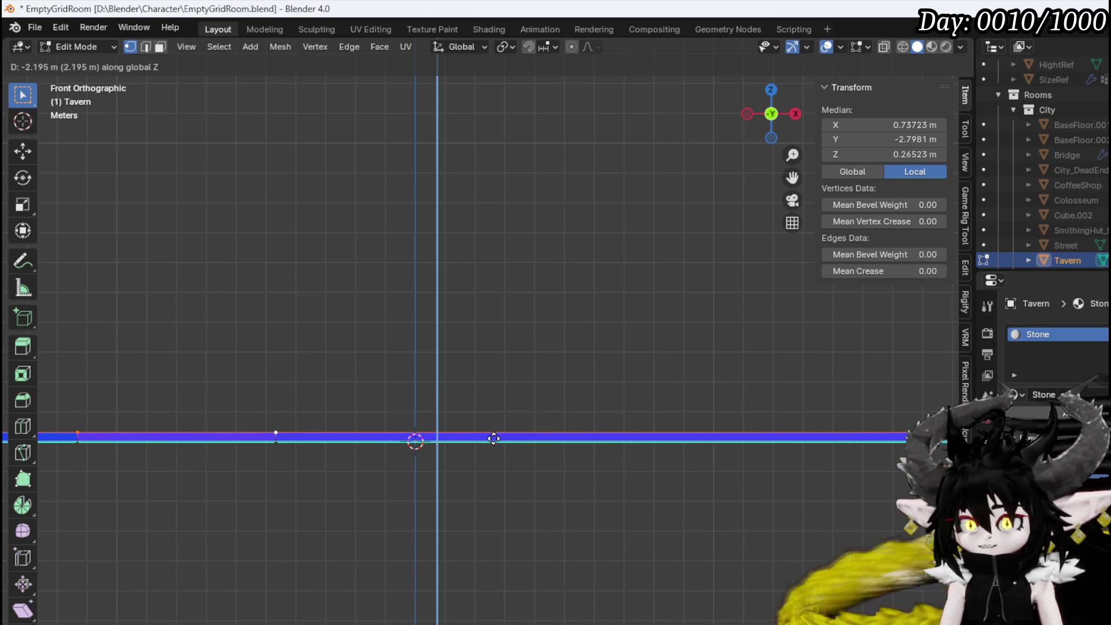
pyautogui.click(494, 438)
pyautogui.click(902, 155)
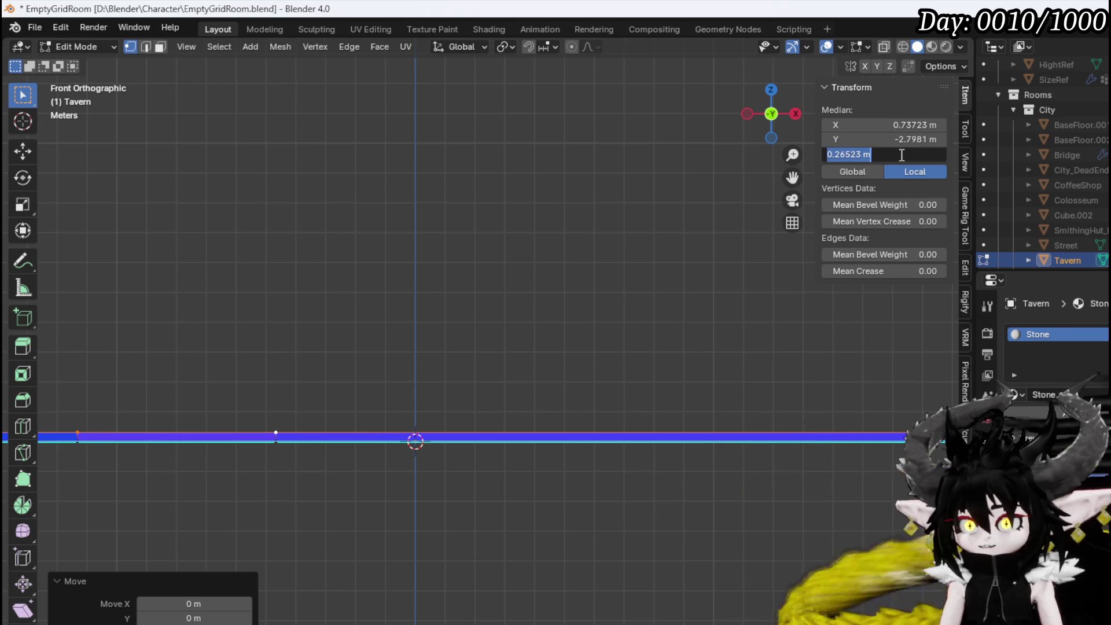
pyautogui.write('0.3')
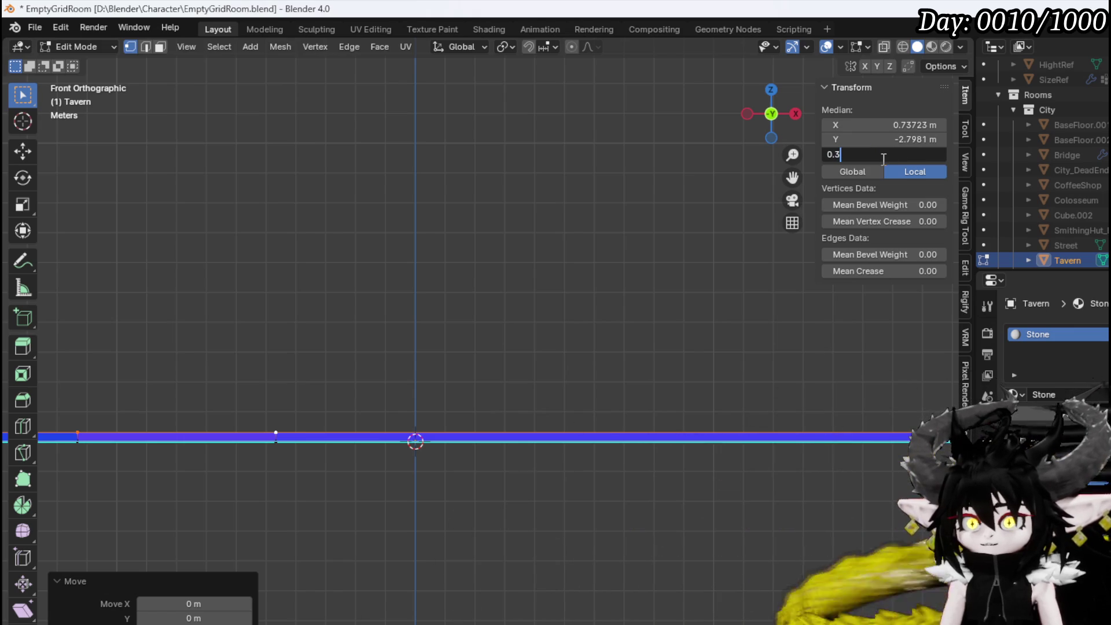
pyautogui.press('Return')
pyautogui.moveTo(603, 260)
pyautogui.mouseDown(button='middle')
pyautogui.moveTo(504, 315)
pyautogui.moveTo(611, 347)
pyautogui.mouseUp(button='middle')
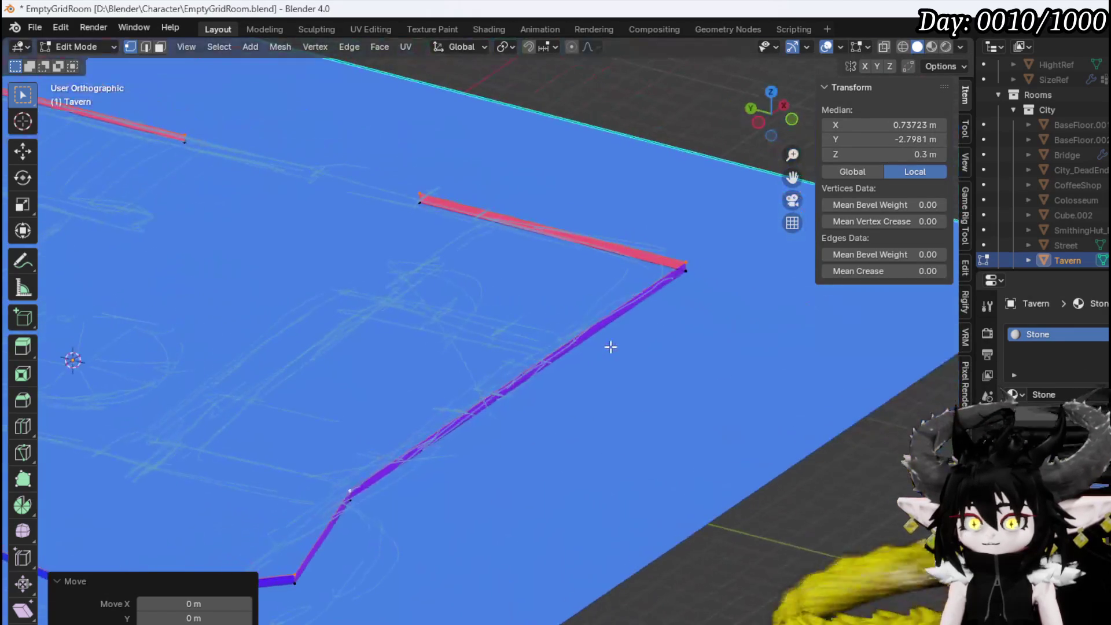
pyautogui.keyDown('shift'); pyautogui.moveTo(546, 330); pyautogui.dragTo(670, 286, button='middle'); pyautogui.keyUp('shift')
pyautogui.moveTo(560, 305)
pyautogui.mouseDown(button='middle')
pyautogui.moveTo(503, 307)
pyautogui.moveTo(437, 355)
pyautogui.moveTo(355, 272)
pyautogui.moveTo(353, 287)
pyautogui.mouseUp(button='middle')
# In top view, add loop cuts across the wall and on the top wall
pyautogui.press('KP_7')
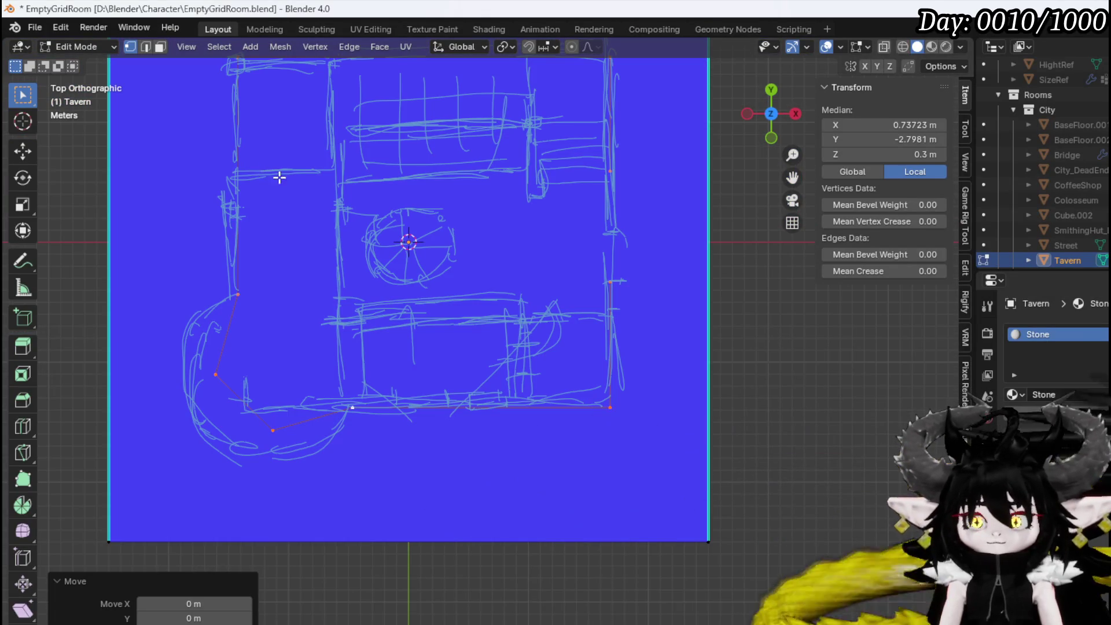
pyautogui.scroll(7, 516, 372)
pyautogui.keyDown('shift'); pyautogui.moveTo(548, 345); pyautogui.dragTo(408, 352, button='middle'); pyautogui.keyUp('shift')
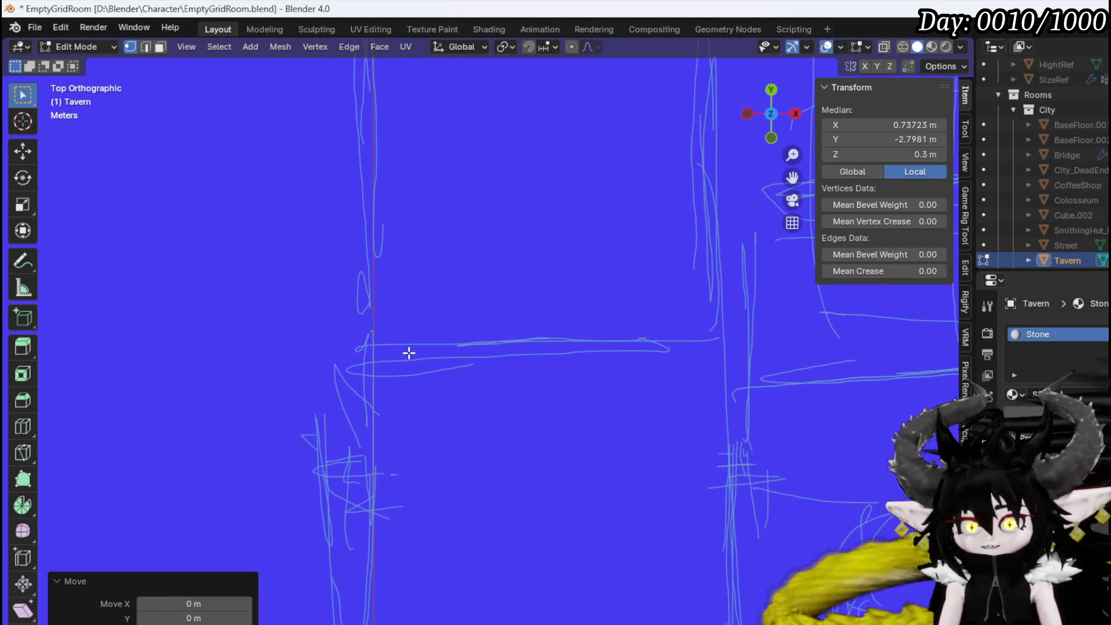
pyautogui.scroll(-3, 464, 409)
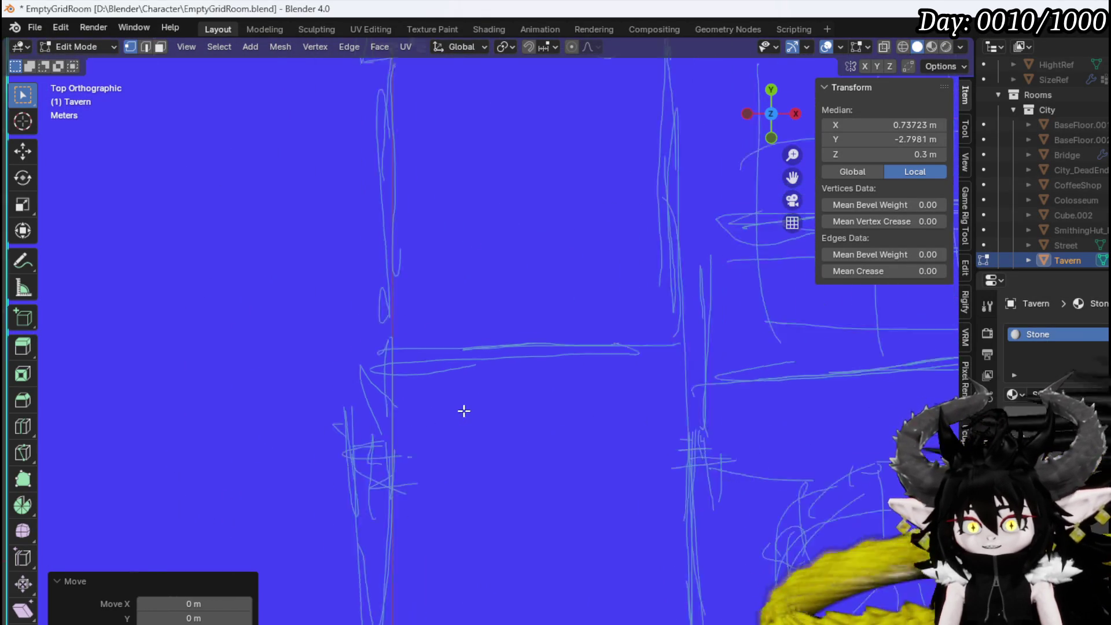
pyautogui.press('g')
pyautogui.press('g')
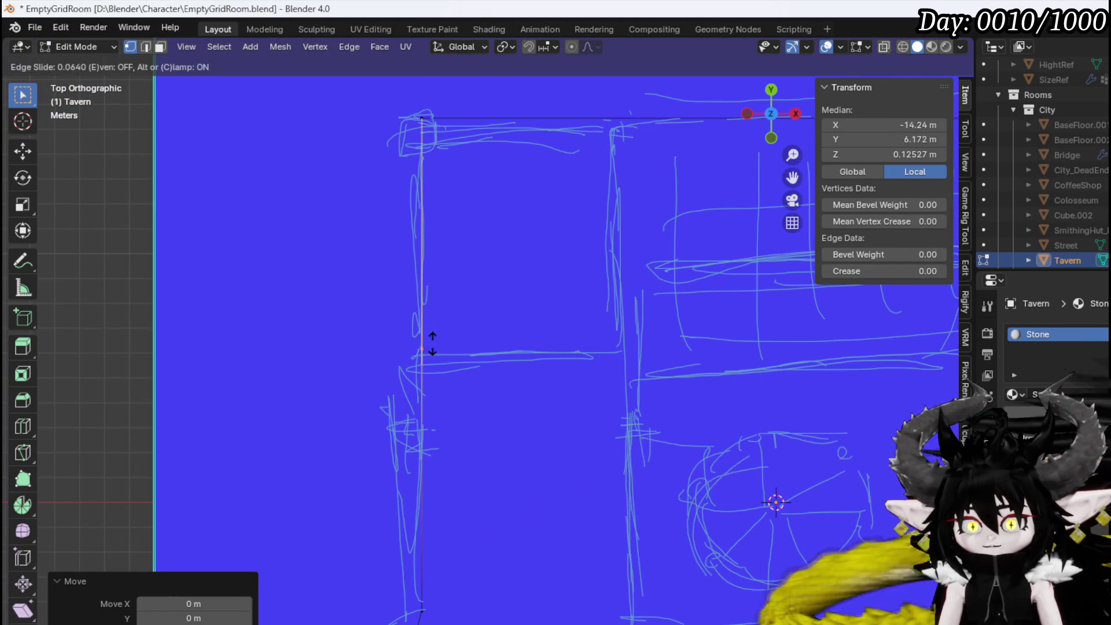
pyautogui.click(440, 353)
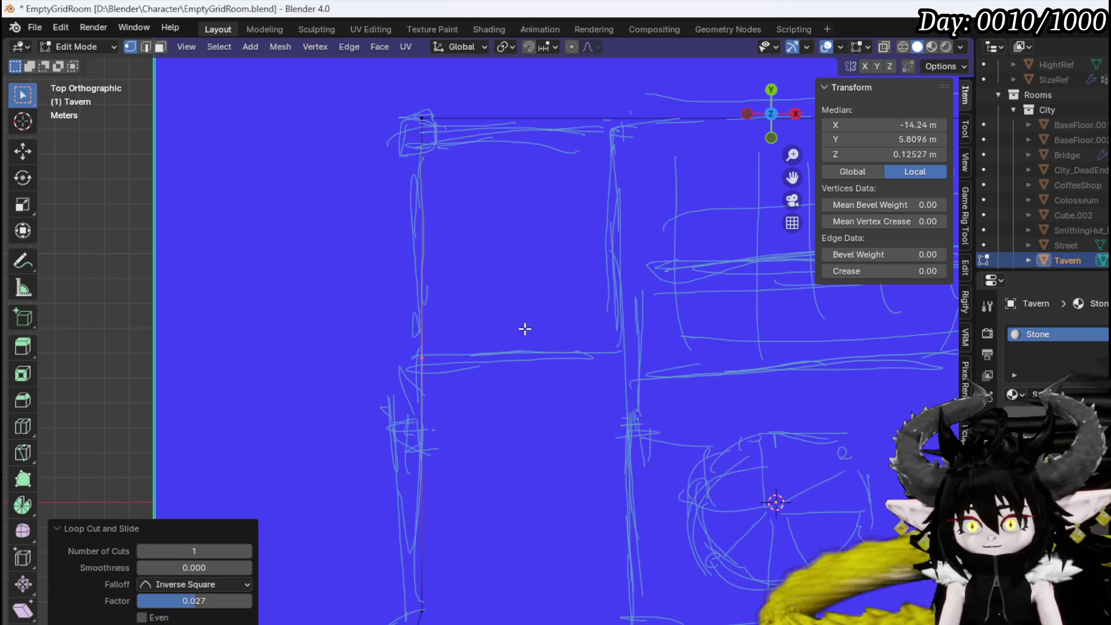
pyautogui.keyDown('shift'); pyautogui.moveTo(524, 324); pyautogui.dragTo(442, 371, button='middle'); pyautogui.keyUp('shift')
pyautogui.hotkey('ctrl', 'r')
pyautogui.click(558, 139)
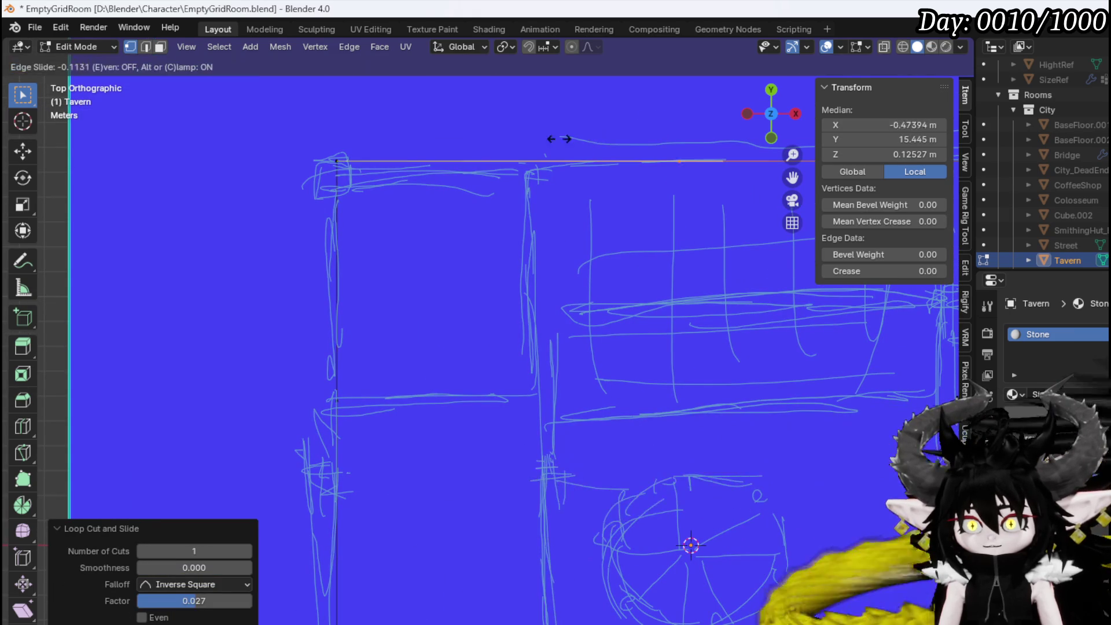
pyautogui.click(408, 138)
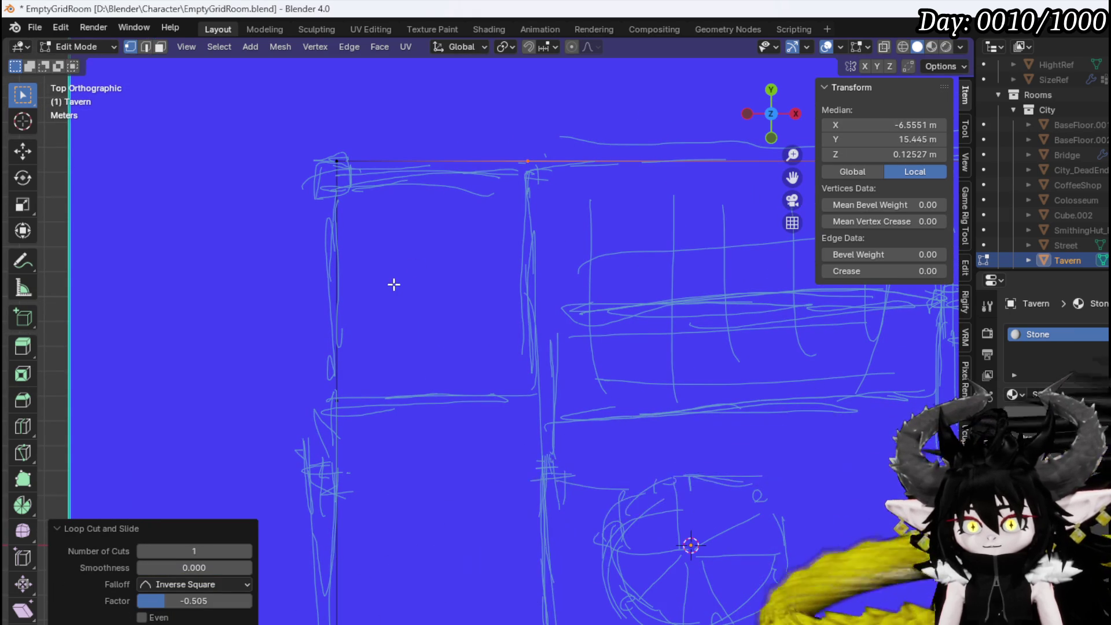
# Extrude the left-wall vertex 7.933 m along X onto the interior wall sketch line
pyautogui.click(336, 403)
pyautogui.press('g')
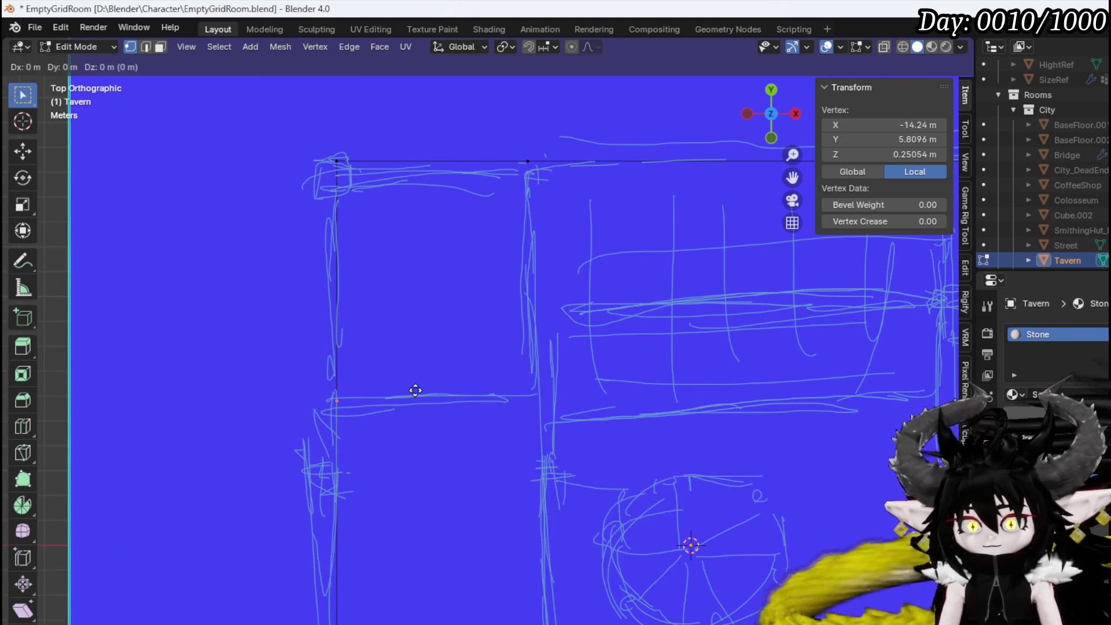
pyautogui.rightClick(415, 390)
pyautogui.press('e')
pyautogui.rightClick(451, 392)
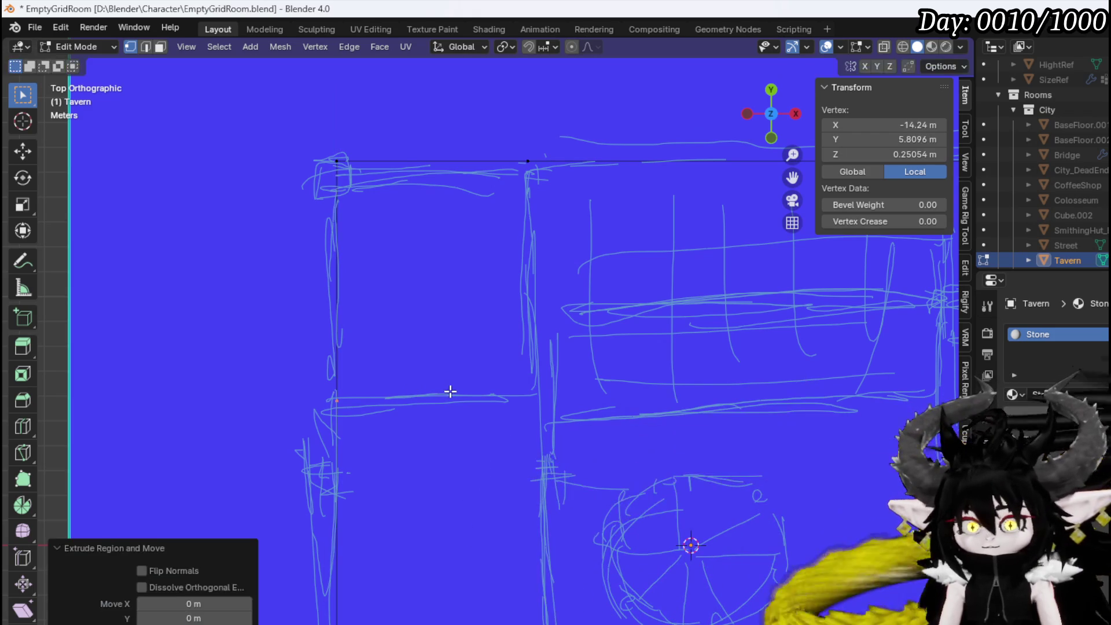
pyautogui.press('g')
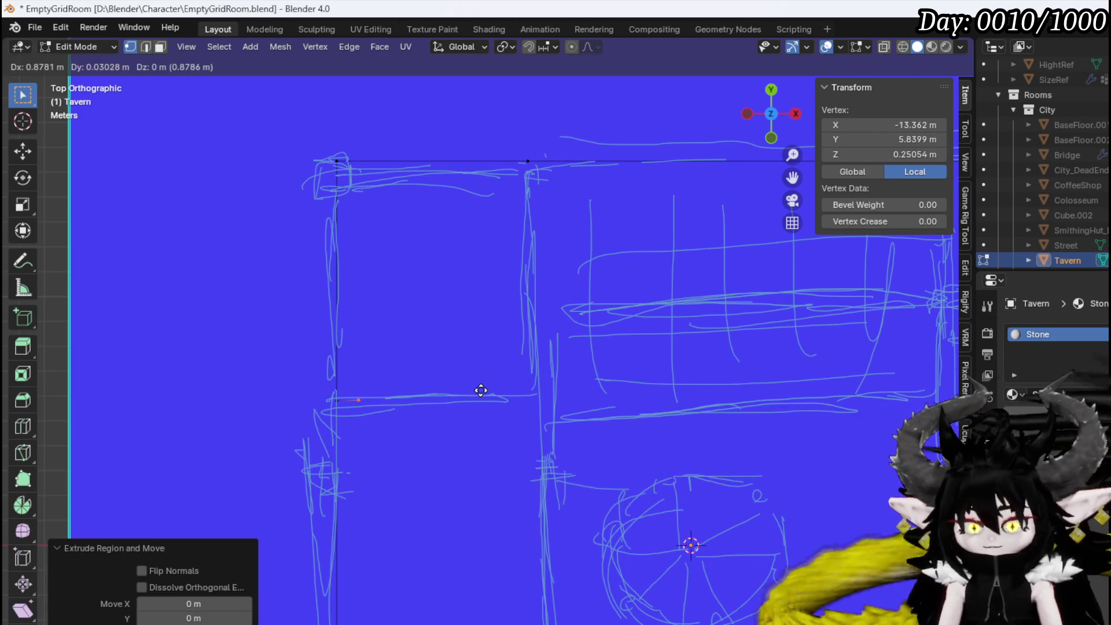
pyautogui.press('x')
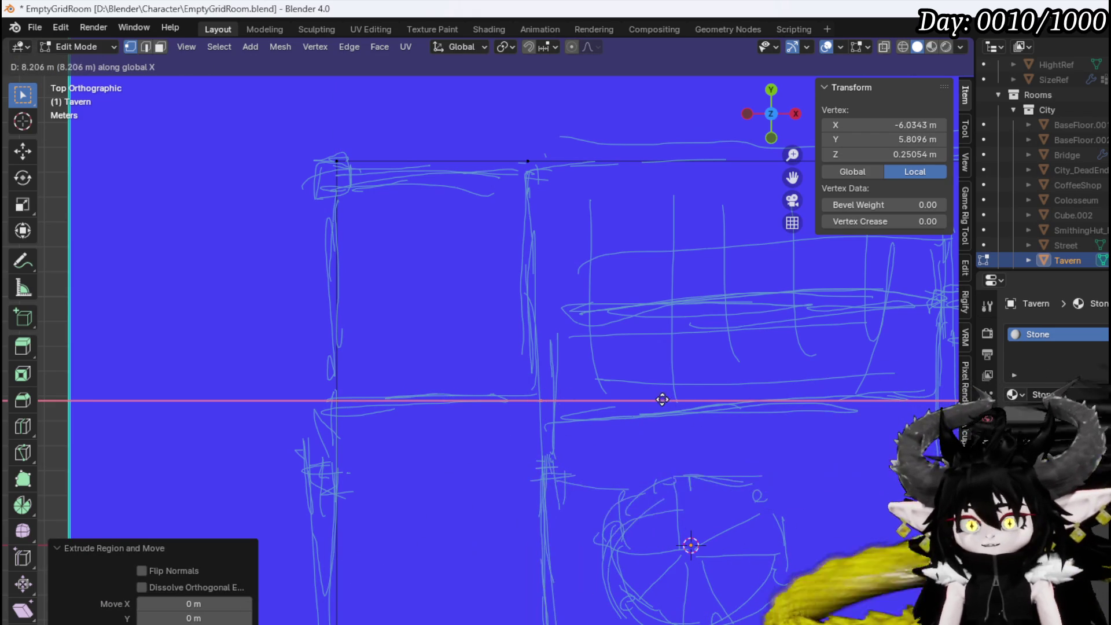
pyautogui.click(656, 399)
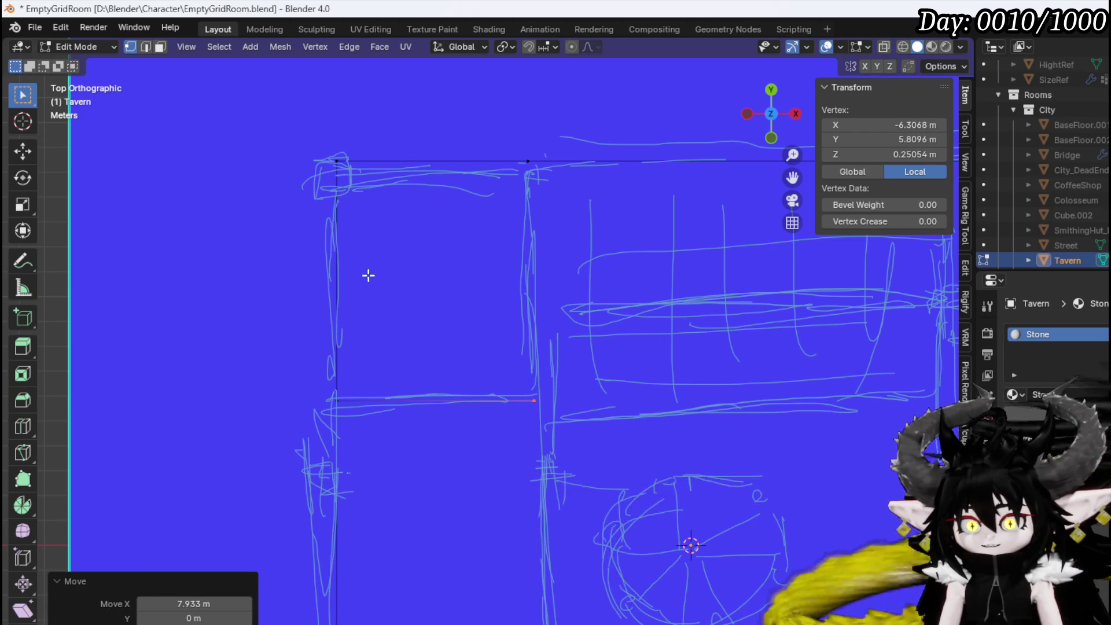
pyautogui.moveTo(368, 276)
pyautogui.mouseDown(button='middle')
pyautogui.moveTo(474, 236)
pyautogui.moveTo(546, 191)
pyautogui.moveTo(471, 310)
pyautogui.moveTo(421, 299)
pyautogui.moveTo(273, 367)
pyautogui.moveTo(261, 307)
pyautogui.moveTo(397, 260)
pyautogui.mouseUp(button='middle')
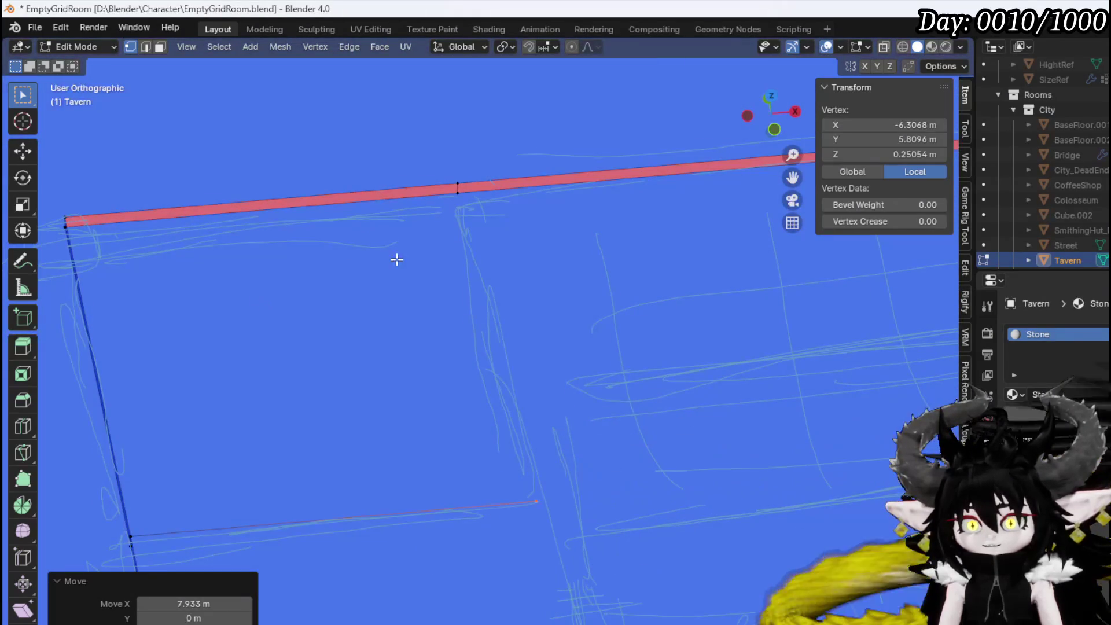
pyautogui.moveTo(537, 498)
pyautogui.mouseDown(button='middle')
pyautogui.moveTo(506, 397)
pyautogui.moveTo(492, 466)
pyautogui.moveTo(556, 391)
pyautogui.mouseUp(button='middle')
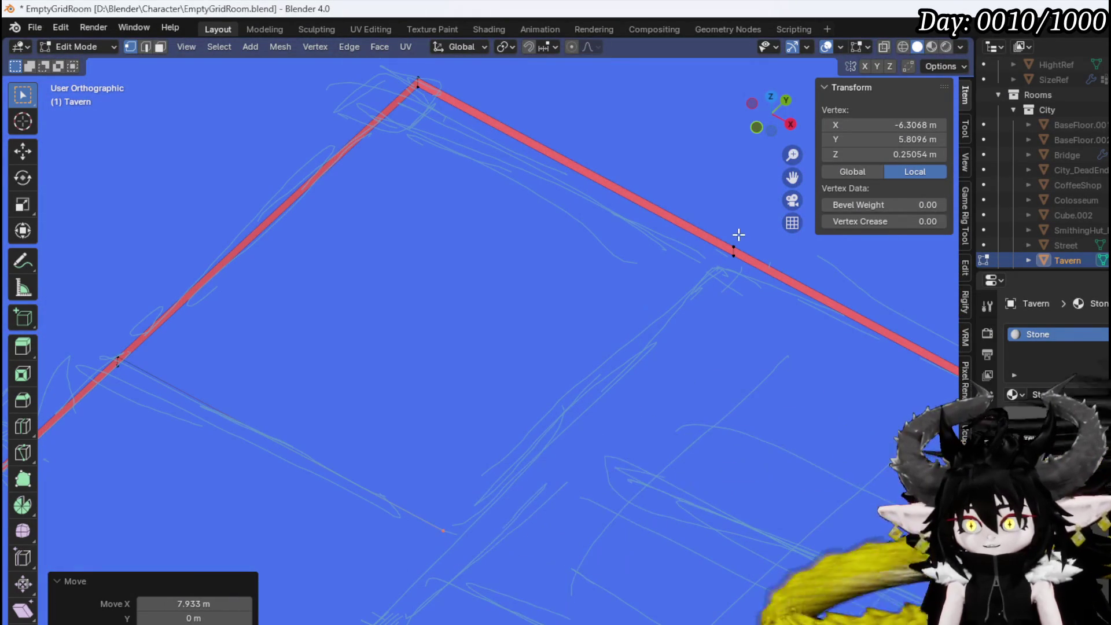
pyautogui.keyDown('shift'); pyautogui.click(734, 242); pyautogui.keyUp('shift')
pyautogui.moveTo(513, 454); pyautogui.dragTo(570, 485, button='middle')
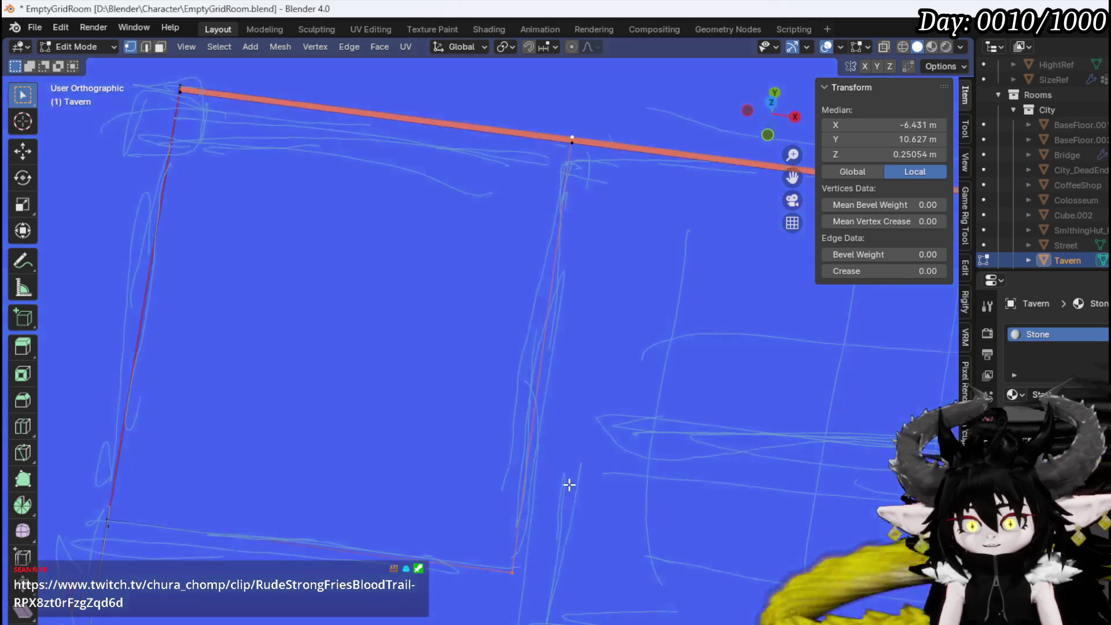
pyautogui.press('KP_7')
pyautogui.click(544, 579)
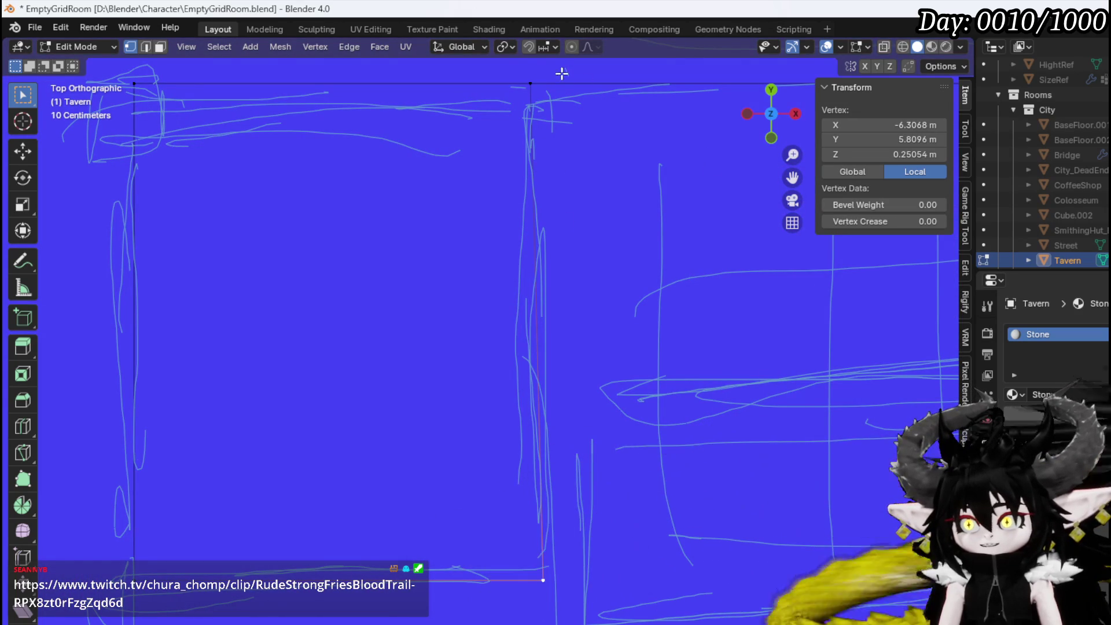
# Set the top-wall vertex and the interior wall's end vertex to X -6.5 m
pyautogui.click(529, 82)
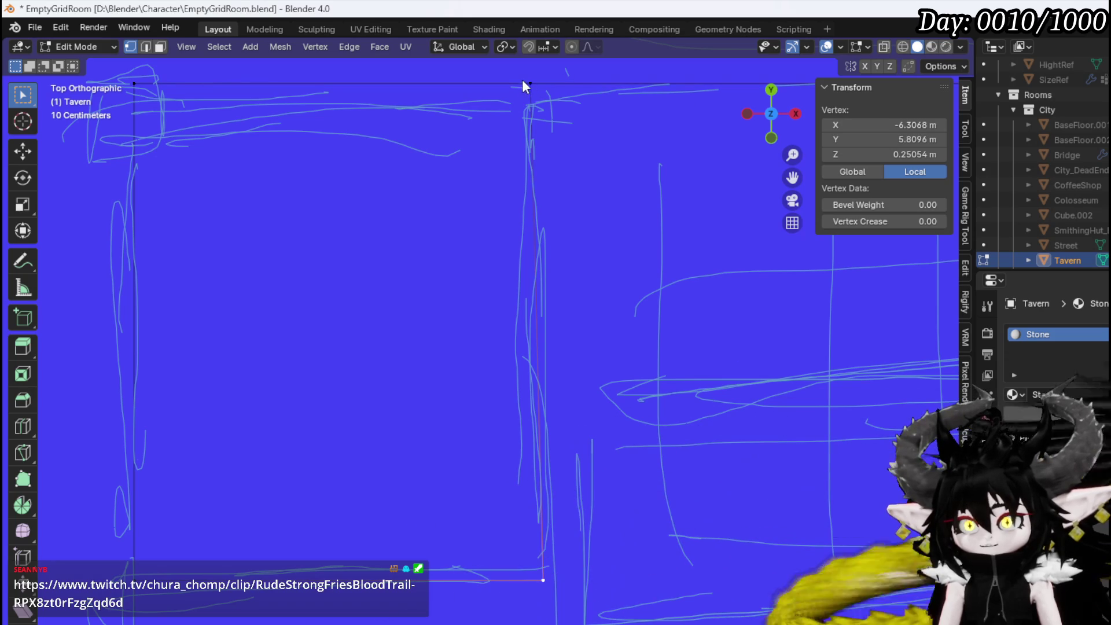
pyautogui.click(858, 123)
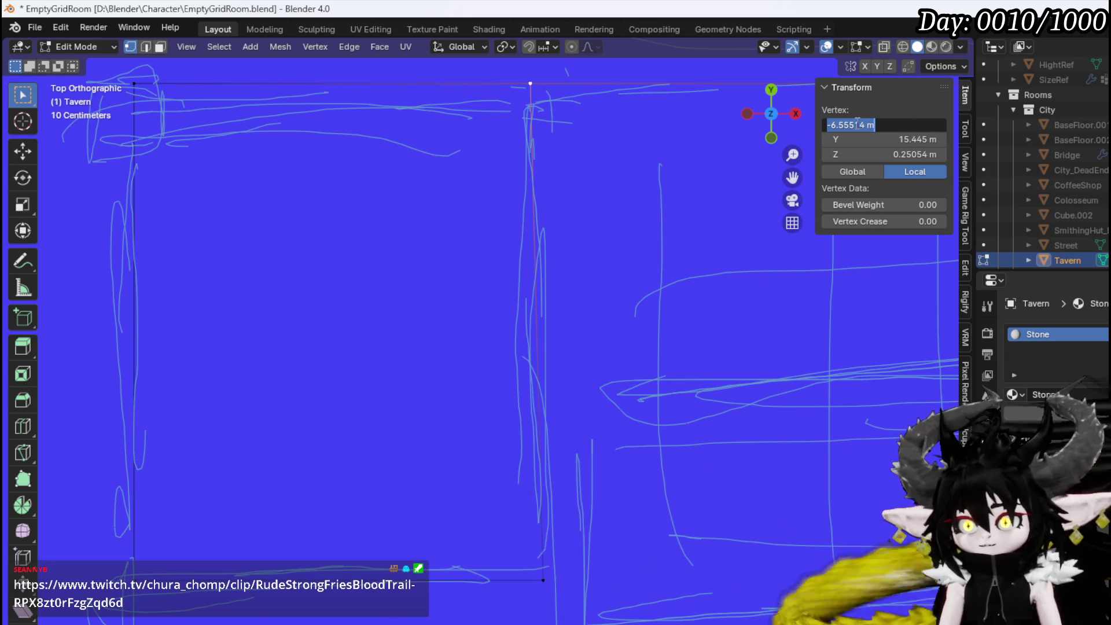
pyautogui.write('-6.5')
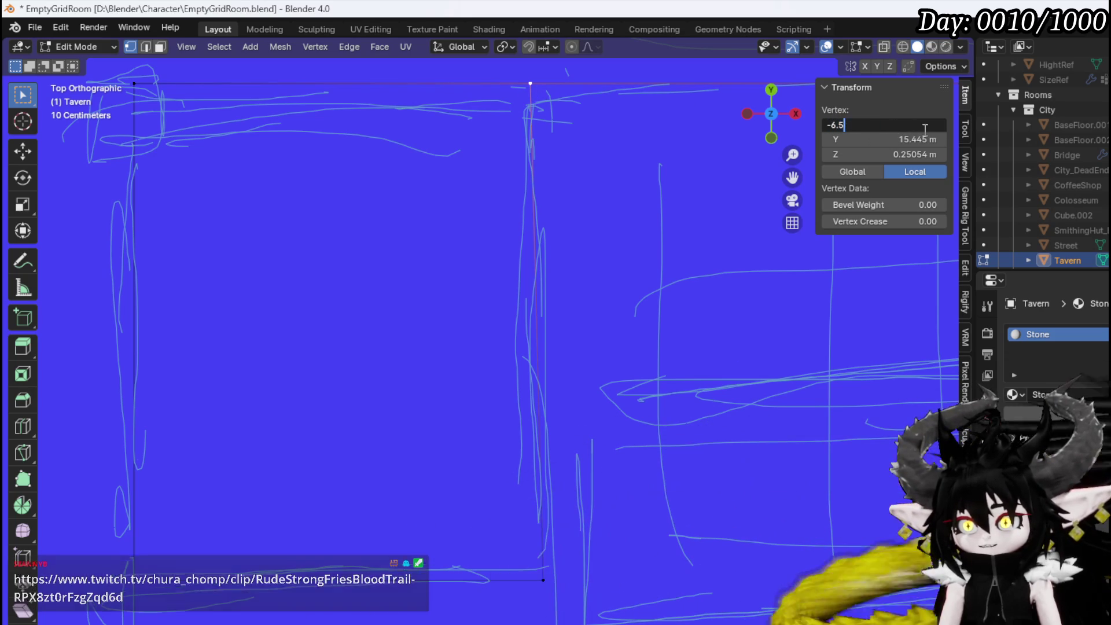
pyautogui.press('Return')
pyautogui.click(543, 580)
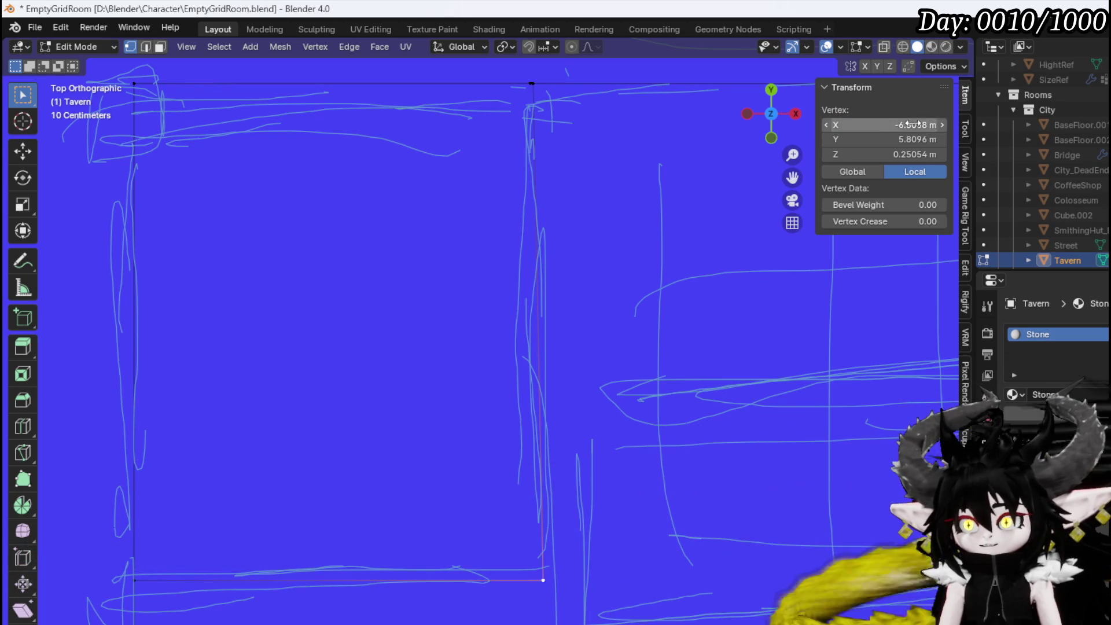
pyautogui.moveTo(838, 124); pyautogui.dragTo(906, 127)
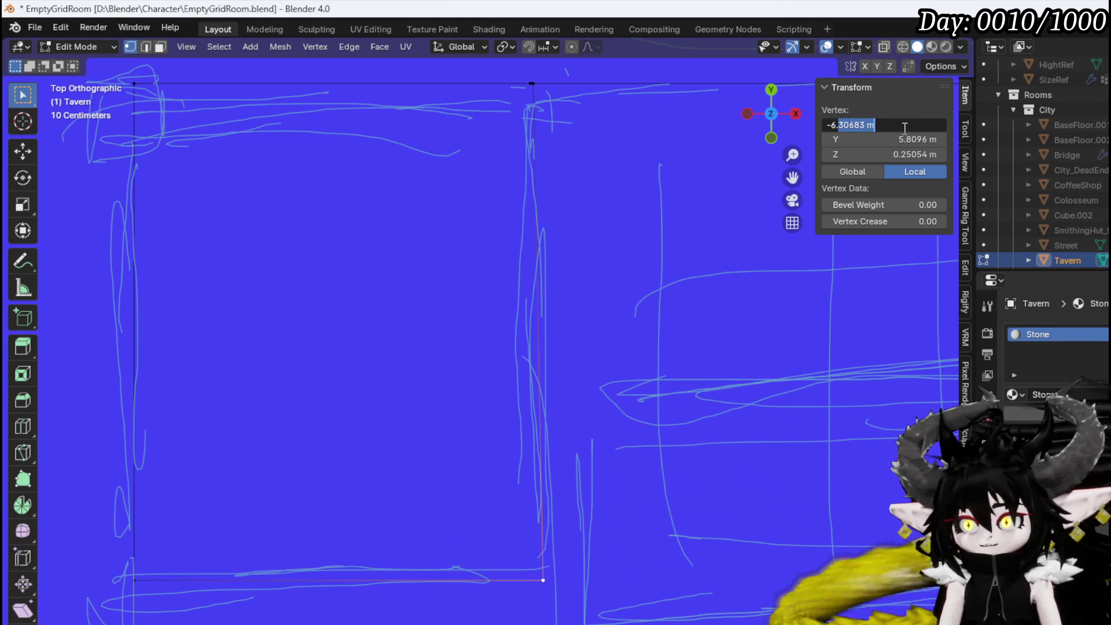
pyautogui.press('Return')
pyautogui.click(529, 85)
pyautogui.click(883, 126)
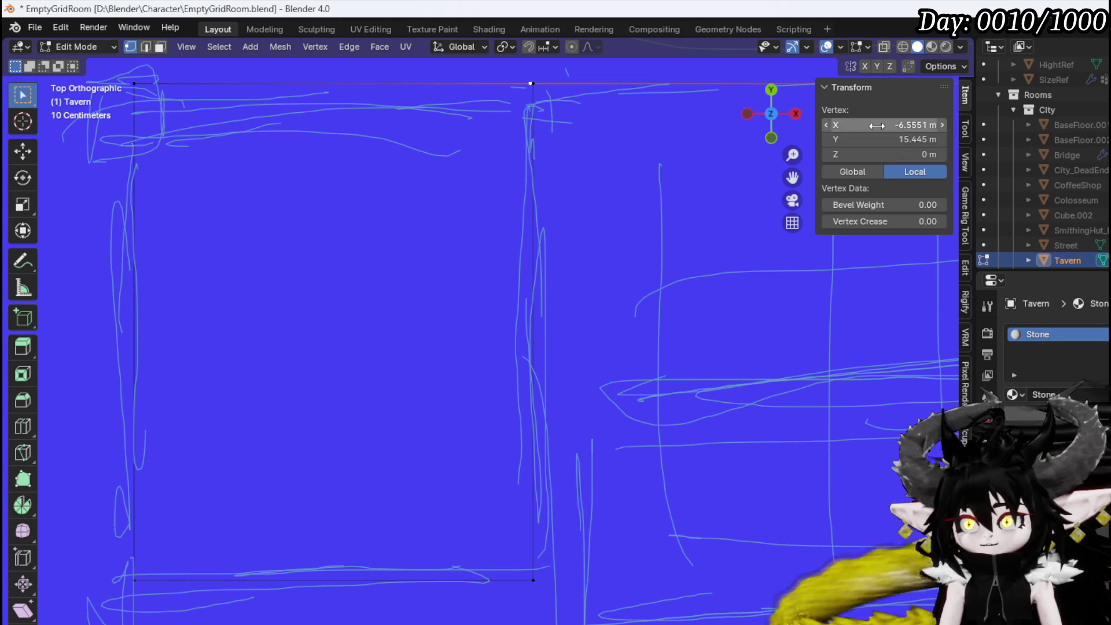
pyautogui.write('-6.5')
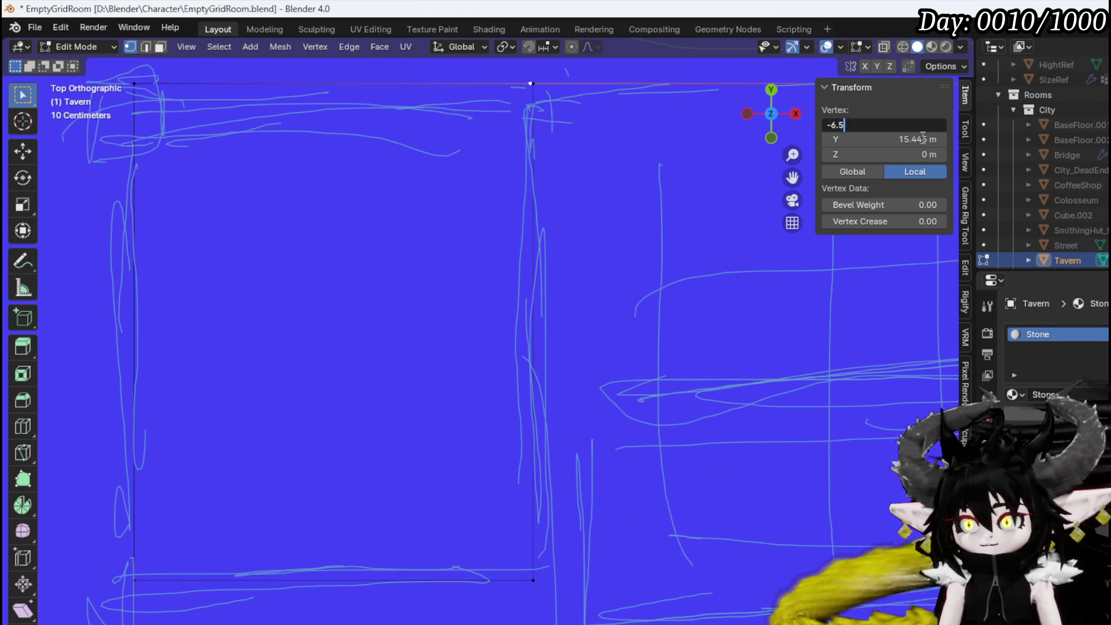
pyautogui.press('Return')
pyautogui.scroll(-2, 328, 151)
# Delete the stray corner vertex from the outline
pyautogui.click(242, 172)
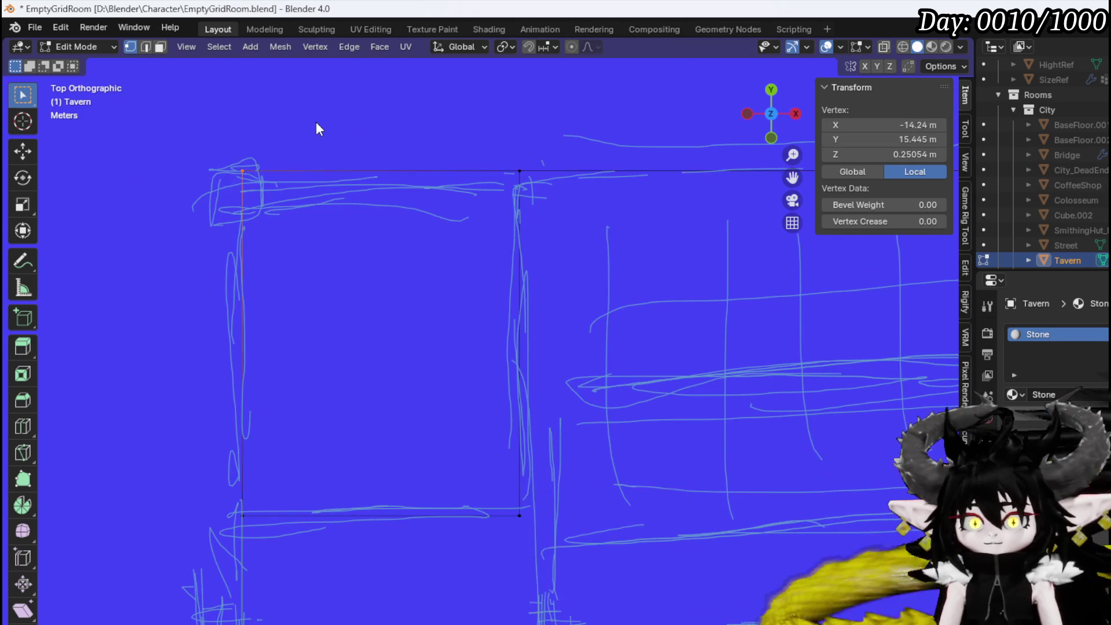
pyautogui.press('x')
pyautogui.click(317, 122)
pyautogui.moveTo(429, 315)
pyautogui.mouseDown(button='middle')
pyautogui.moveTo(471, 355)
pyautogui.moveTo(453, 307)
pyautogui.mouseUp(button='middle')
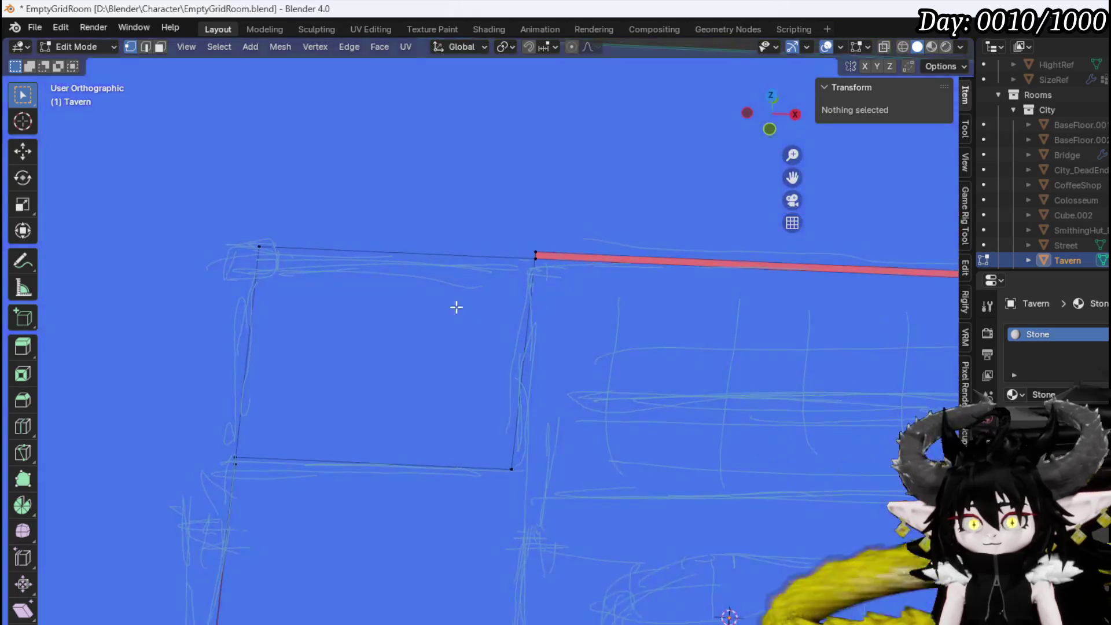
pyautogui.click(321, 199)
pyautogui.moveTo(320, 199)
pyautogui.mouseDown(button='middle')
pyautogui.moveTo(456, 340)
pyautogui.moveTo(422, 322)
pyautogui.mouseUp(button='middle')
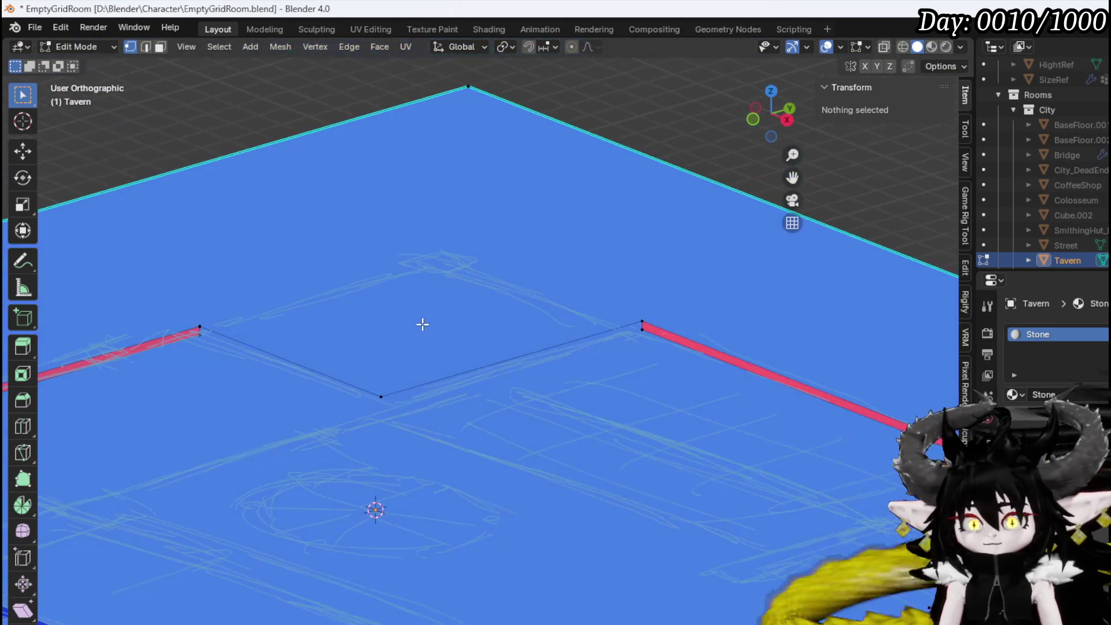
# Move the interior wall's end vertex along Z, then select the outline's wall faces
pyautogui.click(432, 391)
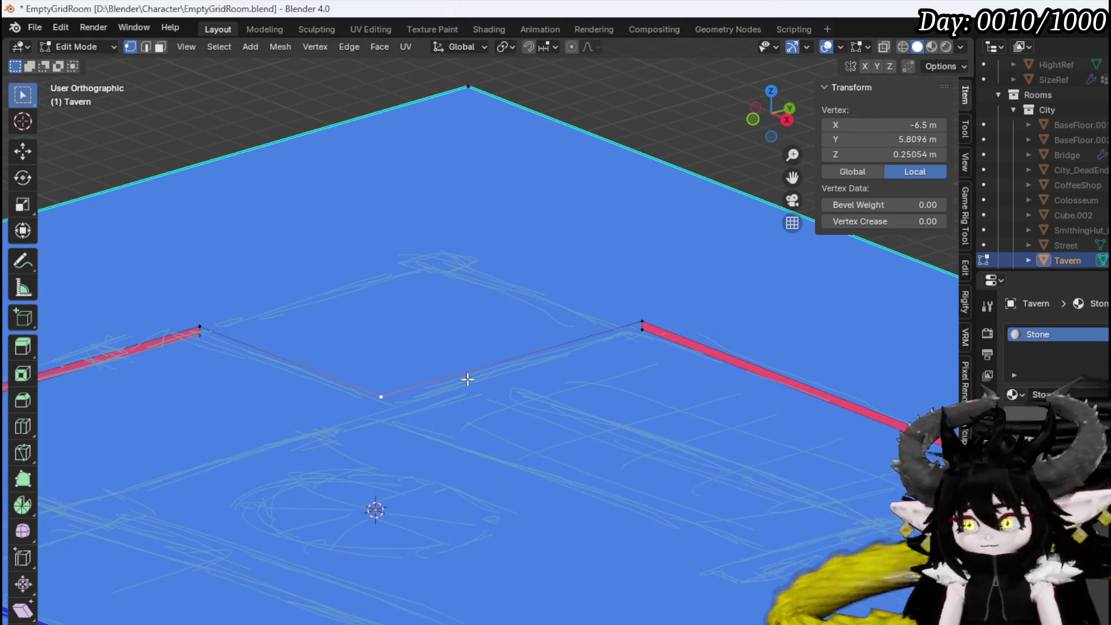
pyautogui.press('g')
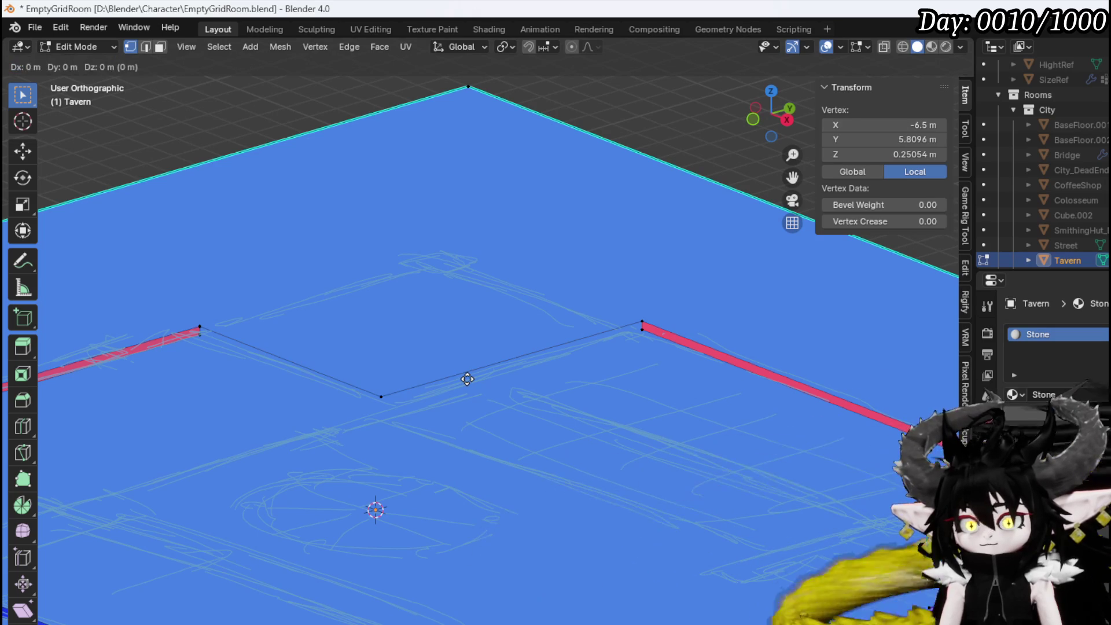
pyautogui.press('z')
pyautogui.click(468, 384)
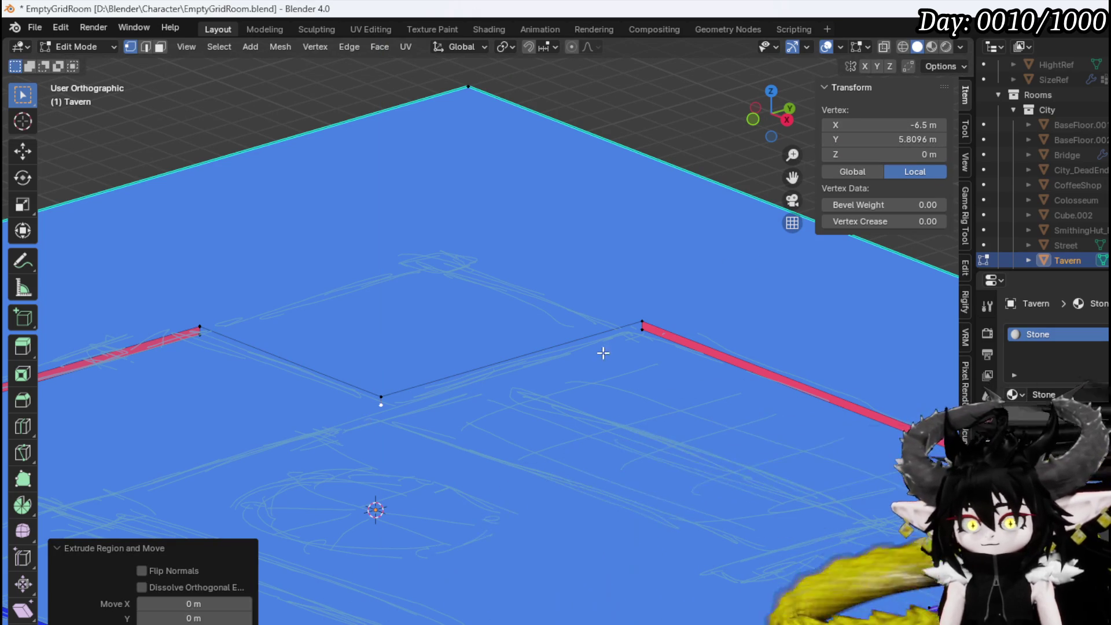
pyautogui.click(637, 330)
pyautogui.click(207, 342)
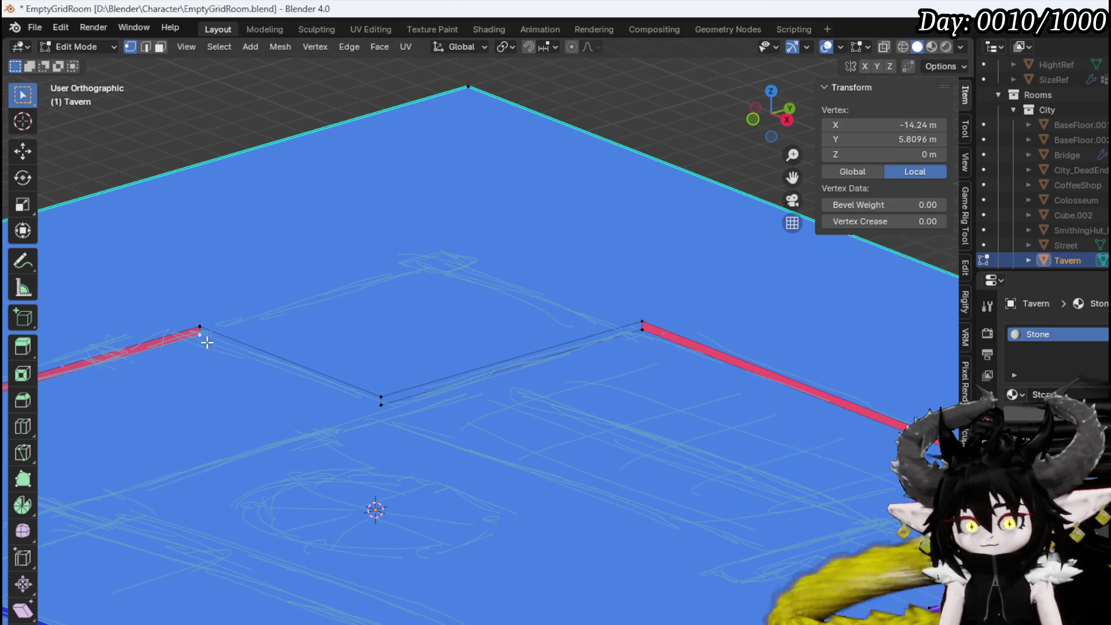
pyautogui.keyDown('shift'); pyautogui.click(380, 414); pyautogui.keyUp('shift')
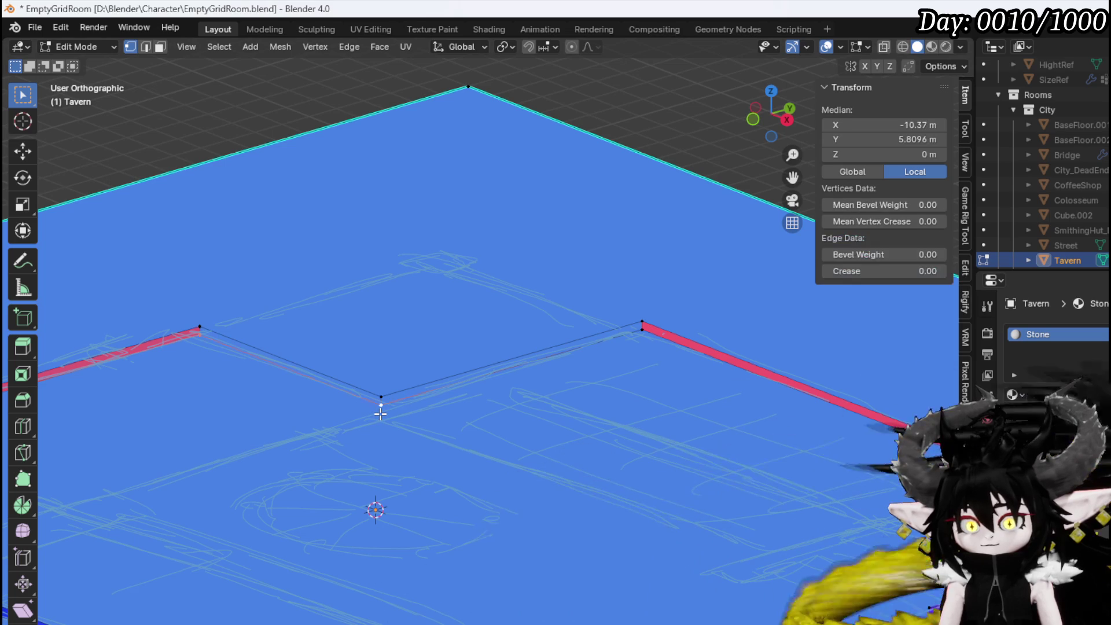
pyautogui.press('3')
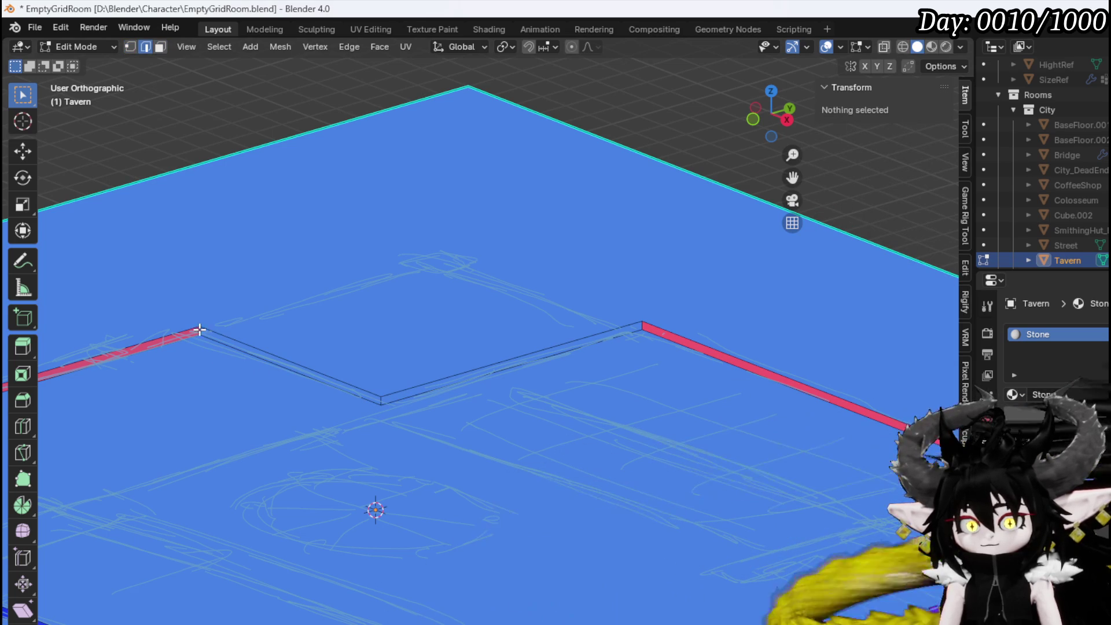
pyautogui.click(200, 330)
# View the floor plan from the top and open the interaction mode list
pyautogui.scroll(-4, 435, 359)
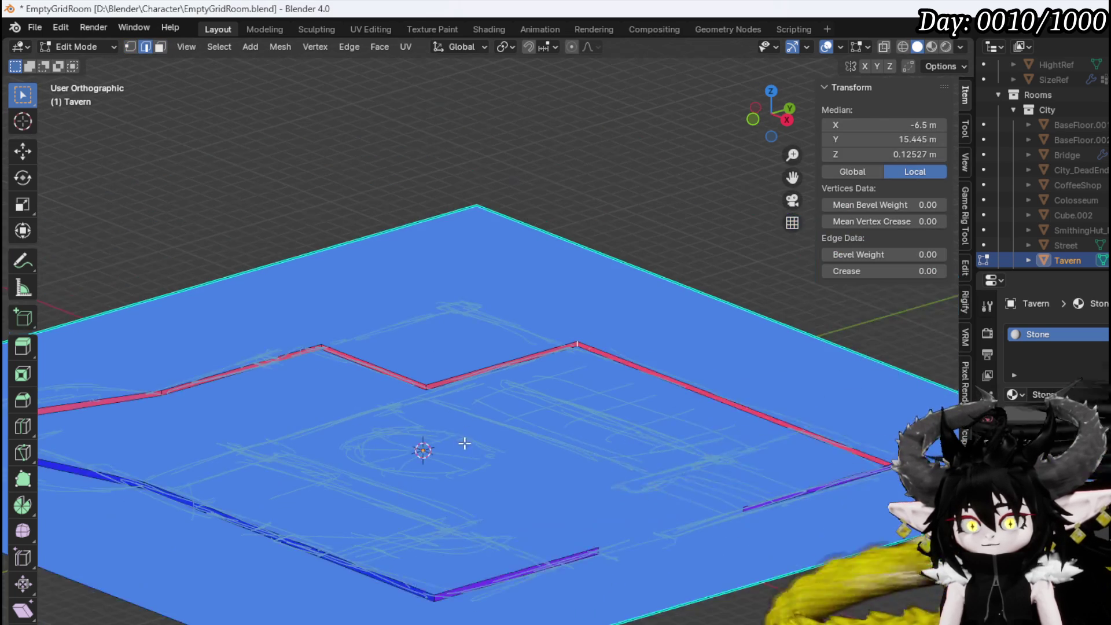
pyautogui.moveTo(464, 442)
pyautogui.mouseDown(button='middle')
pyautogui.moveTo(677, 457)
pyautogui.moveTo(753, 405)
pyautogui.moveTo(784, 424)
pyautogui.moveTo(635, 479)
pyautogui.moveTo(554, 499)
pyautogui.moveTo(539, 486)
pyautogui.moveTo(540, 520)
pyautogui.moveTo(475, 327)
pyautogui.mouseUp(button='middle')
pyautogui.press('KP_7')
pyautogui.scroll(3, 541, 521)
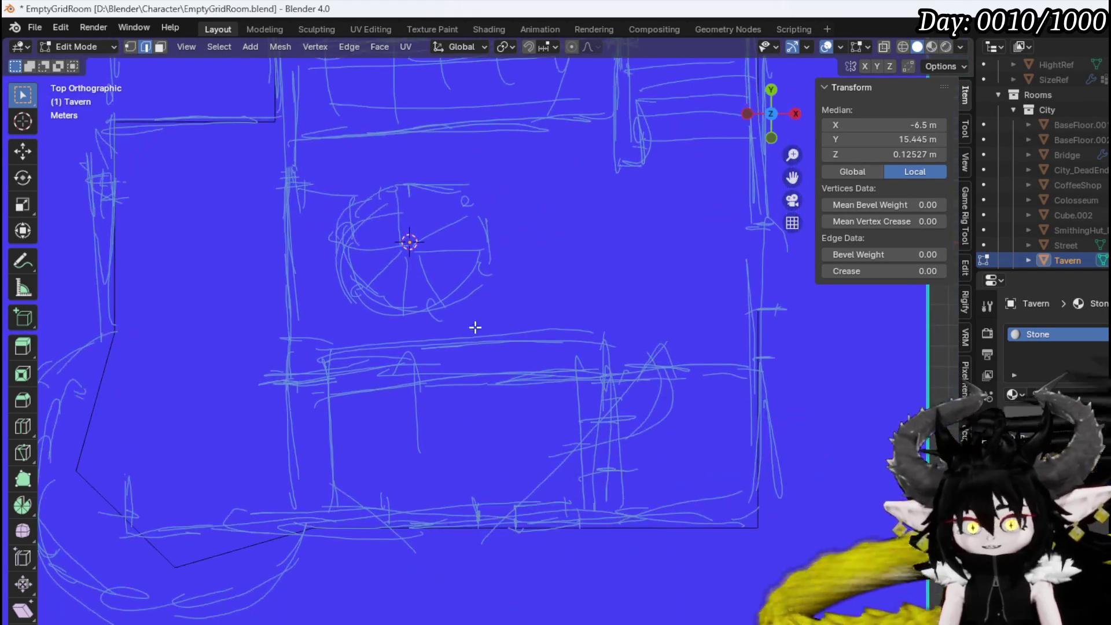
pyautogui.scroll(-3, 468, 358)
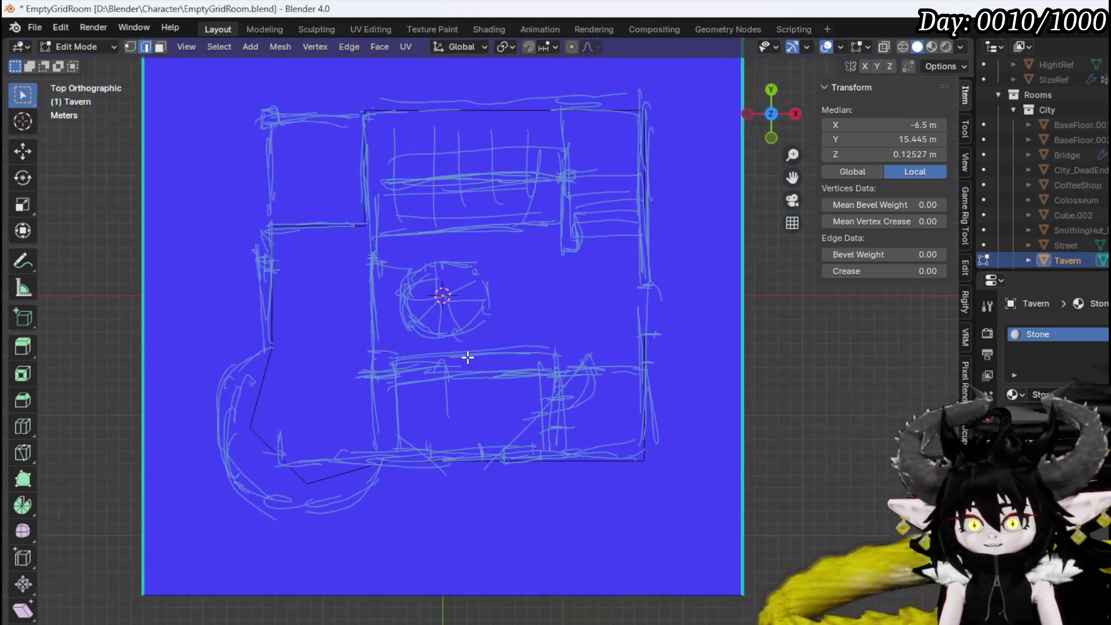
pyautogui.scroll(2, 468, 359)
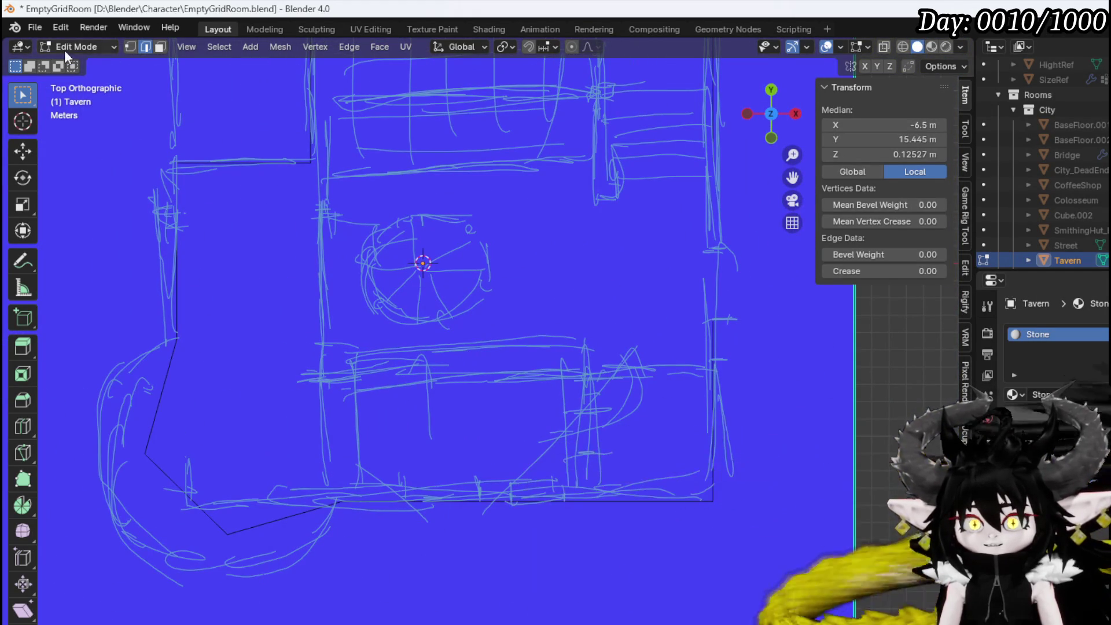
pyautogui.click(64, 49)
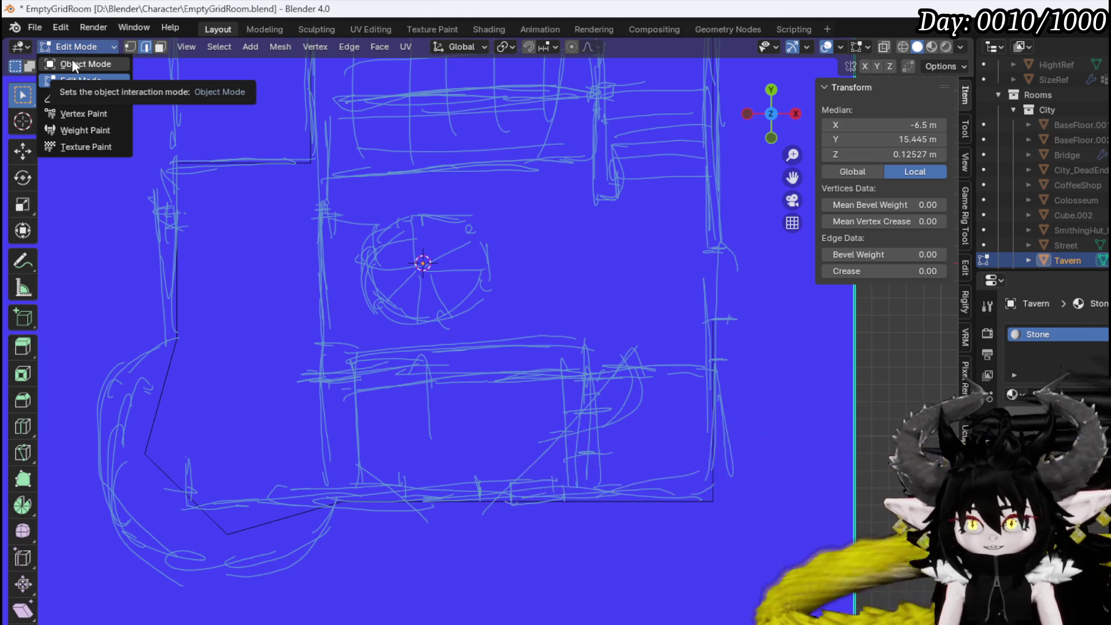
# Return the raised corner vertex to the floor plane at Z 0 m and recentre the top view
pyautogui.moveTo(440, 371)
pyautogui.mouseDown(button='middle')
pyautogui.moveTo(508, 471)
pyautogui.moveTo(330, 356)
pyautogui.moveTo(736, 496)
pyautogui.mouseUp(button='middle')
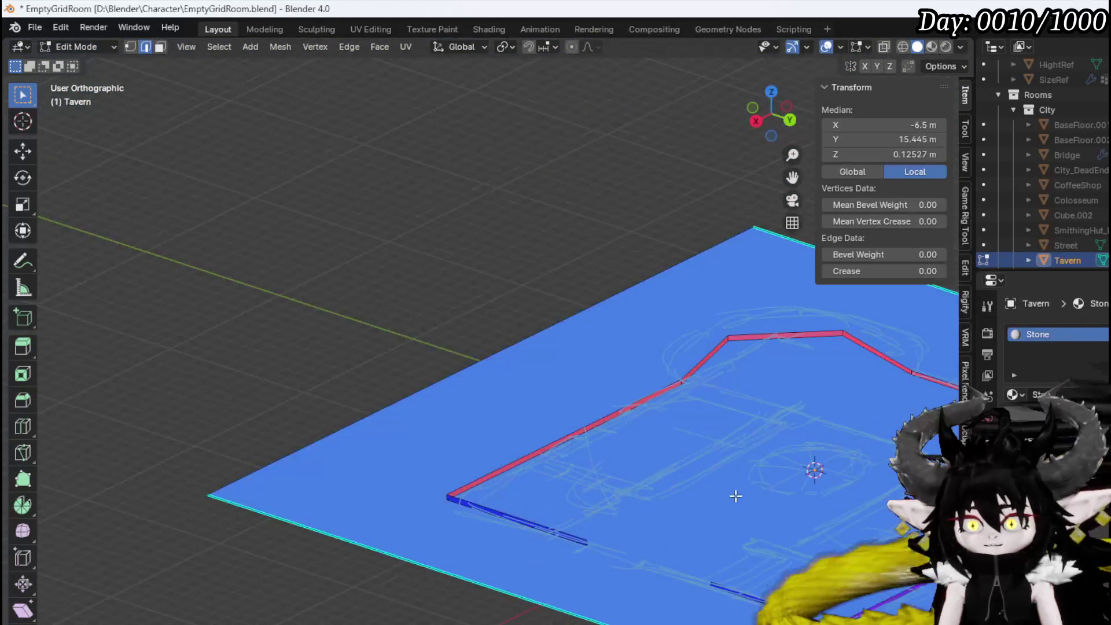
pyautogui.moveTo(640, 445)
pyautogui.mouseDown(button='middle')
pyautogui.moveTo(777, 401)
pyautogui.moveTo(804, 531)
pyautogui.mouseUp(button='middle')
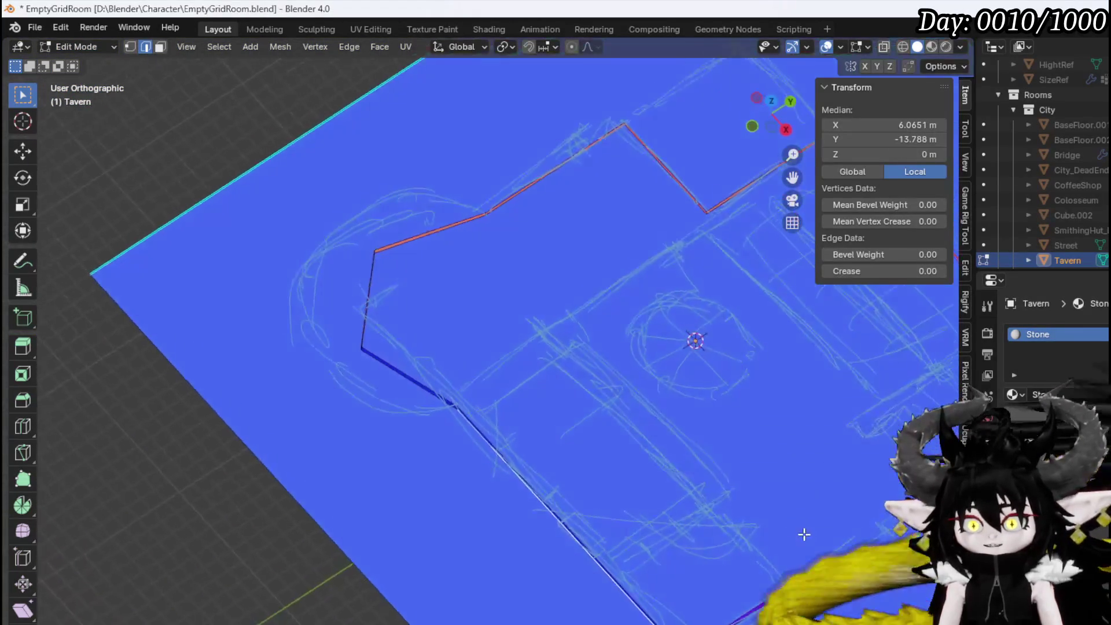
pyautogui.moveTo(501, 413)
pyautogui.mouseDown(button='middle')
pyautogui.moveTo(450, 449)
pyautogui.moveTo(380, 447)
pyautogui.moveTo(583, 409)
pyautogui.moveTo(523, 328)
pyautogui.mouseUp(button='middle')
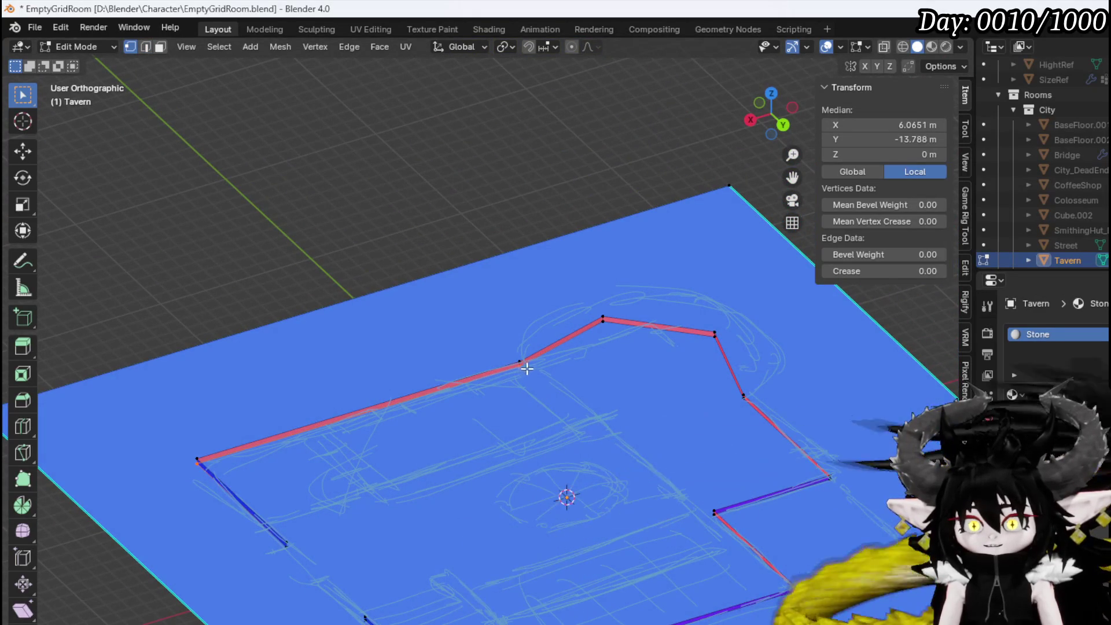
pyautogui.click(526, 368)
pyautogui.hotkey('ctrl', 'z')
pyautogui.moveTo(531, 368)
pyautogui.mouseDown(button='middle')
pyautogui.moveTo(556, 399)
pyautogui.moveTo(623, 428)
pyautogui.mouseUp(button='middle')
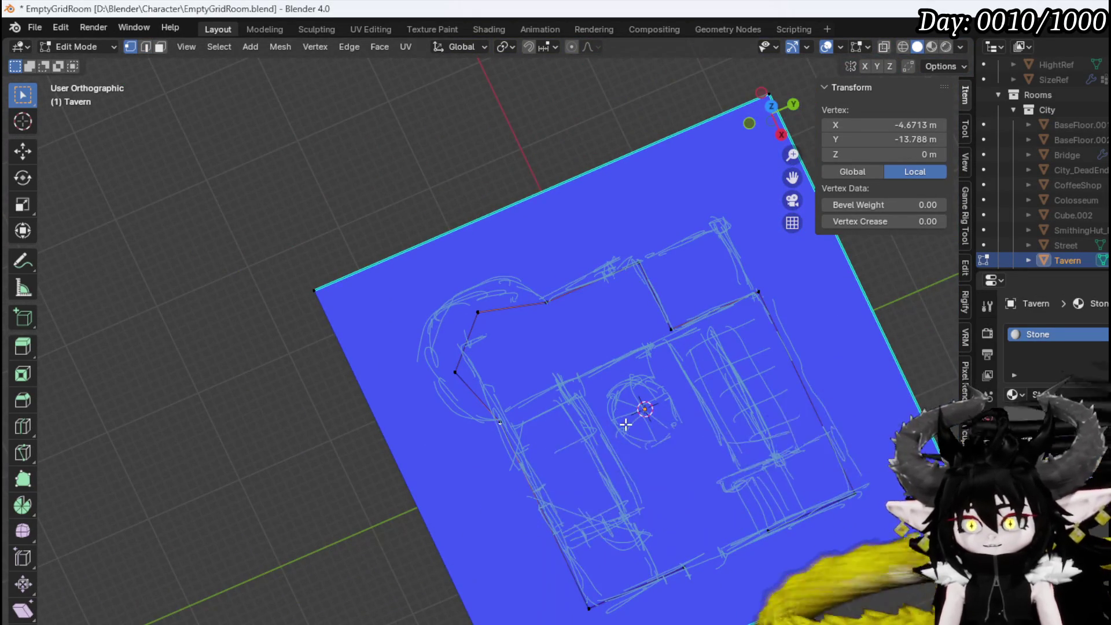
pyautogui.press('KP_7')
pyautogui.scroll(2, 633, 329)
pyautogui.keyDown('shift'); pyautogui.moveTo(633, 330); pyautogui.dragTo(404, 588, button='middle'); pyautogui.keyUp('shift')
pyautogui.scroll(2, 440, 539)
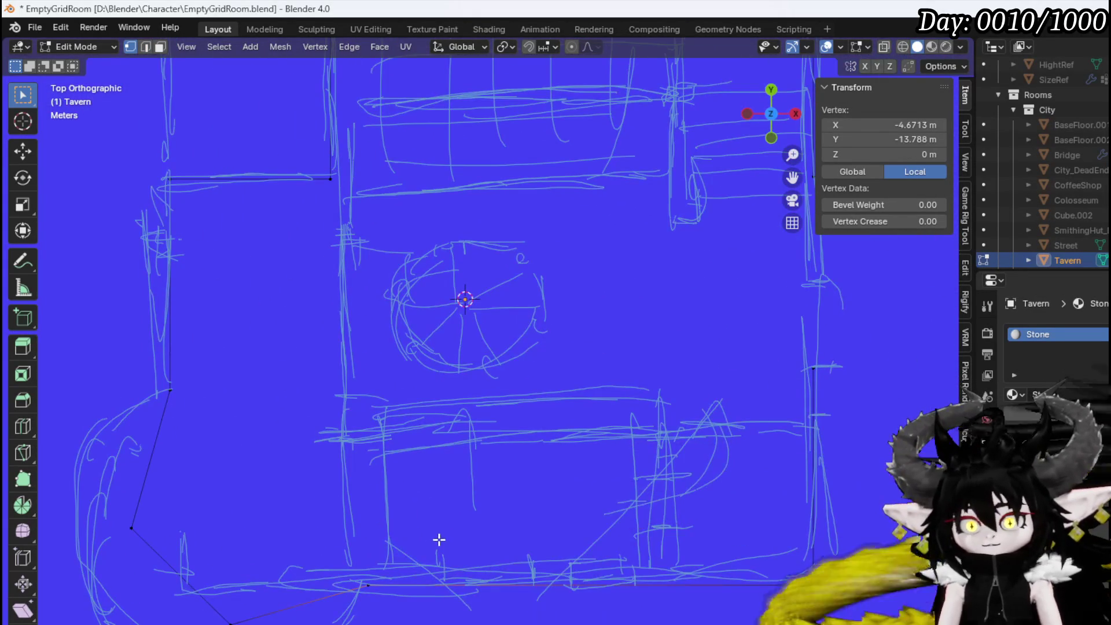
pyautogui.press('g')
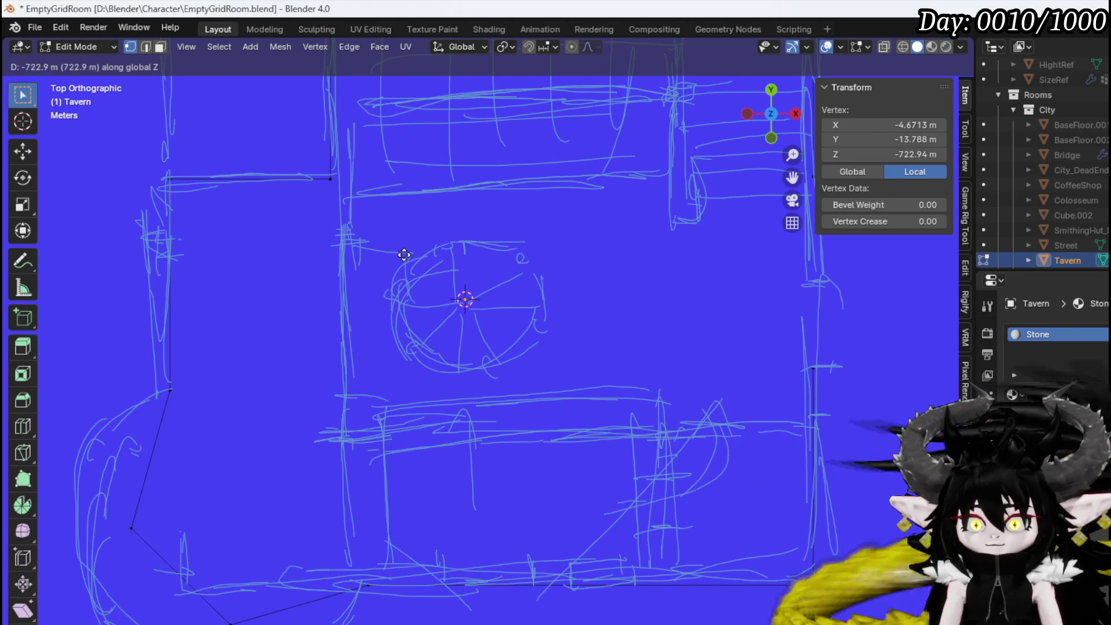
pyautogui.press('Escape')
pyautogui.moveTo(490, 356)
pyautogui.mouseDown(button='middle')
pyautogui.moveTo(389, 315)
pyautogui.moveTo(300, 255)
pyautogui.moveTo(326, 267)
pyautogui.moveTo(411, 442)
pyautogui.moveTo(410, 431)
pyautogui.mouseUp(button='middle')
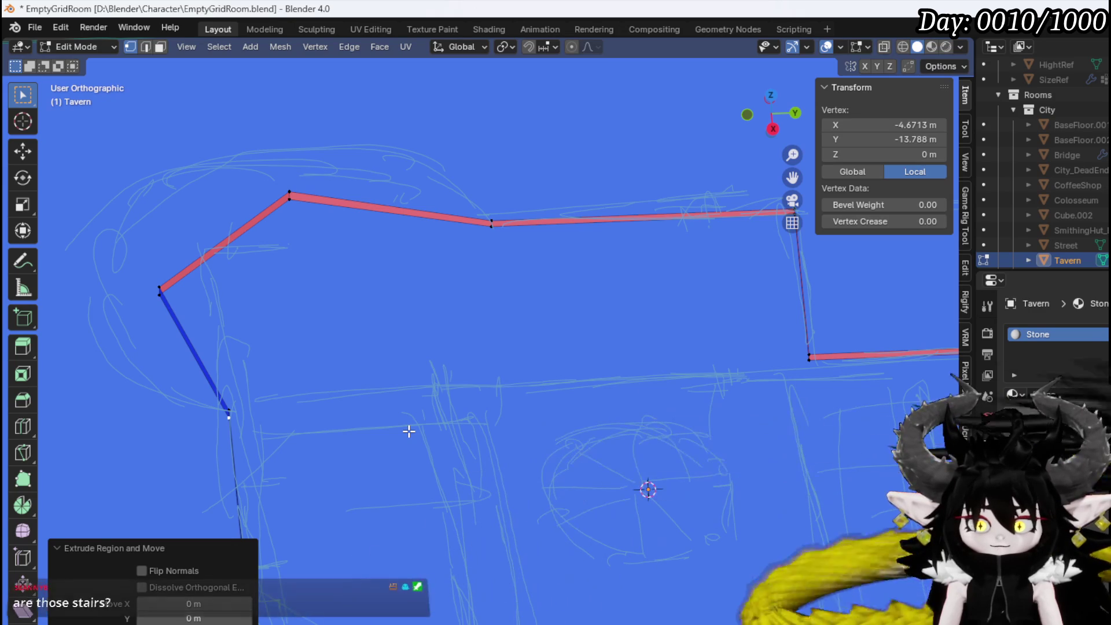
pyautogui.moveTo(409, 431)
pyautogui.mouseDown(button='middle')
pyautogui.moveTo(584, 467)
pyautogui.moveTo(566, 474)
pyautogui.mouseUp(button='middle')
pyautogui.press('KP_7')
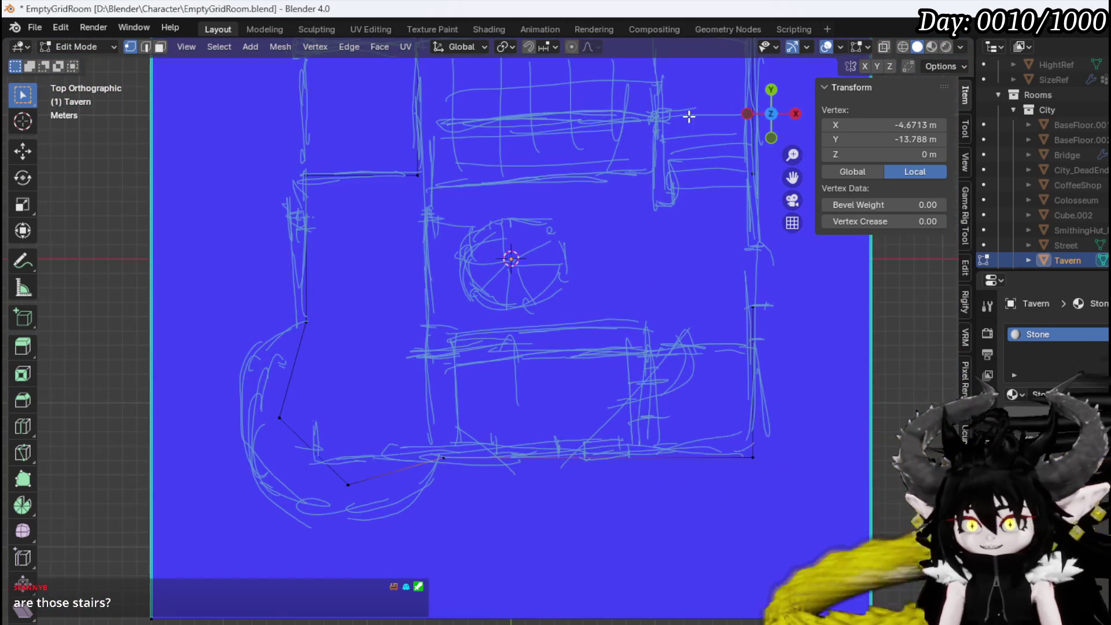
pyautogui.keyDown('shift'); pyautogui.moveTo(720, 147); pyautogui.dragTo(630, 251, button='middle'); pyautogui.keyUp('shift')
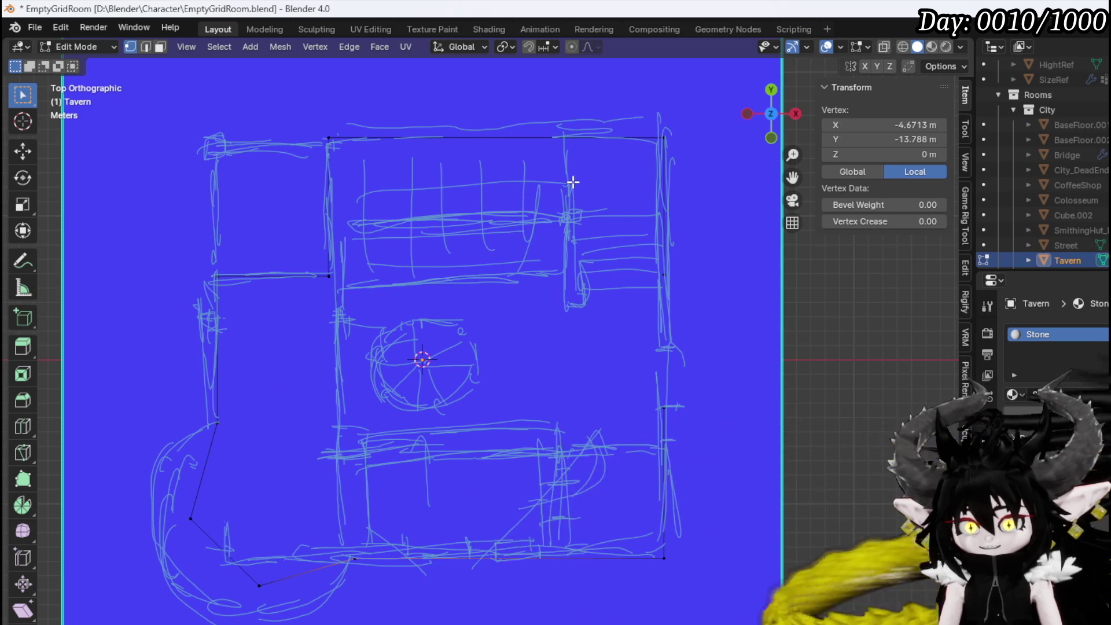
pyautogui.moveTo(573, 182)
pyautogui.mouseDown(button='middle')
pyautogui.moveTo(563, 186)
pyautogui.moveTo(498, 114)
pyautogui.mouseUp(button='middle')
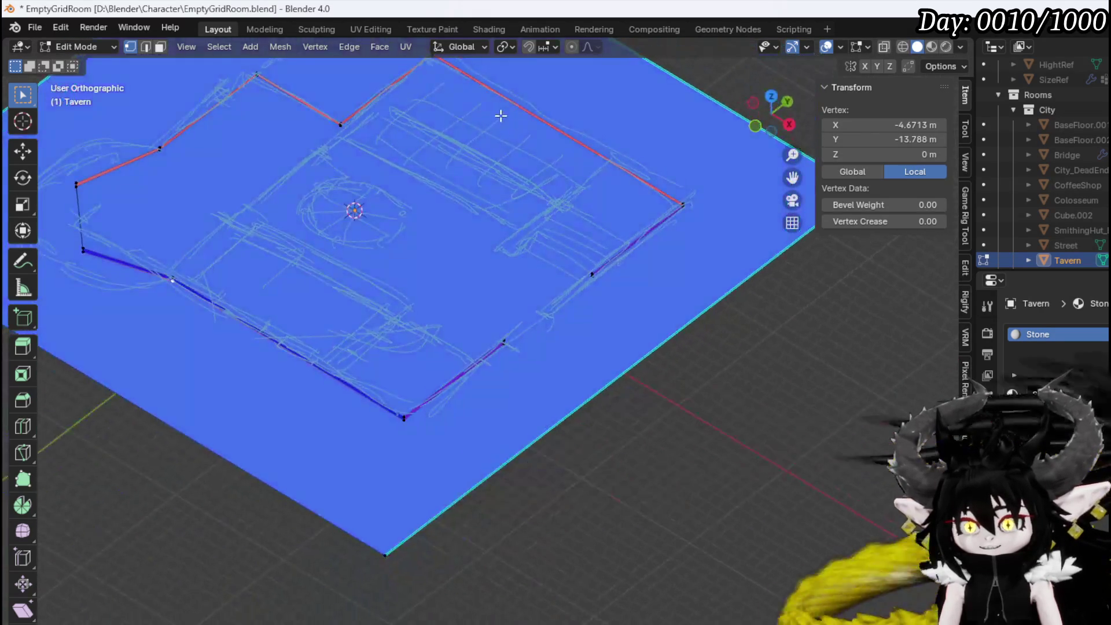
pyautogui.scroll(4, 624, 214)
# Select the wall outline edge loop and scale it slightly inward
pyautogui.press('2')
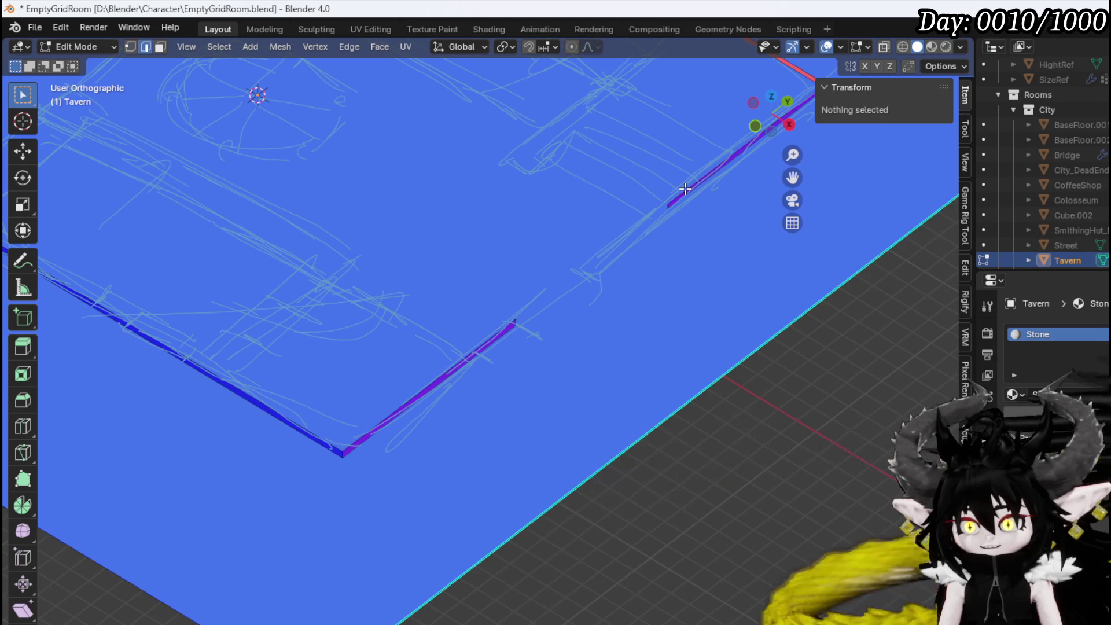
pyautogui.keyDown('alt'); pyautogui.click(685, 189); pyautogui.keyUp('alt')
pyautogui.scroll(-2, 684, 189)
pyautogui.moveTo(685, 189)
pyautogui.mouseDown(button='middle')
pyautogui.moveTo(600, 206)
pyautogui.moveTo(617, 235)
pyautogui.moveTo(734, 293)
pyautogui.mouseUp(button='middle')
pyautogui.scroll(-2, 617, 235)
pyautogui.press('s')
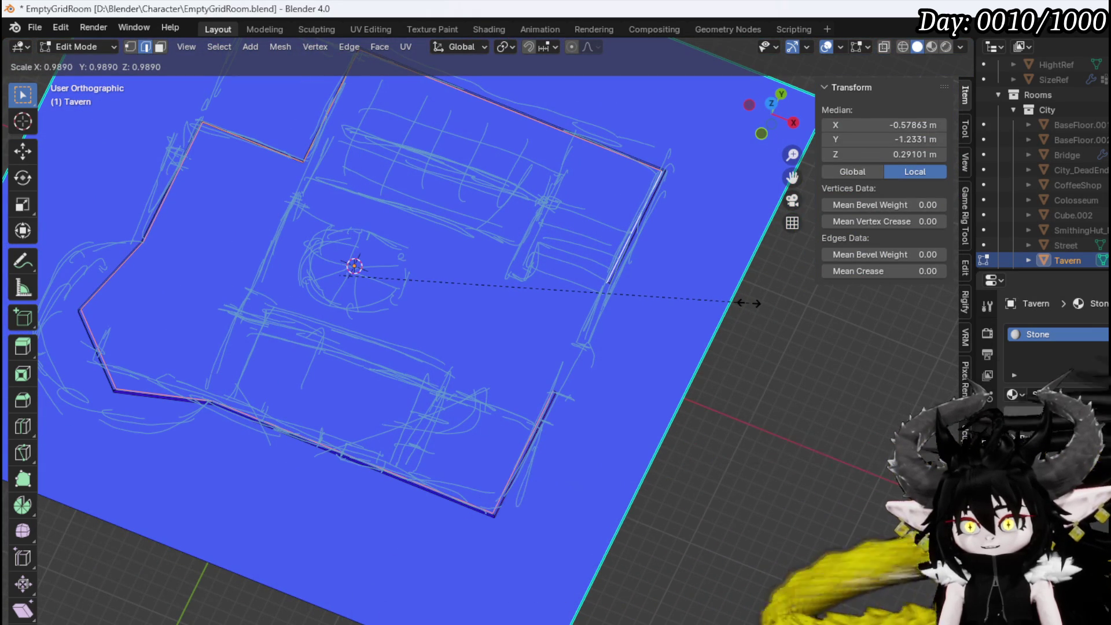
pyautogui.click(749, 303)
# Extrude the outline straight up along Z into tall walls
pyautogui.moveTo(628, 275); pyautogui.dragTo(707, 211, button='middle')
pyautogui.scroll(3, 566, 298)
pyautogui.moveTo(565, 297)
pyautogui.mouseDown(button='middle')
pyautogui.moveTo(603, 281)
pyautogui.moveTo(585, 268)
pyautogui.mouseUp(button='middle')
pyautogui.press('KP_3')
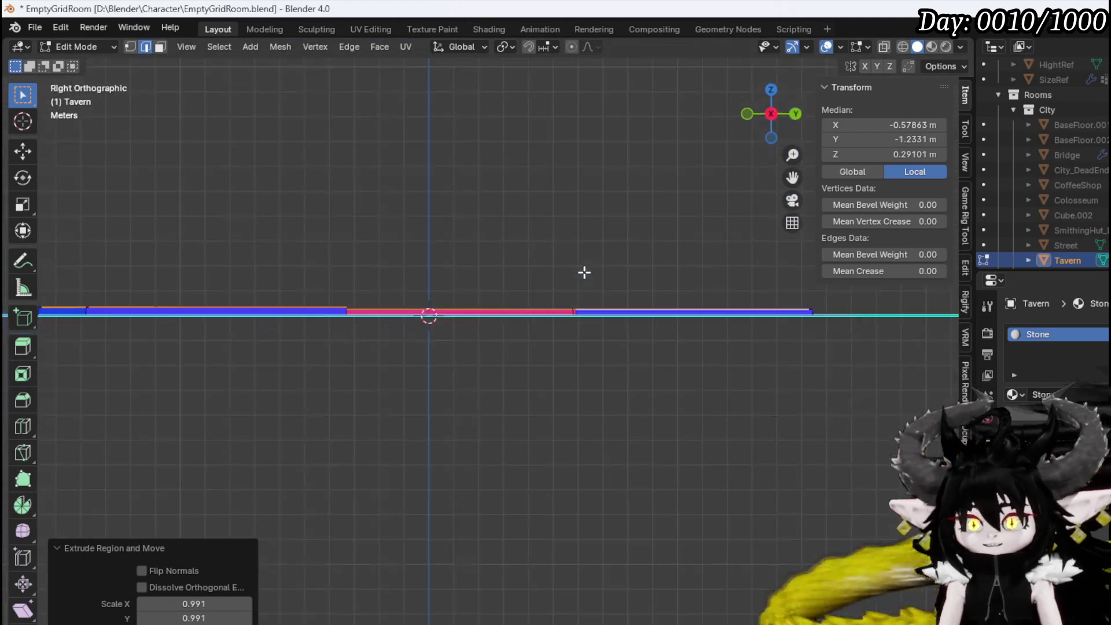
pyautogui.press('KP_1')
pyautogui.keyDown('shift'); pyautogui.moveTo(538, 334); pyautogui.dragTo(689, 461, button='middle'); pyautogui.keyUp('shift')
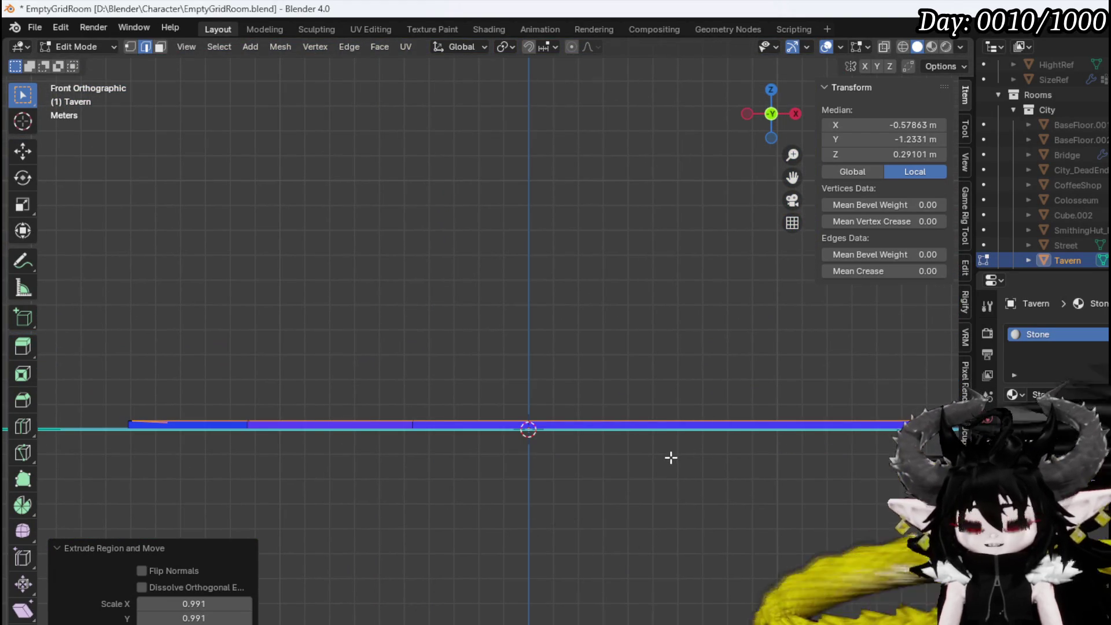
pyautogui.press('e')
pyautogui.press('z')
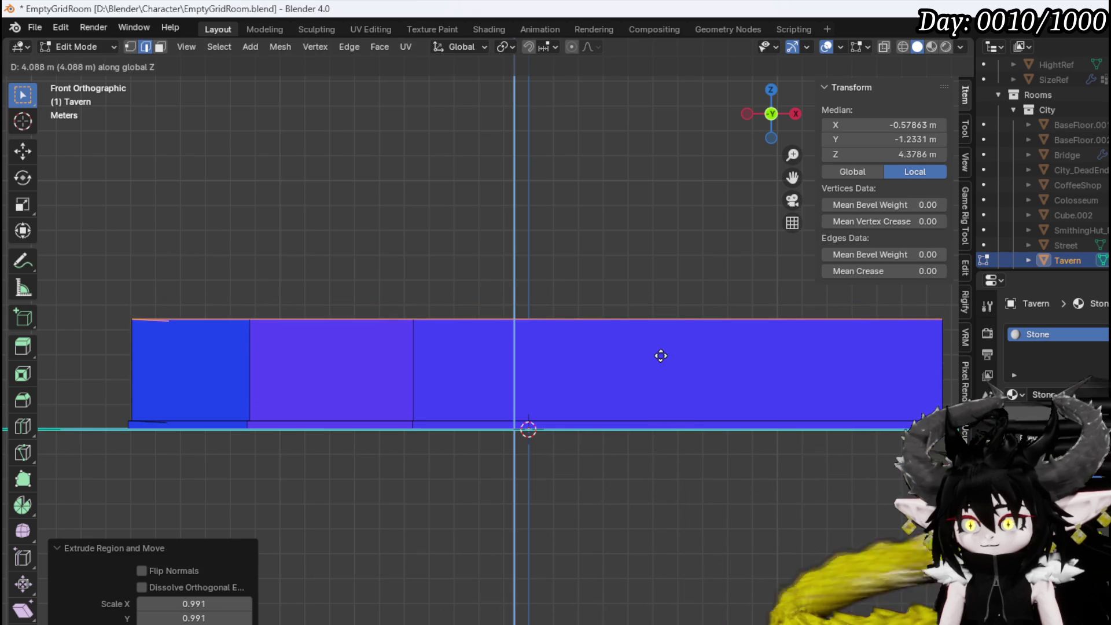
pyautogui.click(659, 344)
# Move the wall top vertically and set its height to exactly 4 m
pyautogui.moveTo(659, 345); pyautogui.dragTo(660, 376, button='middle')
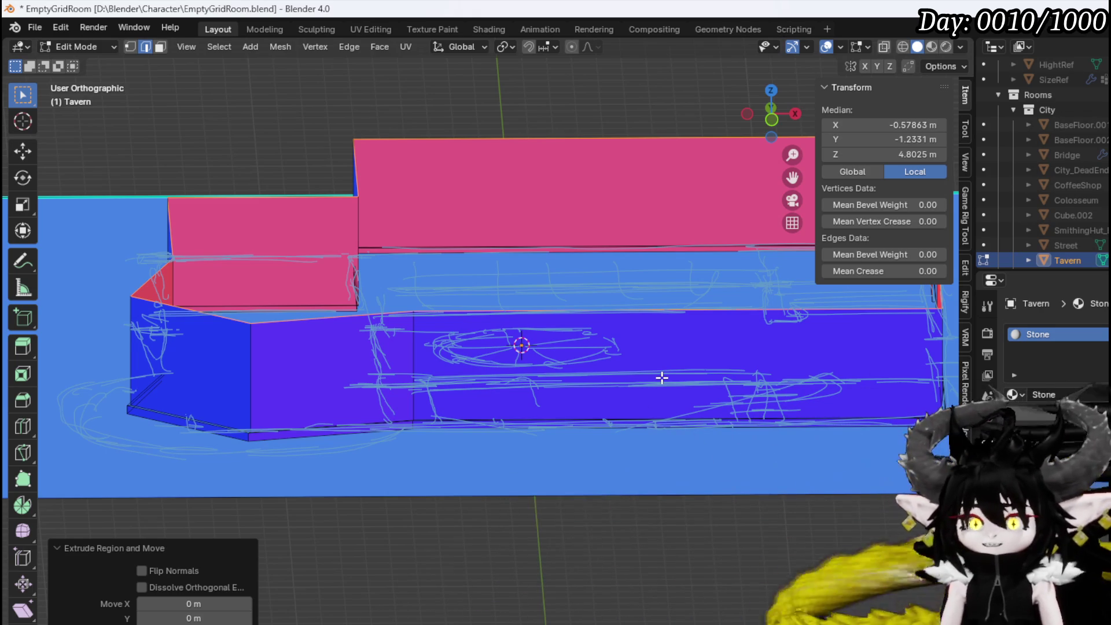
pyautogui.moveTo(496, 402)
pyautogui.mouseDown(button='middle')
pyautogui.moveTo(600, 382)
pyautogui.moveTo(500, 414)
pyautogui.mouseUp(button='middle')
pyautogui.press('KP_1')
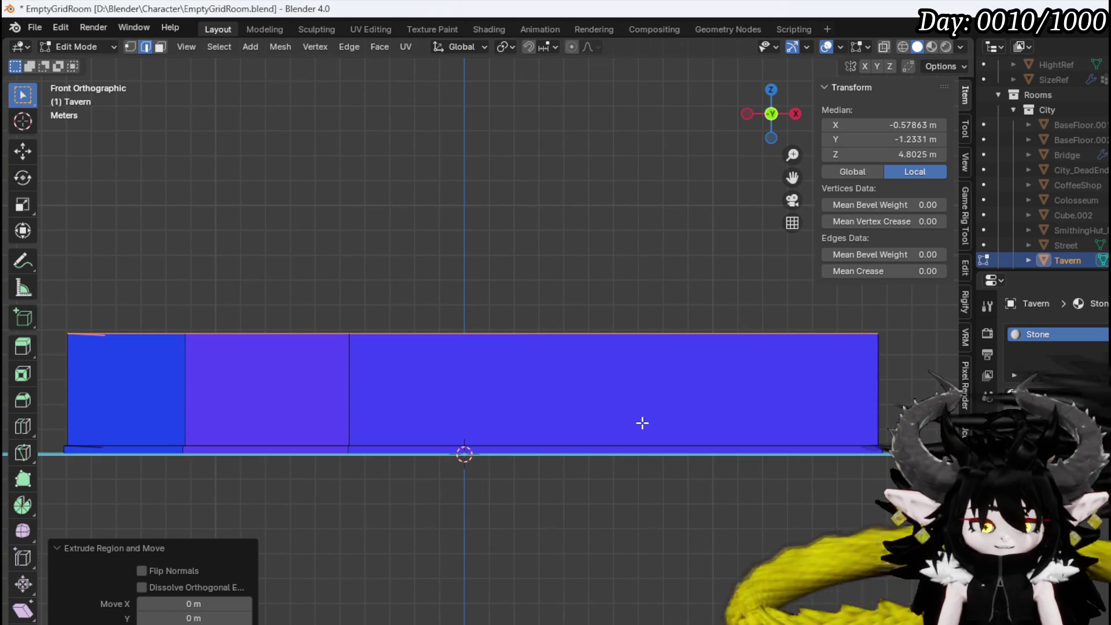
pyautogui.press('g')
pyautogui.press('z')
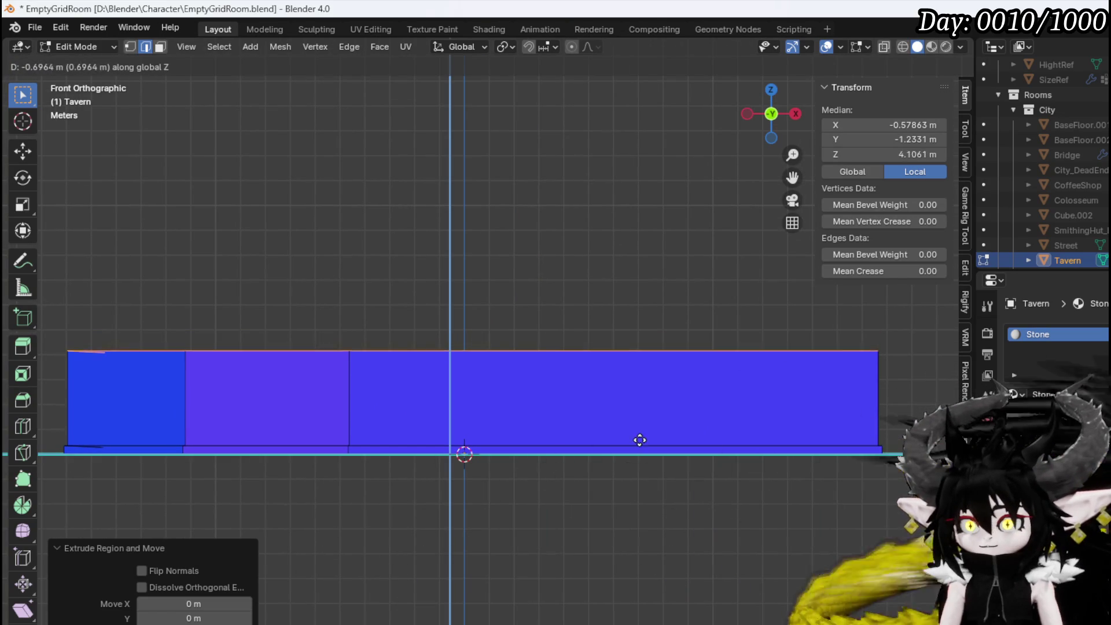
pyautogui.click(640, 443)
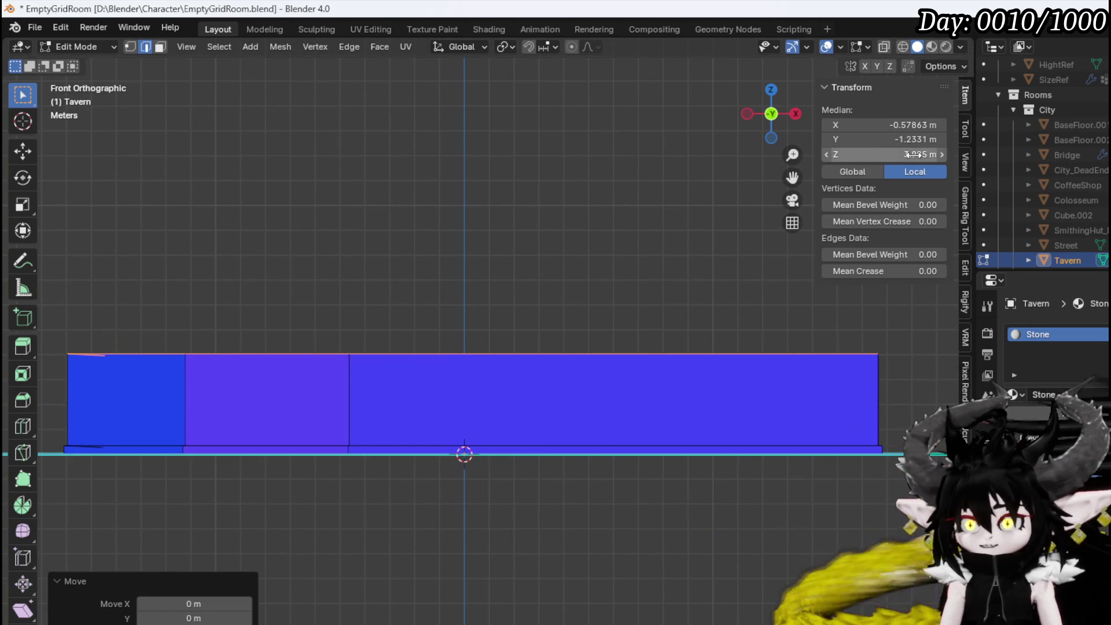
pyautogui.write('4')
pyautogui.press('Return')
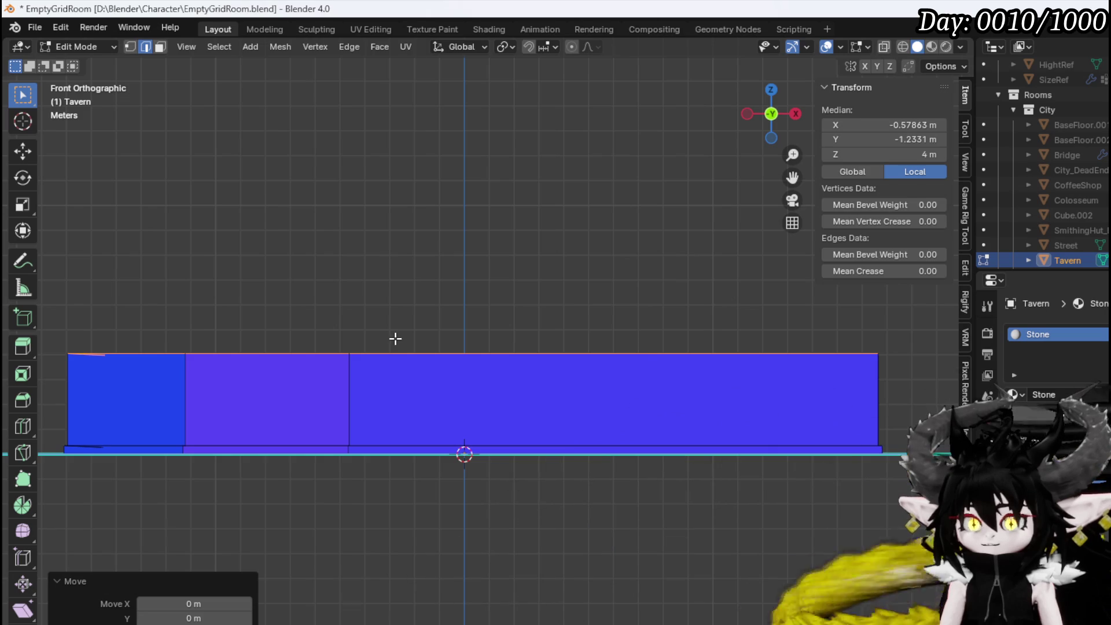
pyautogui.moveTo(396, 339)
pyautogui.mouseDown(button='middle')
pyautogui.moveTo(332, 367)
pyautogui.moveTo(477, 379)
pyautogui.moveTo(538, 367)
pyautogui.moveTo(543, 420)
pyautogui.mouseUp(button='middle')
pyautogui.press('KP_1')
# Scale the wall top slightly outward
pyautogui.scroll(-3, 543, 419)
pyautogui.press('s')
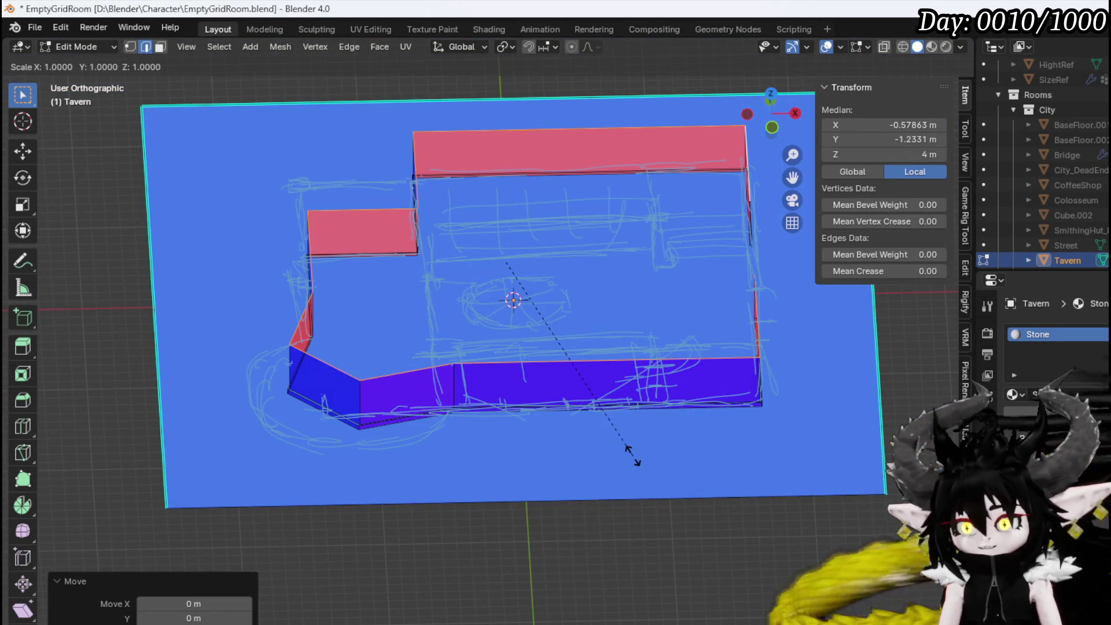
pyautogui.click(631, 449)
# Raise the extruded ledge about 0.25 m and widen it outward
pyautogui.moveTo(628, 446)
pyautogui.mouseDown(button='middle')
pyautogui.moveTo(526, 454)
pyautogui.moveTo(601, 504)
pyautogui.moveTo(523, 327)
pyautogui.moveTo(477, 355)
pyautogui.moveTo(479, 372)
pyautogui.mouseUp(button='middle')
pyautogui.press('KP_1')
pyautogui.scroll(2, 565, 377)
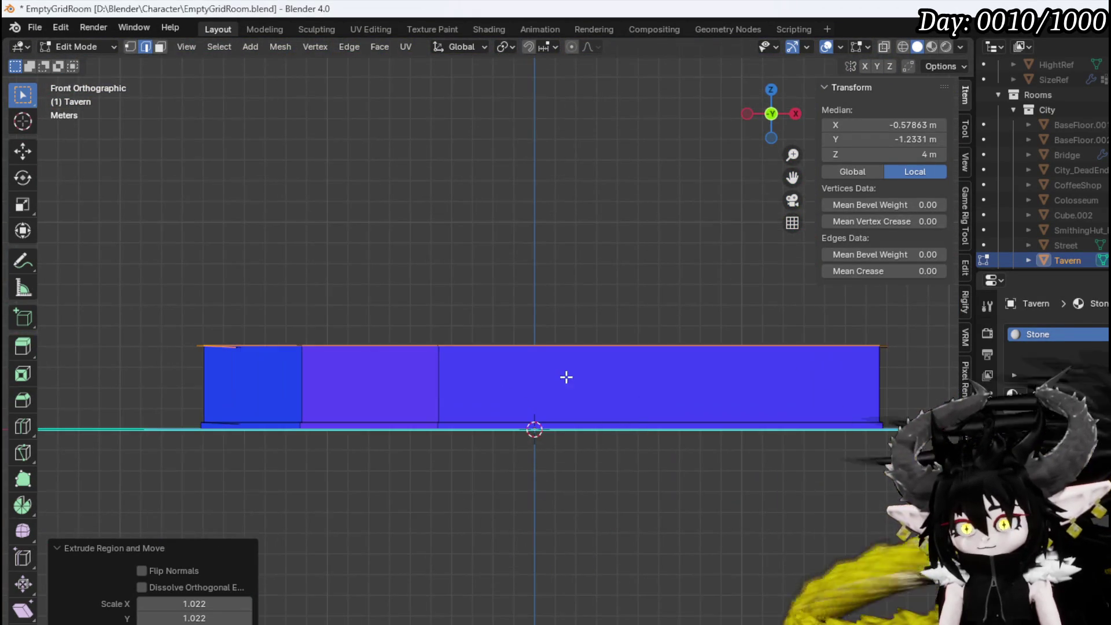
pyautogui.keyDown('shift'); pyautogui.moveTo(565, 377); pyautogui.dragTo(513, 453, button='middle'); pyautogui.keyUp('shift')
pyautogui.press('g')
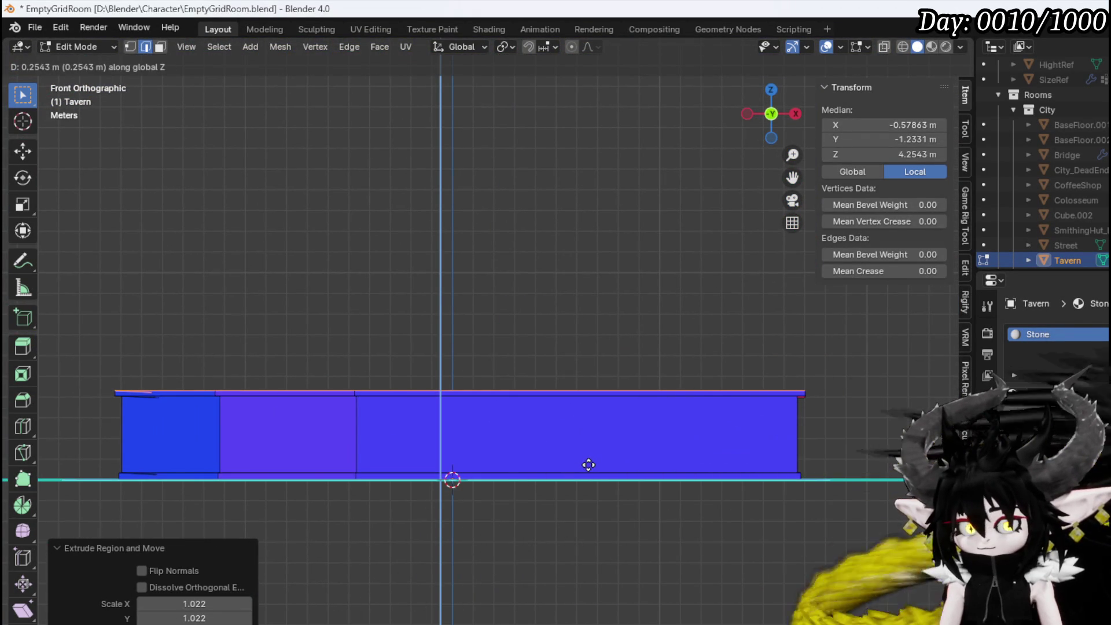
pyautogui.click(589, 465)
pyautogui.press('s')
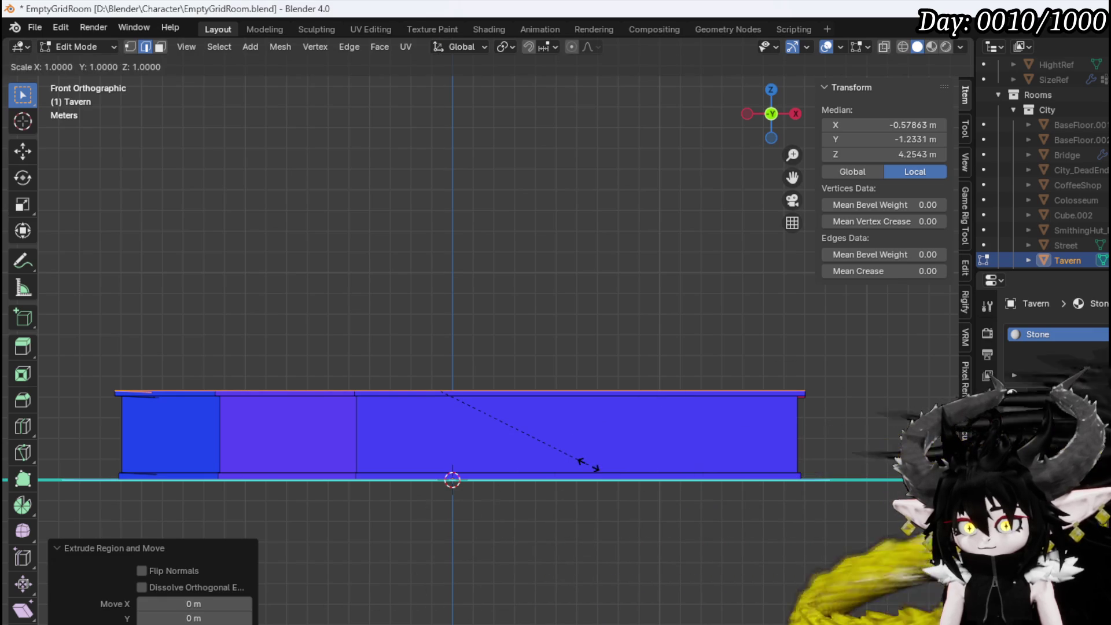
pyautogui.click(602, 472)
# Raise the ledge trim slightly straight up to about 4.5 m
pyautogui.moveTo(602, 472); pyautogui.dragTo(603, 494, button='middle')
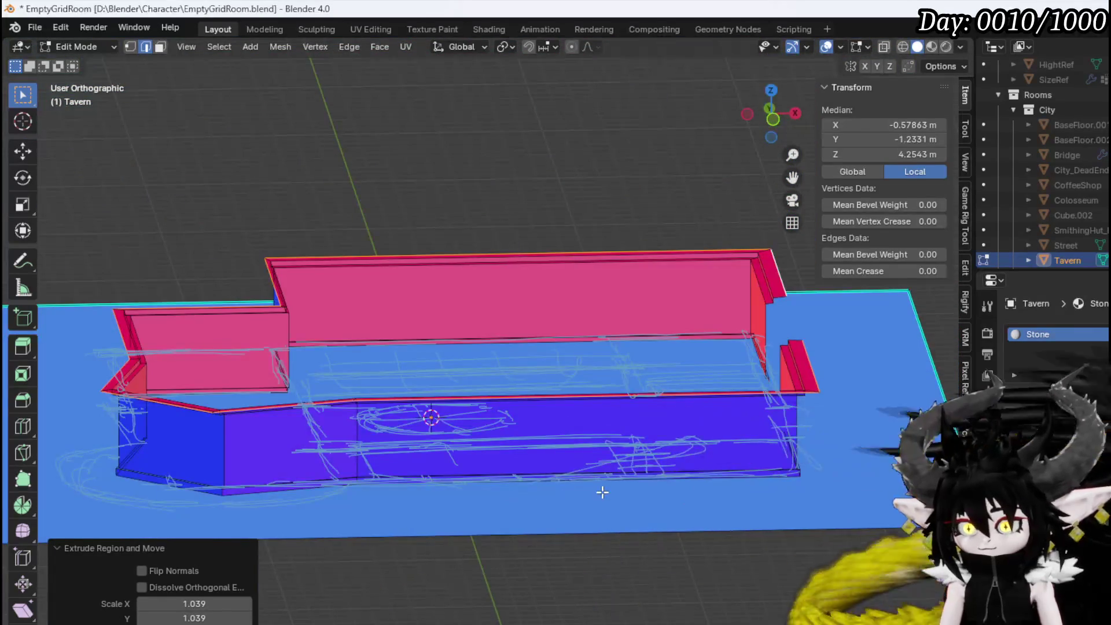
pyautogui.press('KP_1')
pyautogui.press('g')
pyautogui.press('z')
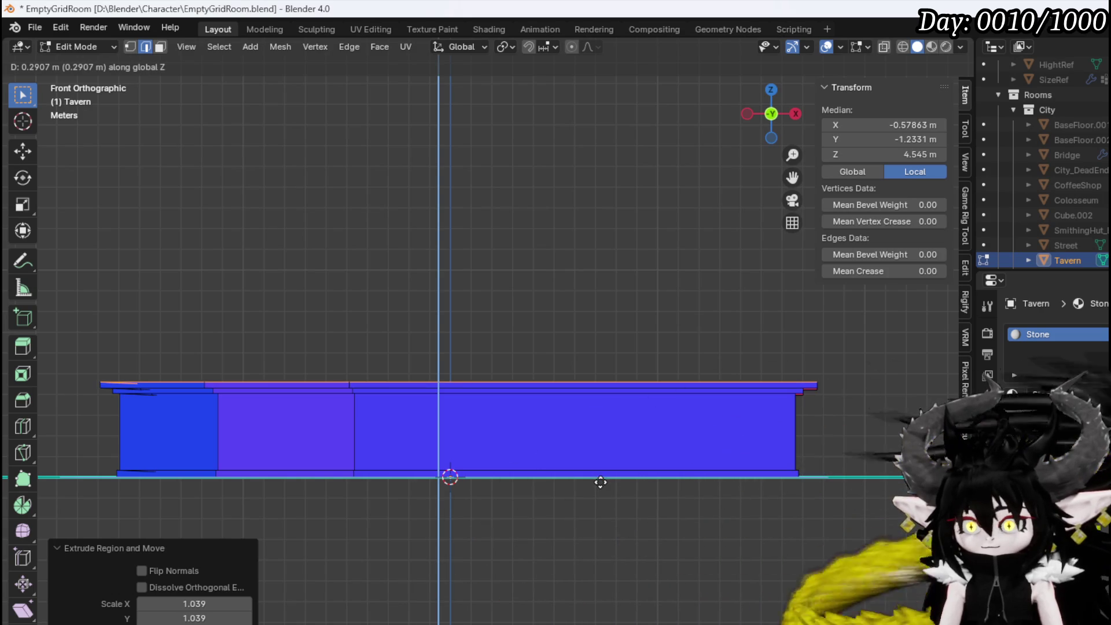
pyautogui.click(601, 482)
# Cancel and undo an attempted vertical extrusion of the top faces
pyautogui.moveTo(598, 463)
pyautogui.mouseDown(button='middle')
pyautogui.moveTo(782, 471)
pyautogui.moveTo(587, 472)
pyautogui.mouseUp(button='middle')
pyautogui.scroll(3, 683, 466)
pyautogui.press('KP_1')
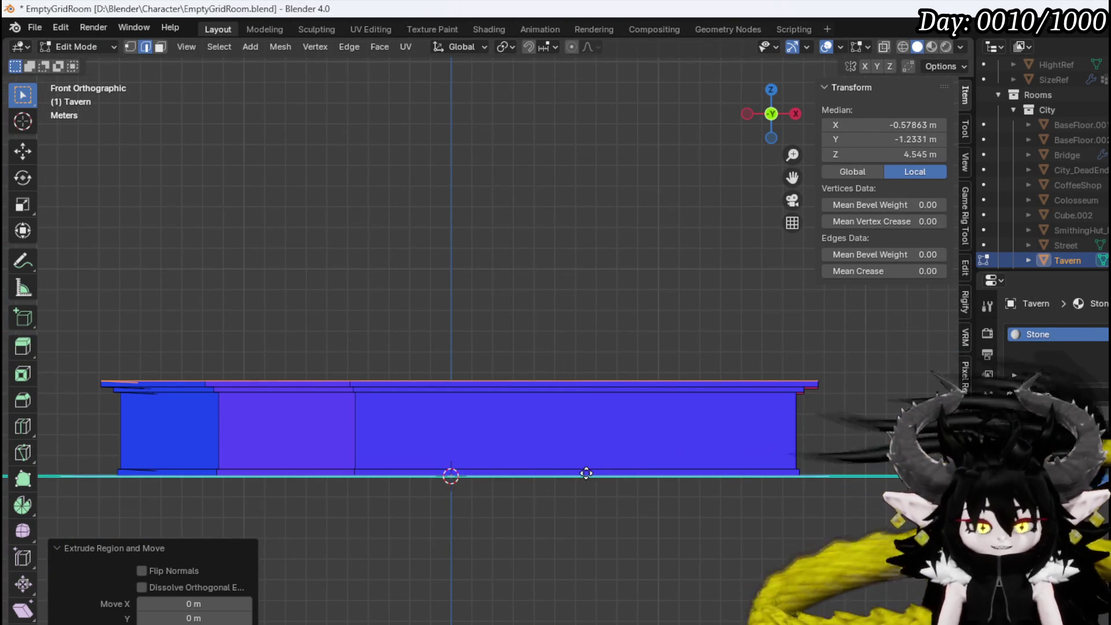
pyautogui.press('e')
pyautogui.press('z')
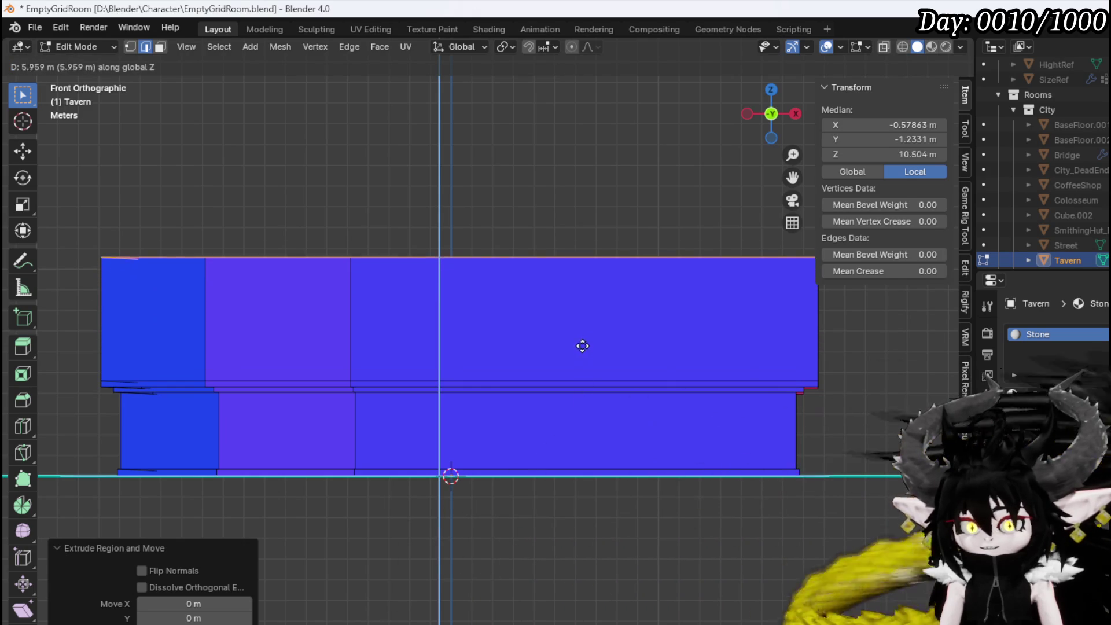
pyautogui.press('Escape')
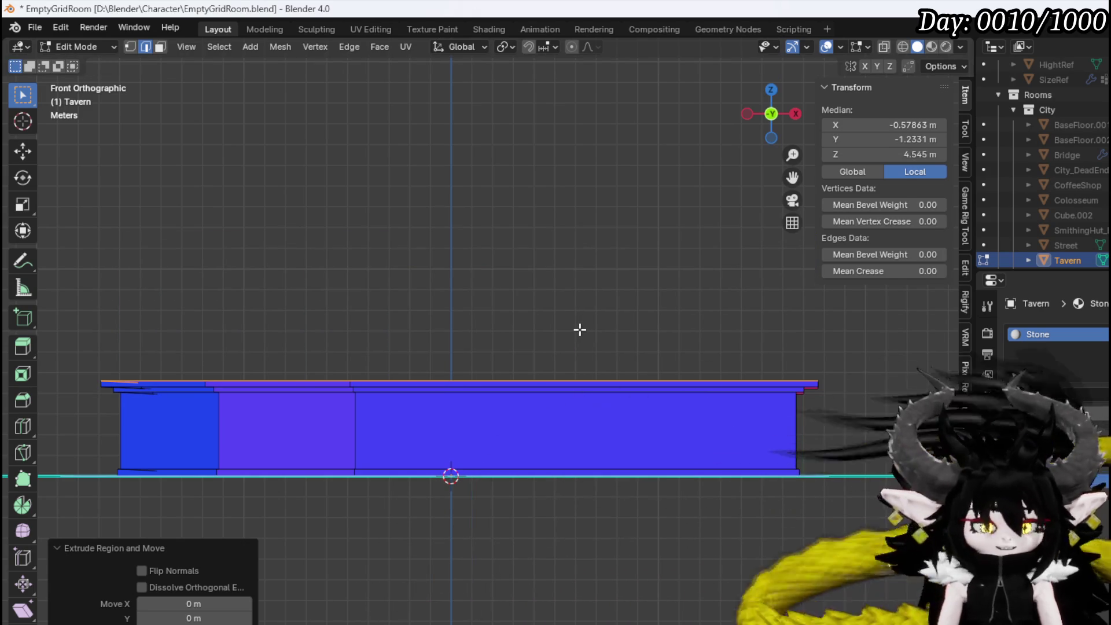
pyautogui.hotkey('ctrl', 'z')
pyautogui.moveTo(542, 412)
pyautogui.mouseDown(button='middle')
pyautogui.moveTo(536, 451)
pyautogui.moveTo(550, 405)
pyautogui.moveTo(579, 475)
pyautogui.moveTo(613, 498)
pyautogui.mouseUp(button='middle')
pyautogui.press('s')
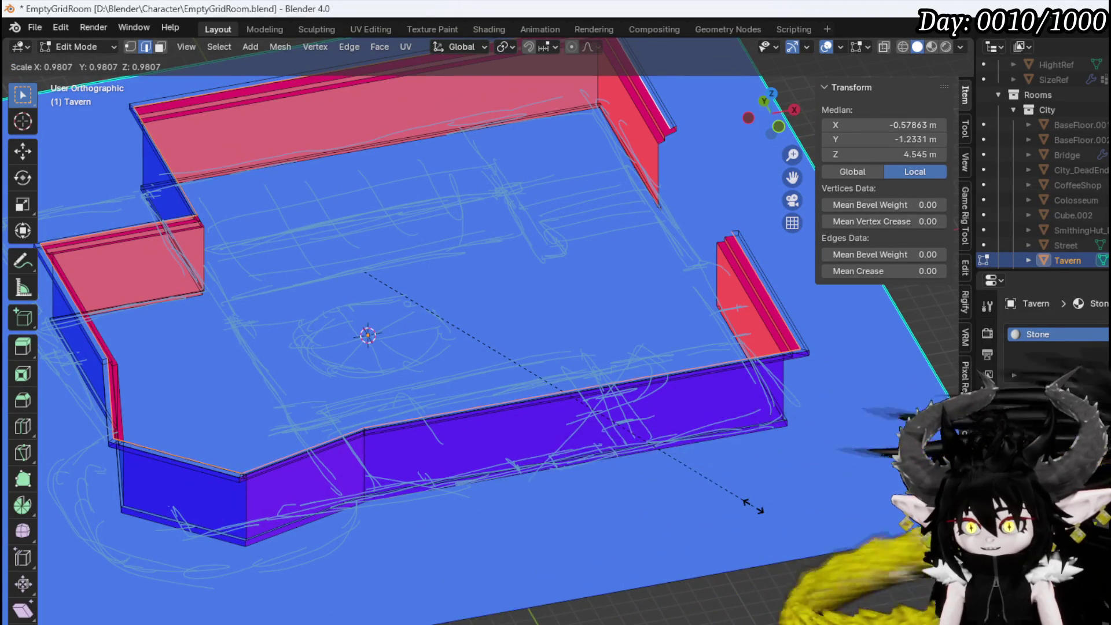
# Shrink the top faces to 0.984 and extrude them about 6 m up as a second storey
pyautogui.click(752, 507)
pyautogui.press('KP_1')
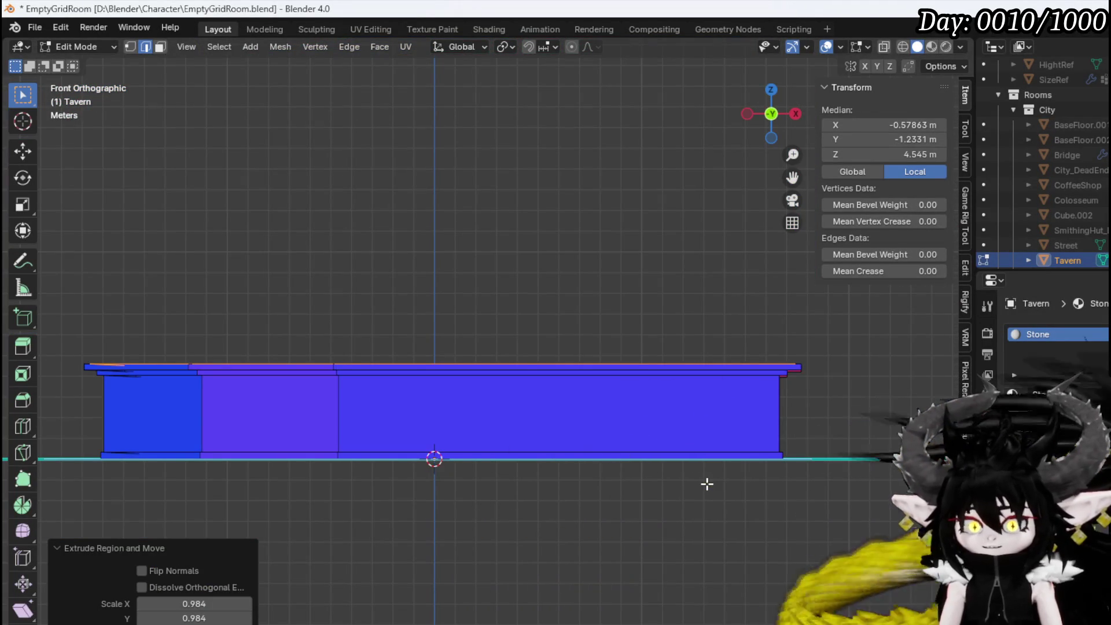
pyautogui.press('e')
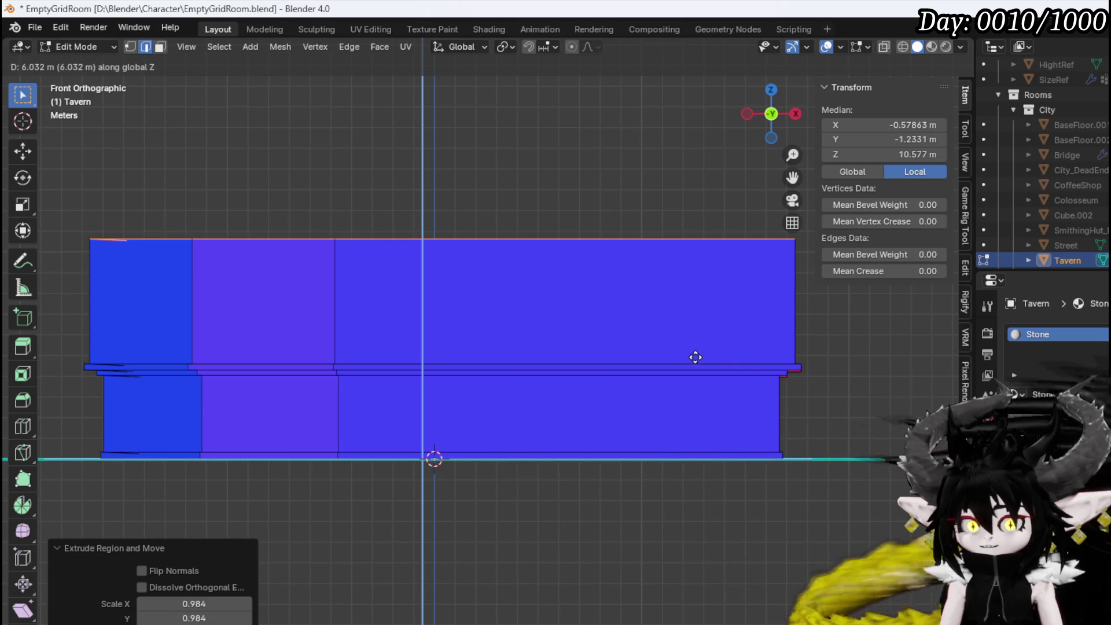
pyautogui.click(694, 347)
pyautogui.moveTo(695, 347)
pyautogui.mouseDown(button='middle')
pyautogui.moveTo(685, 380)
pyautogui.moveTo(745, 392)
pyautogui.moveTo(809, 386)
pyautogui.moveTo(596, 370)
pyautogui.moveTo(694, 389)
pyautogui.moveTo(721, 430)
pyautogui.moveTo(769, 406)
pyautogui.moveTo(797, 380)
pyautogui.moveTo(791, 366)
pyautogui.moveTo(628, 375)
pyautogui.moveTo(578, 314)
pyautogui.moveTo(472, 322)
pyautogui.moveTo(543, 319)
pyautogui.moveTo(478, 415)
pyautogui.moveTo(454, 427)
pyautogui.moveTo(548, 415)
pyautogui.mouseUp(button='middle')
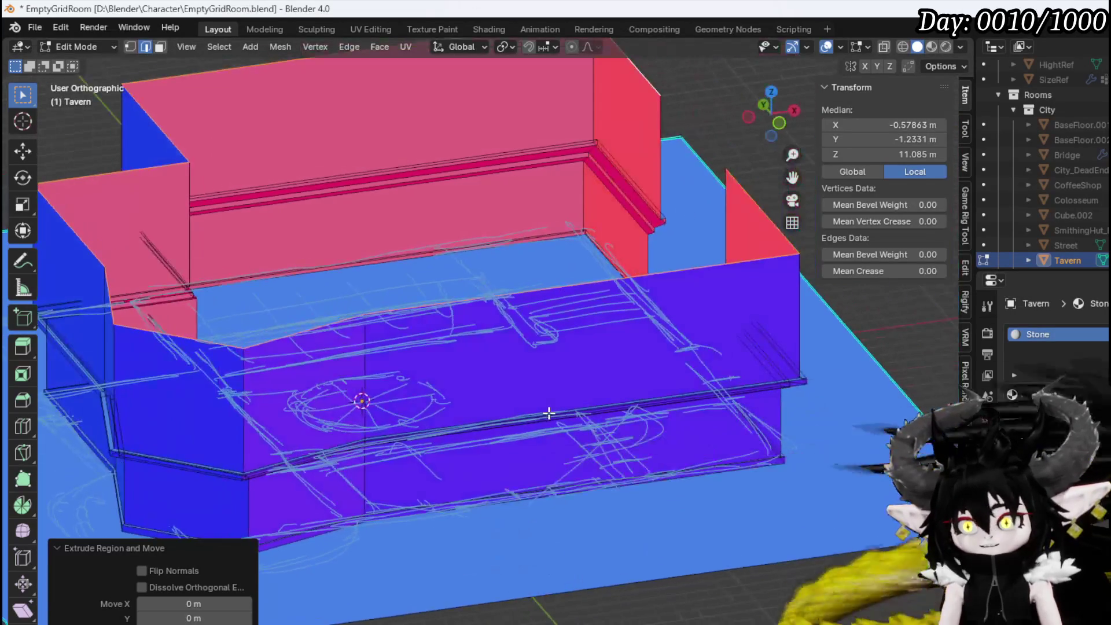
# Widen the new top faces to 1.022 and raise a thin top band 0.25 m
pyautogui.press('s')
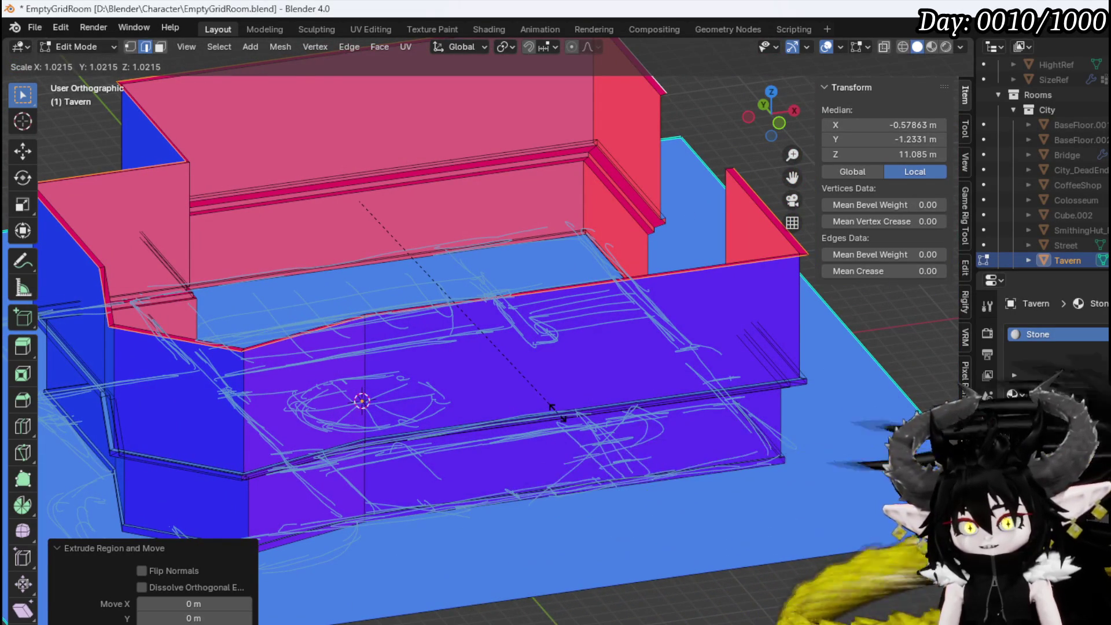
pyautogui.click(558, 413)
pyautogui.moveTo(558, 412)
pyautogui.mouseDown(button='middle')
pyautogui.moveTo(479, 355)
pyautogui.moveTo(349, 367)
pyautogui.moveTo(313, 382)
pyautogui.moveTo(478, 392)
pyautogui.mouseUp(button='middle')
pyautogui.press('KP_1')
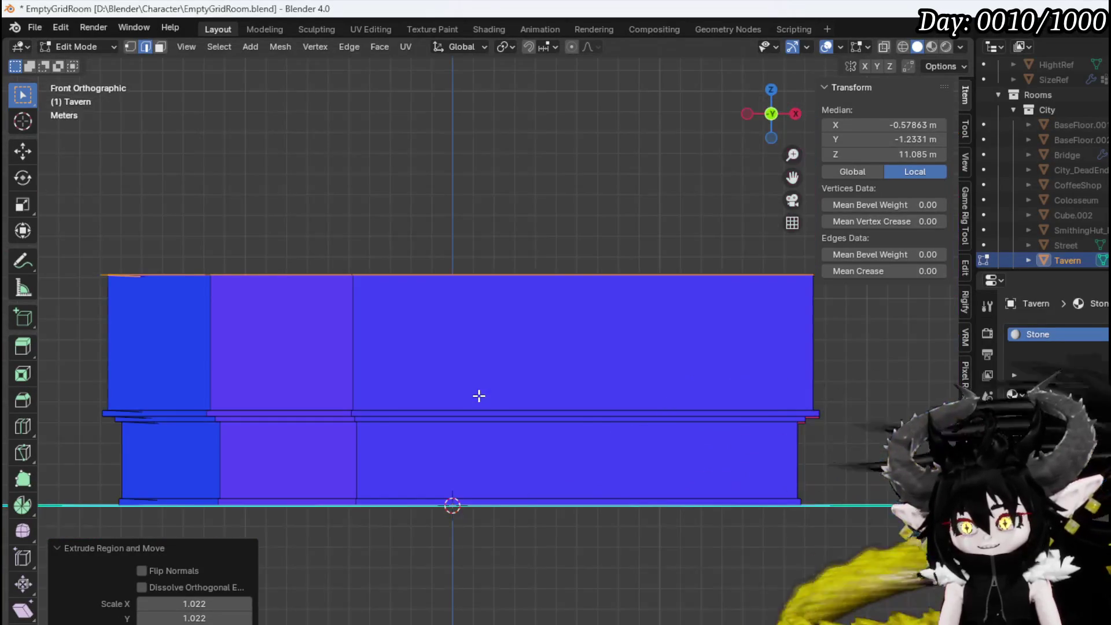
pyautogui.press('g')
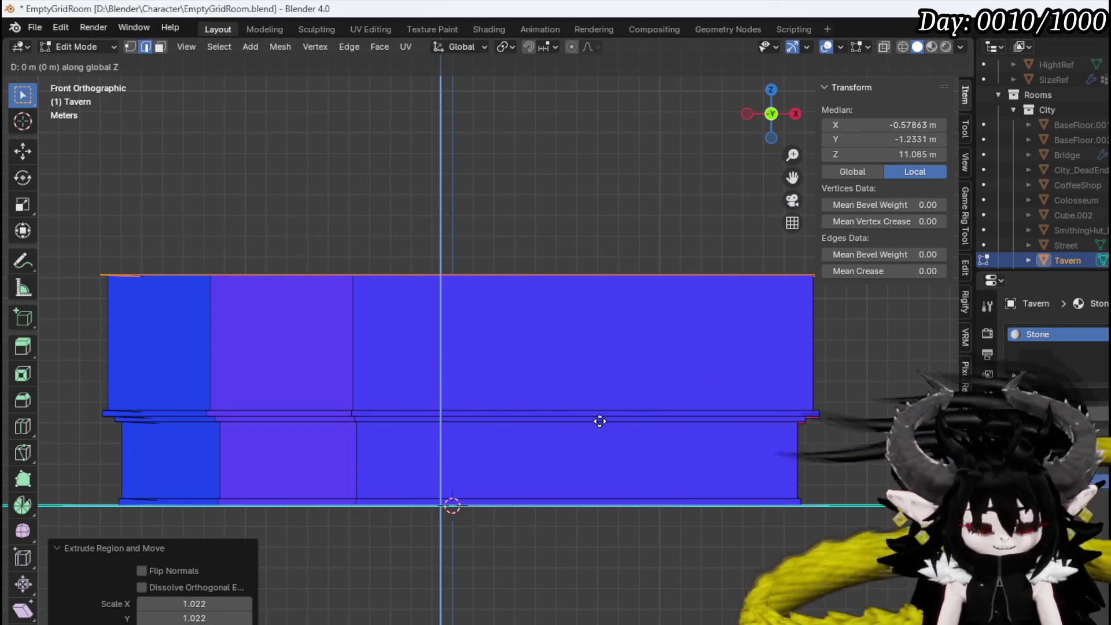
pyautogui.press('z')
pyautogui.click(599, 415)
pyautogui.moveTo(600, 414); pyautogui.dragTo(662, 447, button='middle')
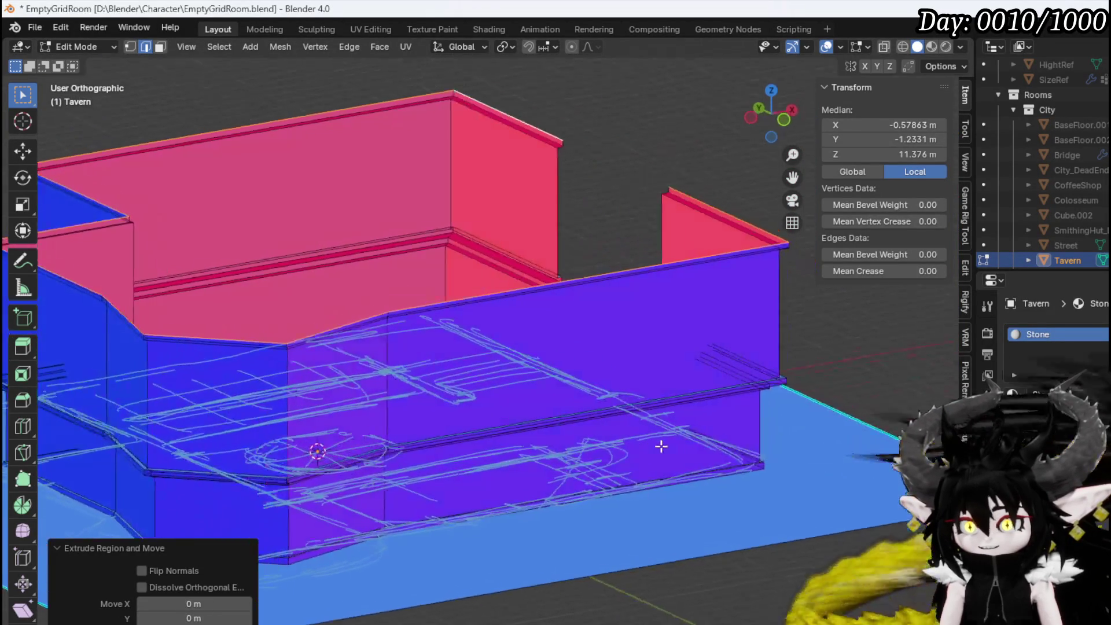
# Flare the top band outward to 1.027 and extrude a 0.27 m trim above it
pyautogui.press('s')
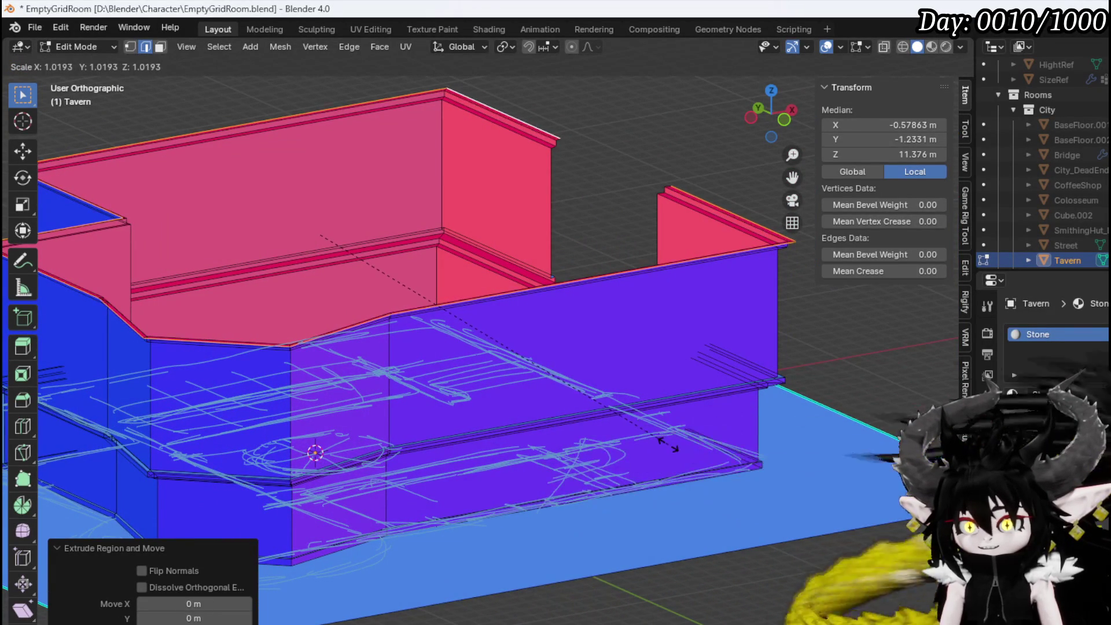
pyautogui.click(672, 445)
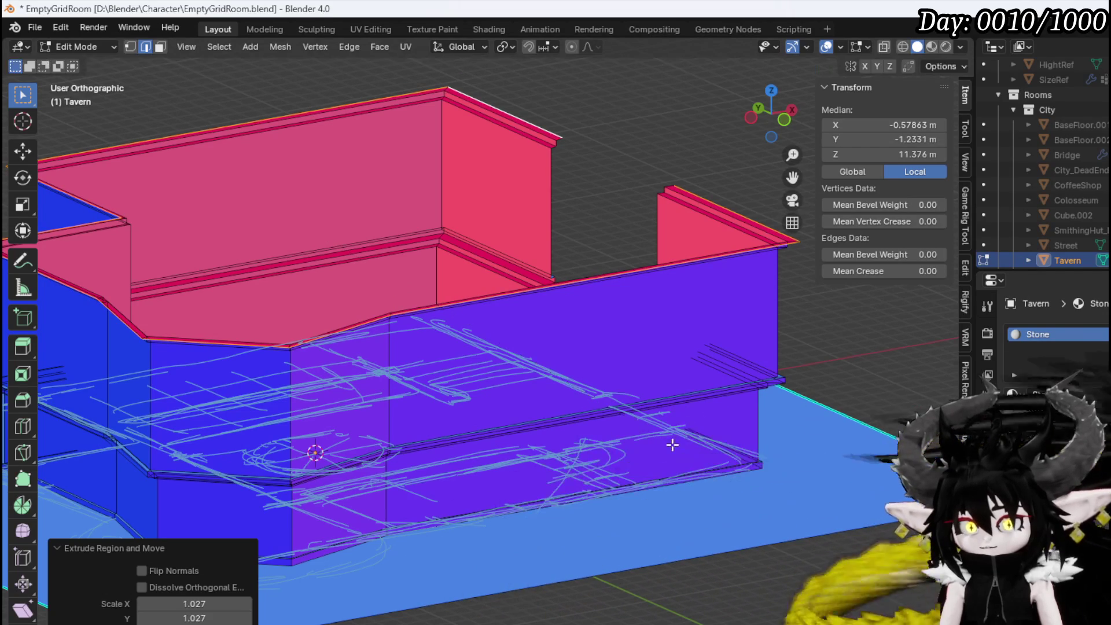
pyautogui.press('e')
pyautogui.press('z')
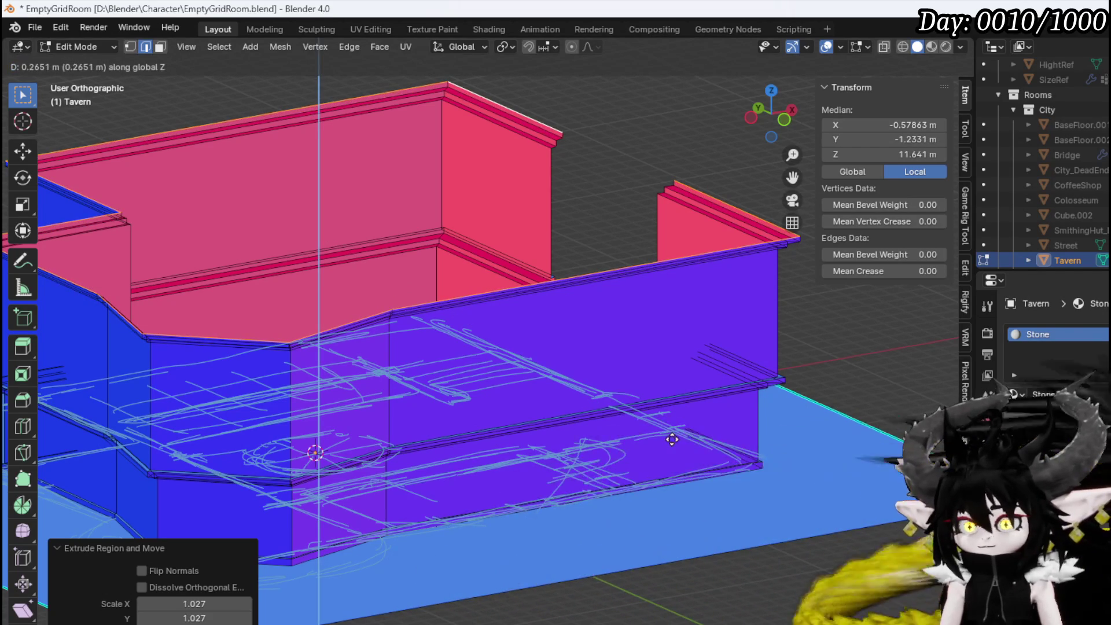
pyautogui.click(672, 440)
pyautogui.moveTo(672, 440)
pyautogui.mouseDown(button='middle')
pyautogui.moveTo(596, 385)
pyautogui.moveTo(596, 405)
pyautogui.moveTo(474, 417)
pyautogui.moveTo(641, 432)
pyautogui.moveTo(769, 422)
pyautogui.moveTo(801, 389)
pyautogui.moveTo(491, 409)
pyautogui.moveTo(462, 354)
pyautogui.moveTo(666, 399)
pyautogui.moveTo(801, 397)
pyautogui.moveTo(789, 437)
pyautogui.moveTo(668, 432)
pyautogui.moveTo(467, 374)
pyautogui.moveTo(719, 379)
pyautogui.mouseUp(button='middle')
# Select several wall edges and a face to inspect the wall geometry
pyautogui.press('KP_3')
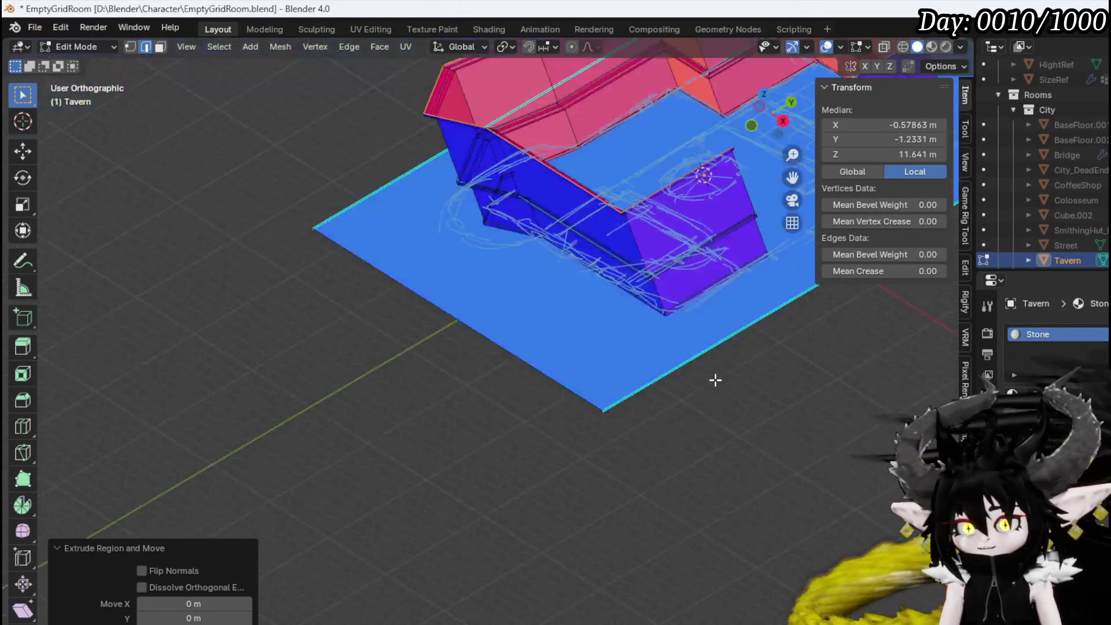
pyautogui.scroll(2, 474, 336)
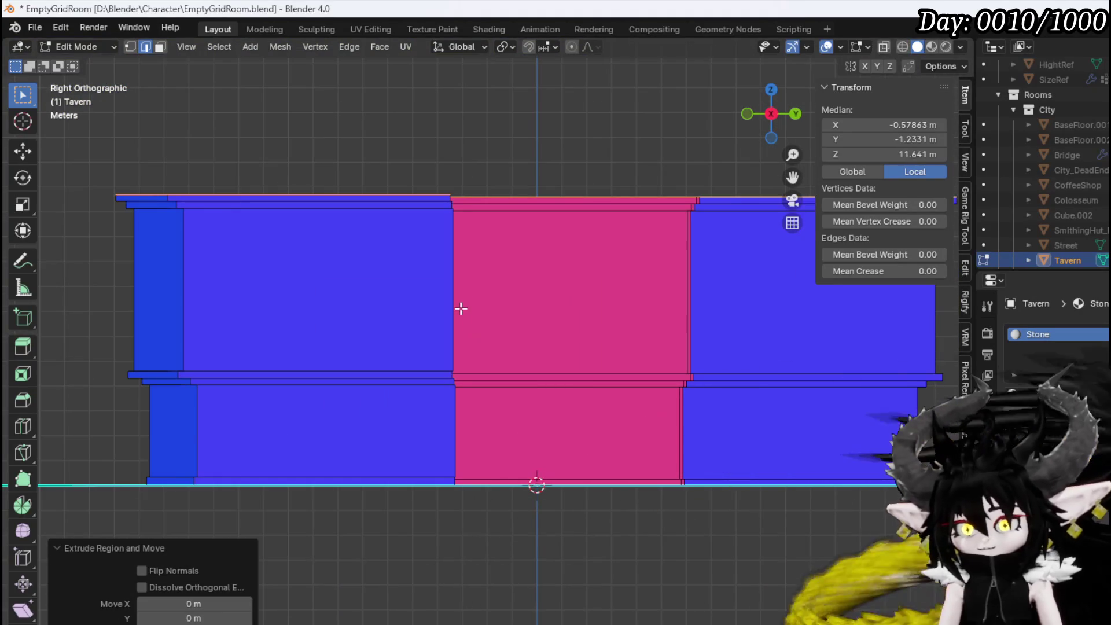
pyautogui.moveTo(454, 303); pyautogui.dragTo(531, 400, button='middle')
pyautogui.click(526, 377)
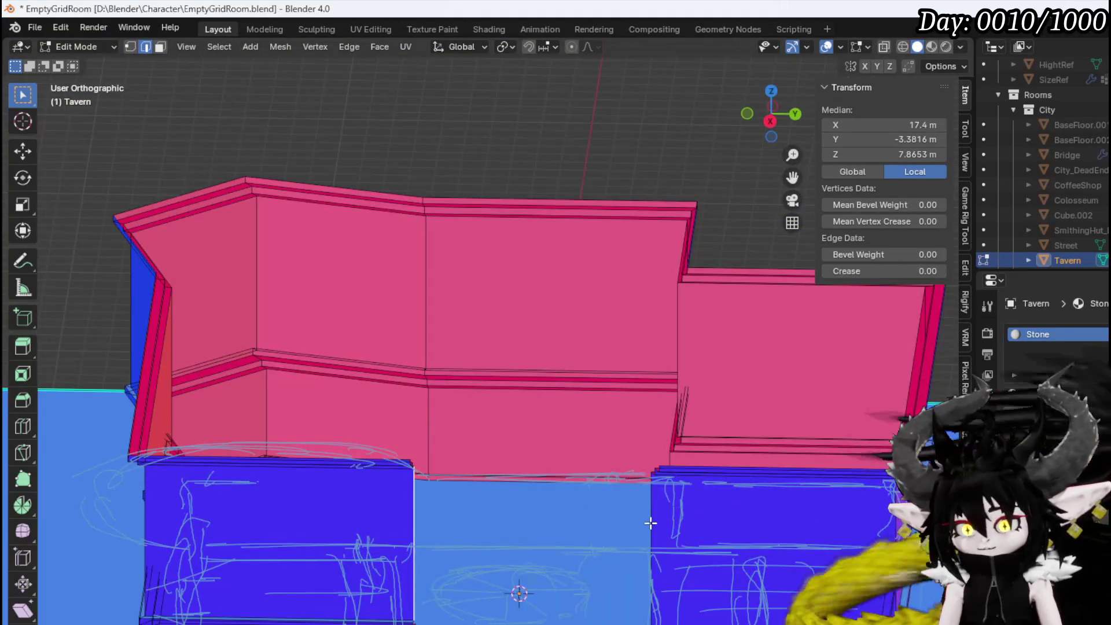
pyautogui.moveTo(650, 523)
pyautogui.keyDown('shift'); pyautogui.mouseDown(button='middle')
pyautogui.moveTo(568, 426)
pyautogui.moveTo(557, 445)
pyautogui.moveTo(546, 347)
pyautogui.moveTo(541, 527)
pyautogui.moveTo(495, 506)
pyautogui.mouseUp(button='middle'); pyautogui.keyUp('shift')
pyautogui.keyDown('shift'); pyautogui.click(557, 445); pyautogui.keyUp('shift')
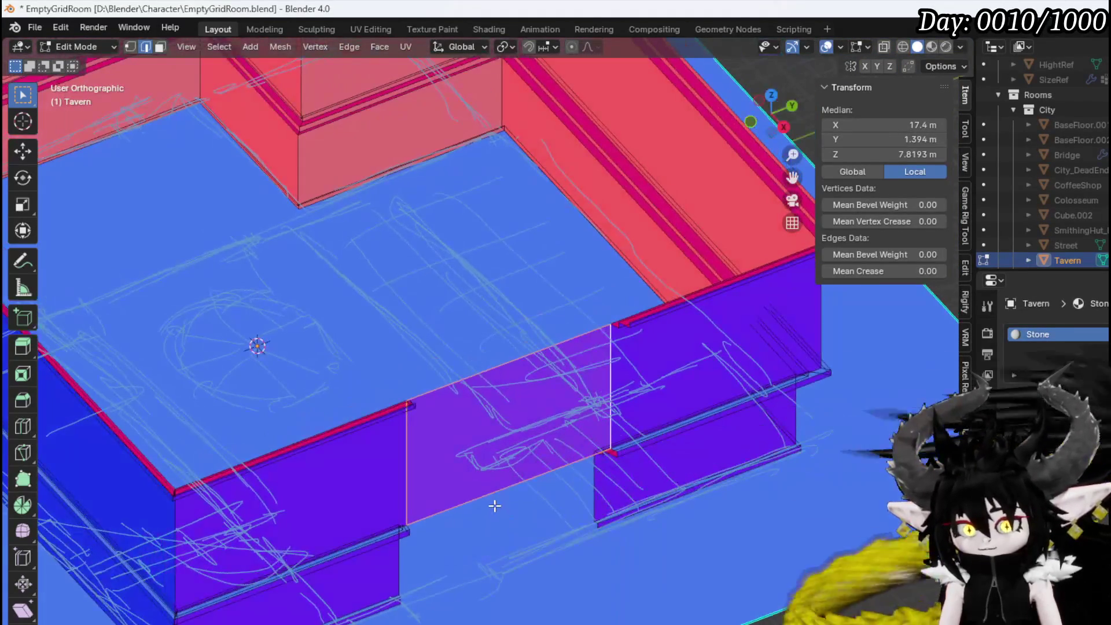
pyautogui.click(498, 489)
pyautogui.keyDown('shift'); pyautogui.click(423, 519); pyautogui.keyUp('shift')
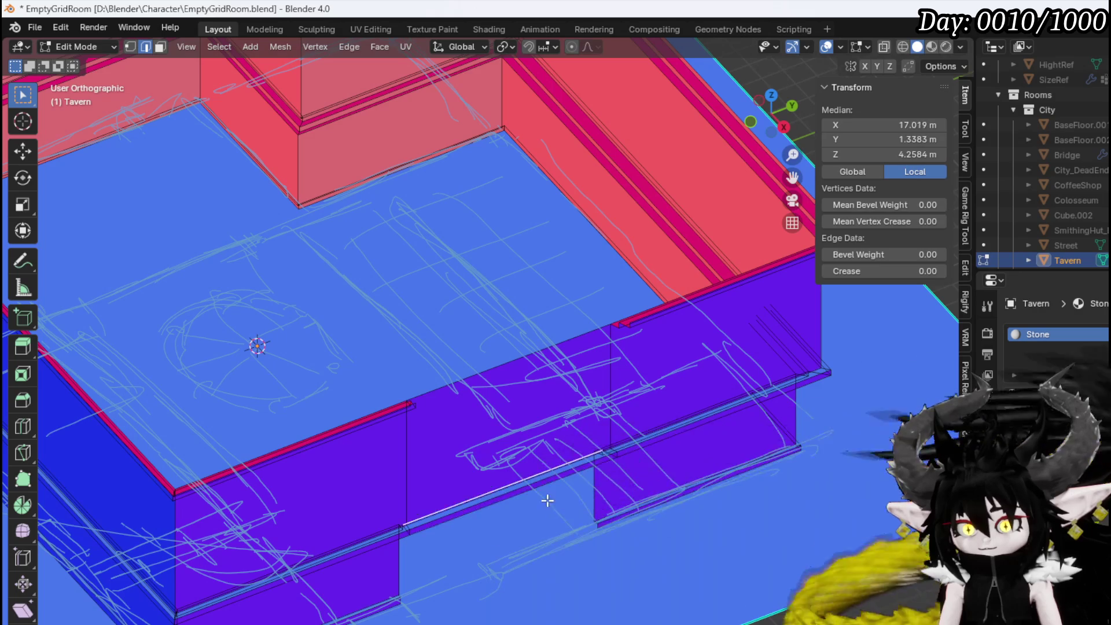
# Select edges along the wall top, settling on the trim edge just above
pyautogui.moveTo(423, 519)
pyautogui.mouseDown(button='middle')
pyautogui.moveTo(484, 421)
pyautogui.moveTo(546, 446)
pyautogui.moveTo(565, 484)
pyautogui.moveTo(573, 401)
pyautogui.mouseUp(button='middle')
pyautogui.keyDown('shift'); pyautogui.click(552, 463); pyautogui.keyUp('shift')
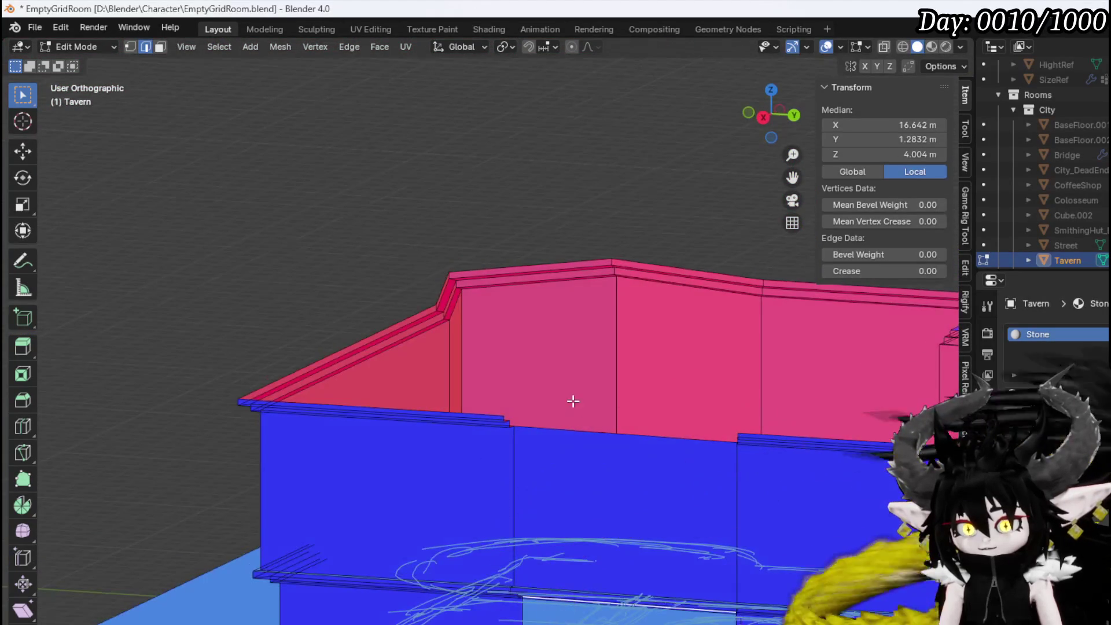
pyautogui.click(567, 434)
pyautogui.click(622, 452)
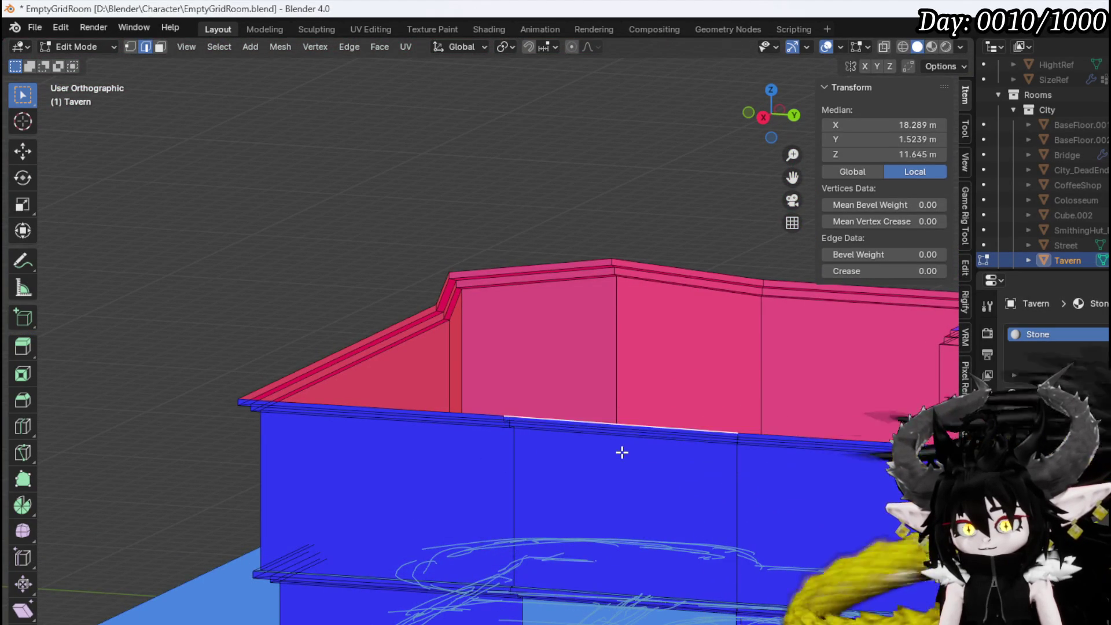
pyautogui.moveTo(544, 447)
pyautogui.mouseDown(button='middle')
pyautogui.moveTo(675, 461)
pyautogui.moveTo(517, 491)
pyautogui.moveTo(539, 488)
pyautogui.mouseUp(button='middle')
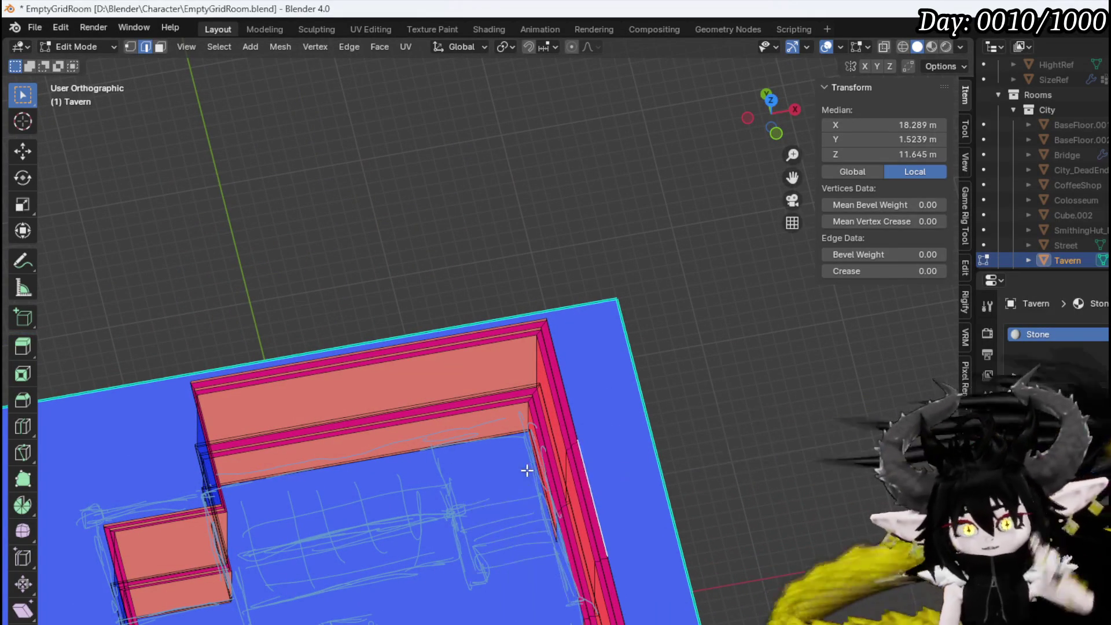
# Show the floor plan in top view and deselect everything
pyautogui.press('KP_7')
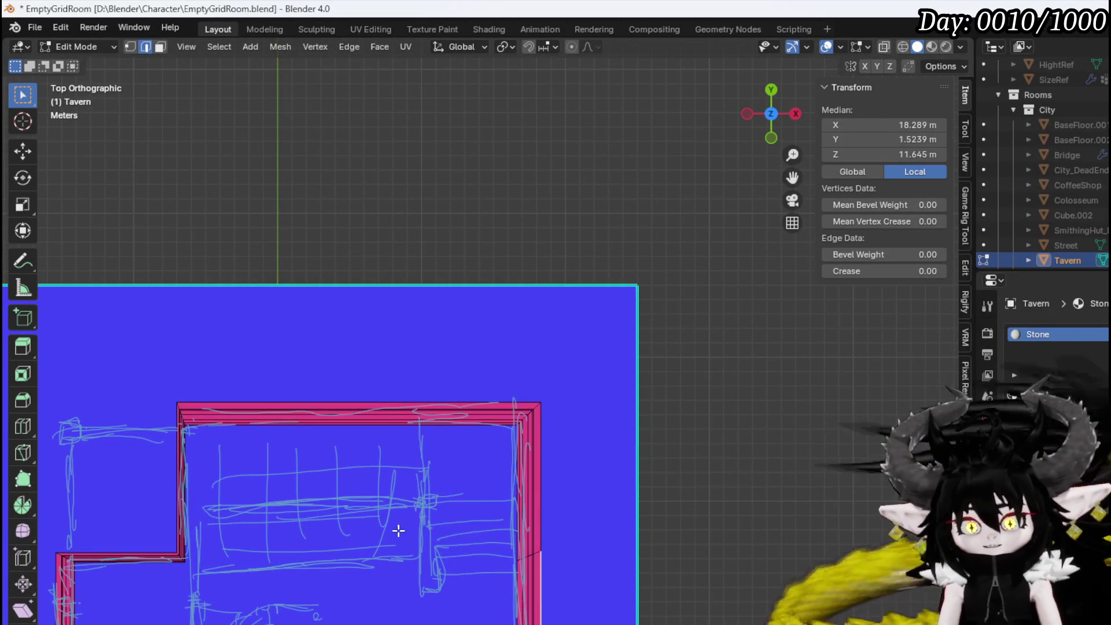
pyautogui.keyDown('shift'); pyautogui.moveTo(397, 528); pyautogui.dragTo(496, 235, button='middle'); pyautogui.keyUp('shift')
pyautogui.hotkey('alt', 'a')
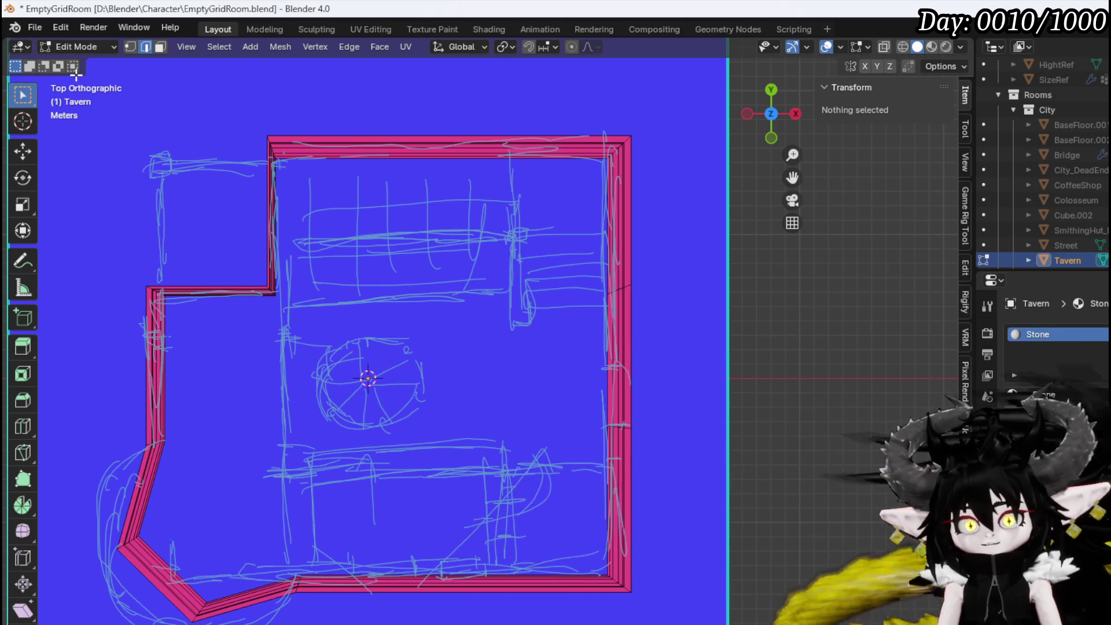
# Add a cube and view it from the front with X-ray enabled
pyautogui.click(245, 47)
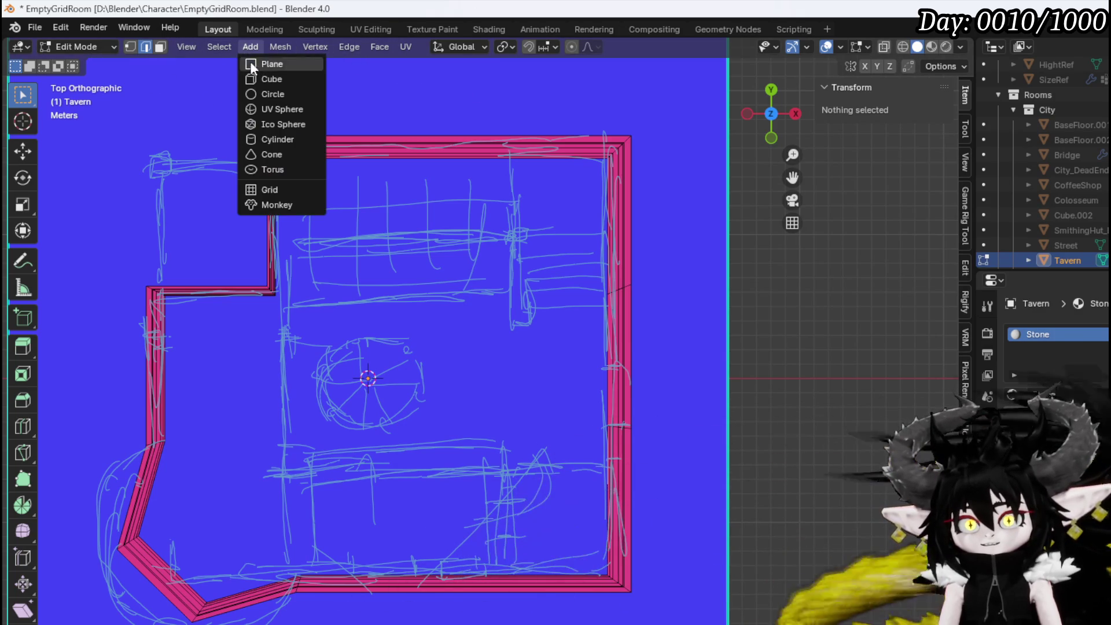
pyautogui.click(260, 74)
pyautogui.moveTo(378, 438); pyautogui.dragTo(383, 333, button='middle')
pyautogui.press('KP_1')
pyautogui.scroll(3, 360, 475)
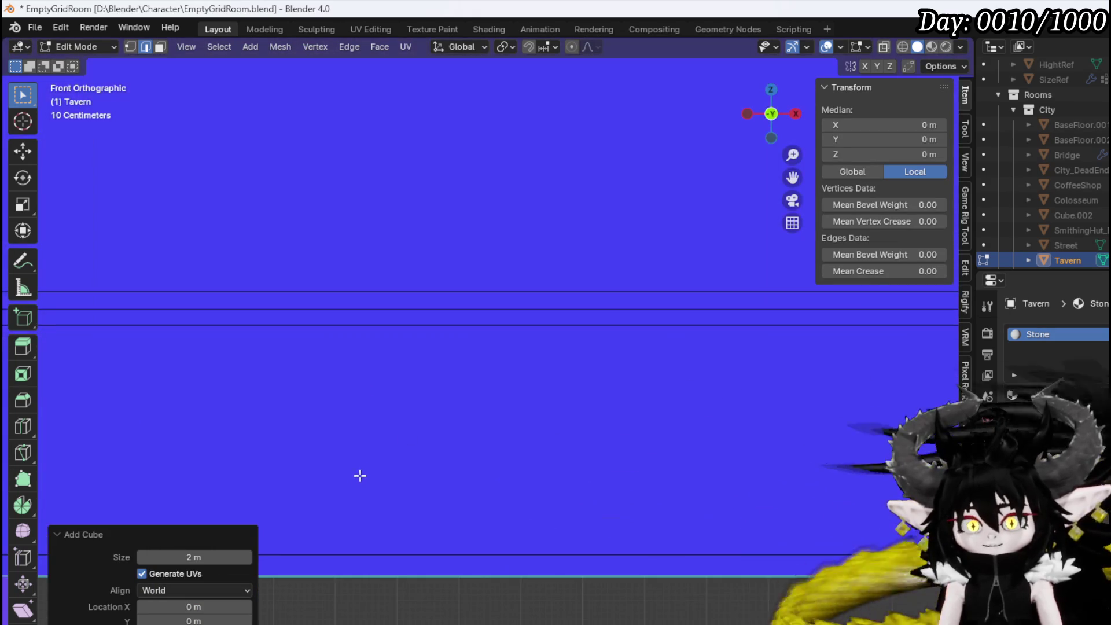
pyautogui.keyDown('shift'); pyautogui.moveTo(367, 469); pyautogui.dragTo(552, 415, button='middle'); pyautogui.keyUp('shift')
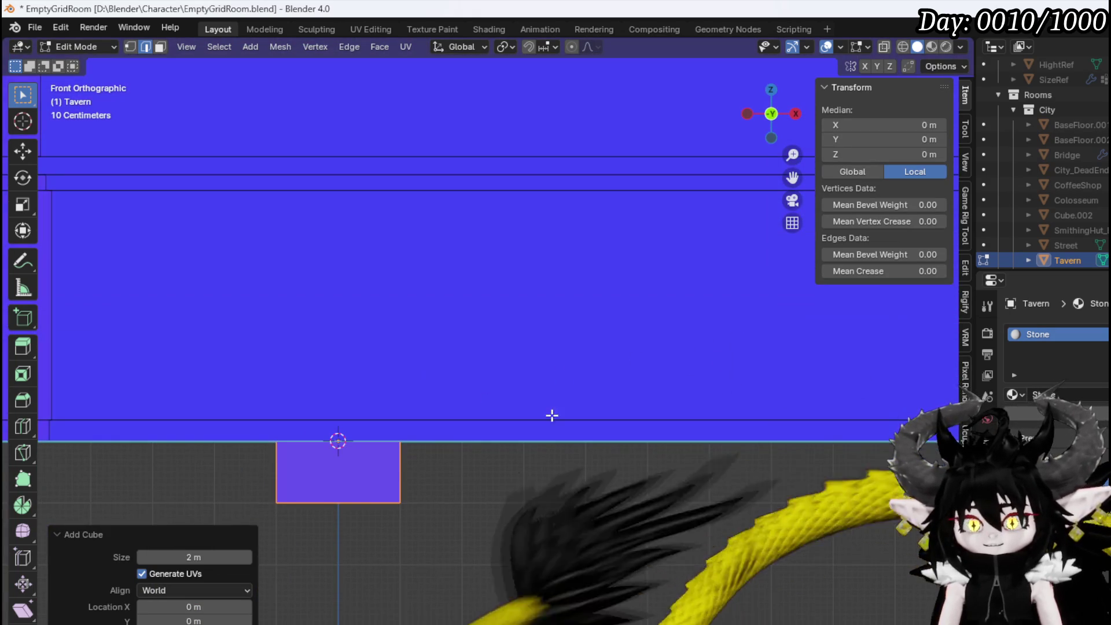
pyautogui.click(884, 46)
pyautogui.keyDown('shift'); pyautogui.moveTo(455, 387); pyautogui.dragTo(615, 335, button='middle'); pyautogui.keyUp('shift')
# Scale the cube to 0.135 and box-select its top two vertices
pyautogui.press('s')
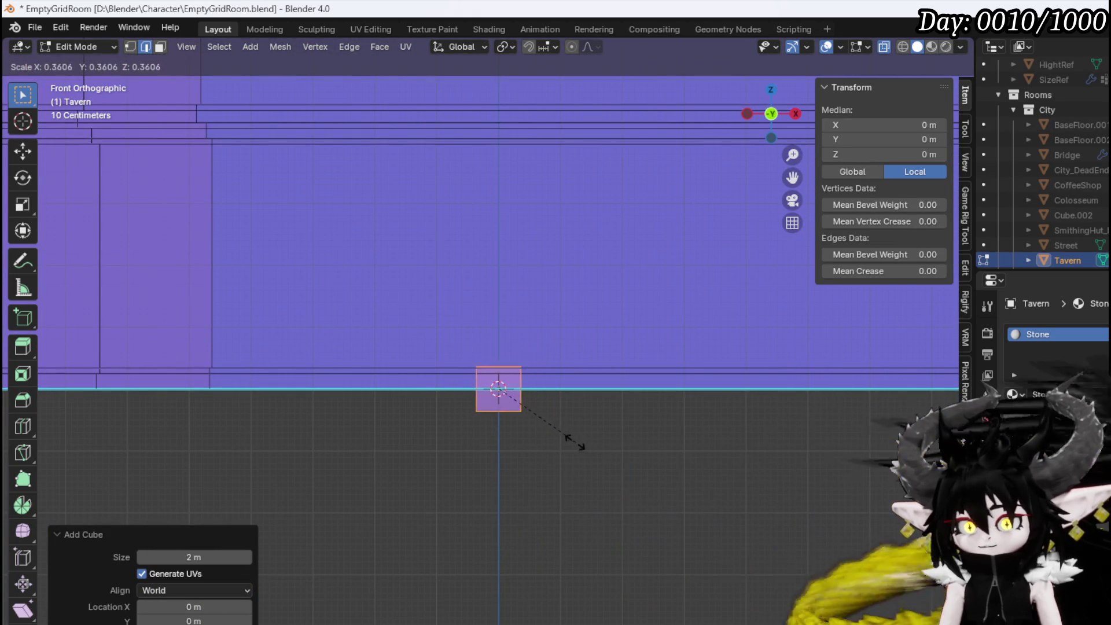
pyautogui.click(526, 407)
pyautogui.scroll(2, 526, 406)
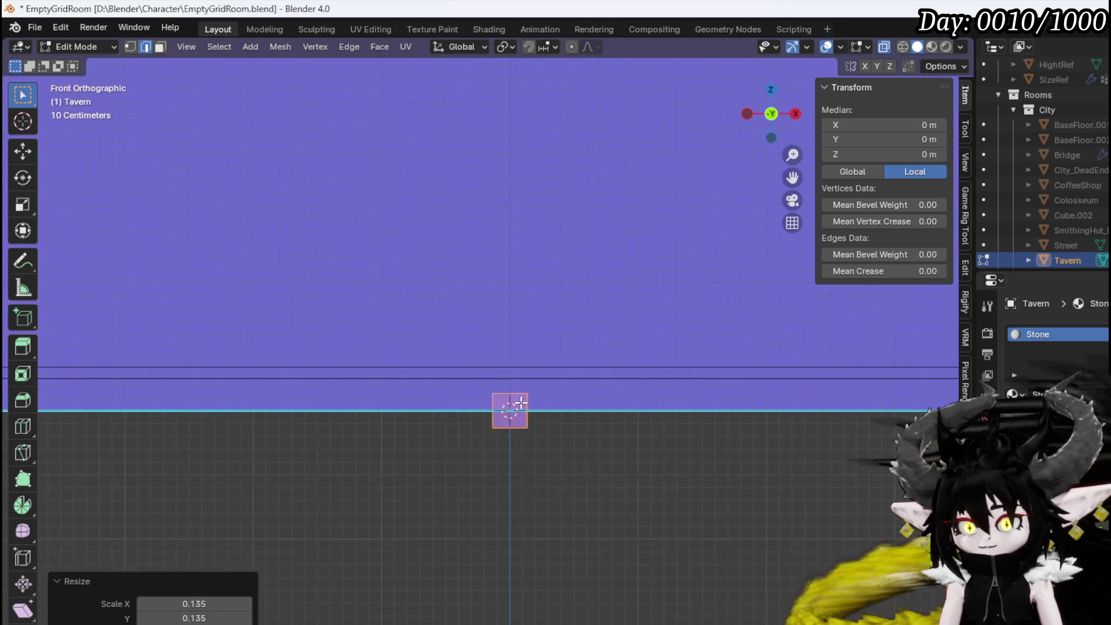
pyautogui.press('1')
pyautogui.moveTo(460, 402); pyautogui.dragTo(571, 354)
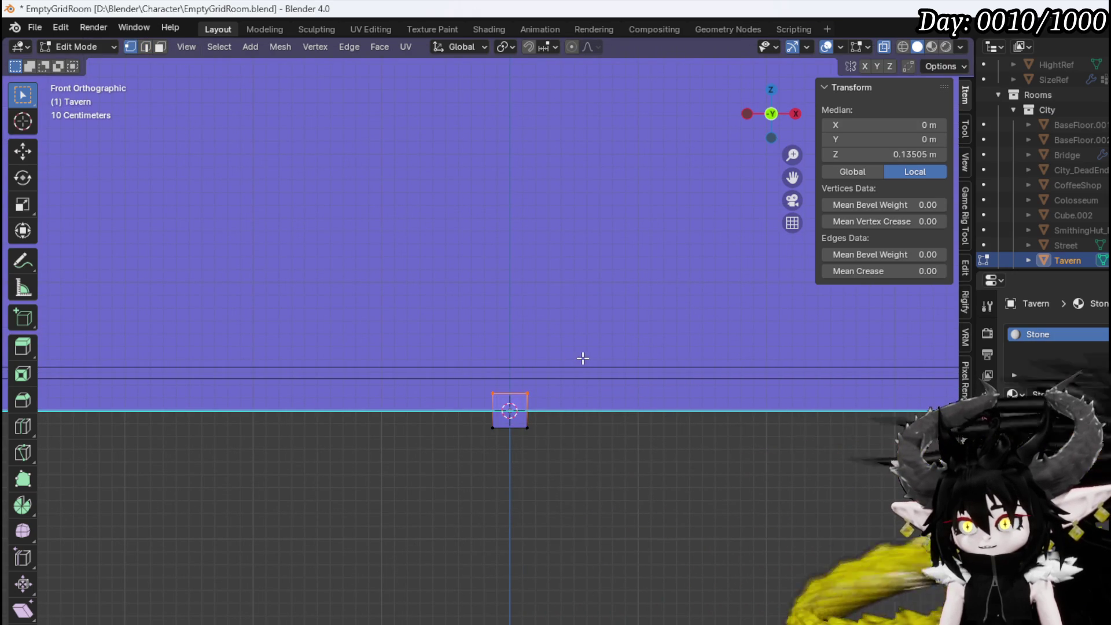